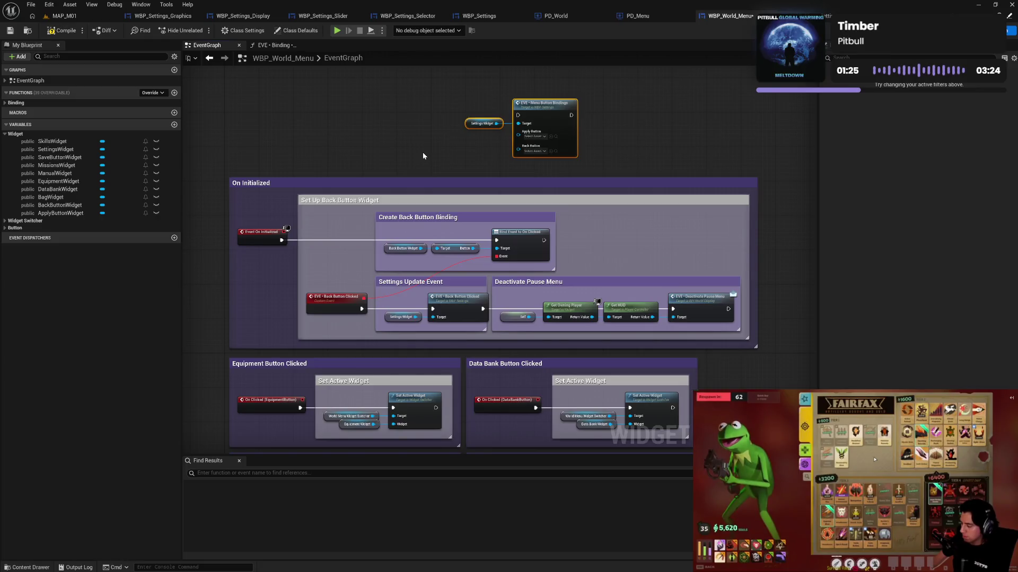
Connect the ApplyButtonWidget and BackButtonWidget getters to Menu Button Bindings and straighten them.
mouse_move(433, 388)
left_mouse_down()
mouse_move(443, 137)
mouse_move(473, 200)
mouse_move(476, 163)
mouse_move(479, 190)
mouse_move(462, 206)
mouse_move(429, 400)
left_mouse_up()
mouse_move(61, 213)
left_mouse_down()
mouse_move(494, 160)
mouse_move(498, 149)
left_mouse_up()
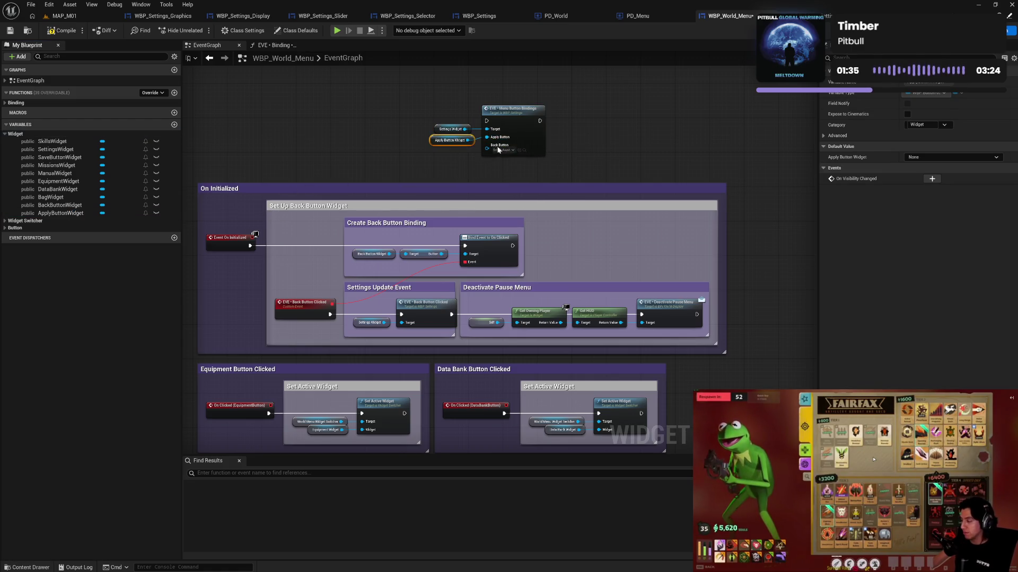
left_click_drag(460, 118, 463, 149)
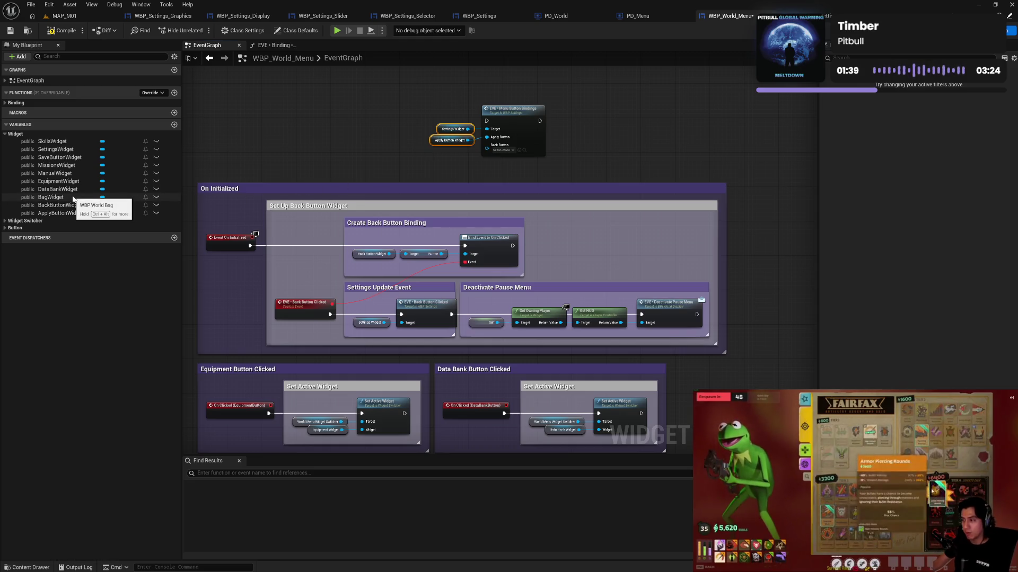
mouse_move(58, 205)
left_mouse_down()
mouse_move(487, 144)
mouse_move(453, 113)
left_mouse_up()
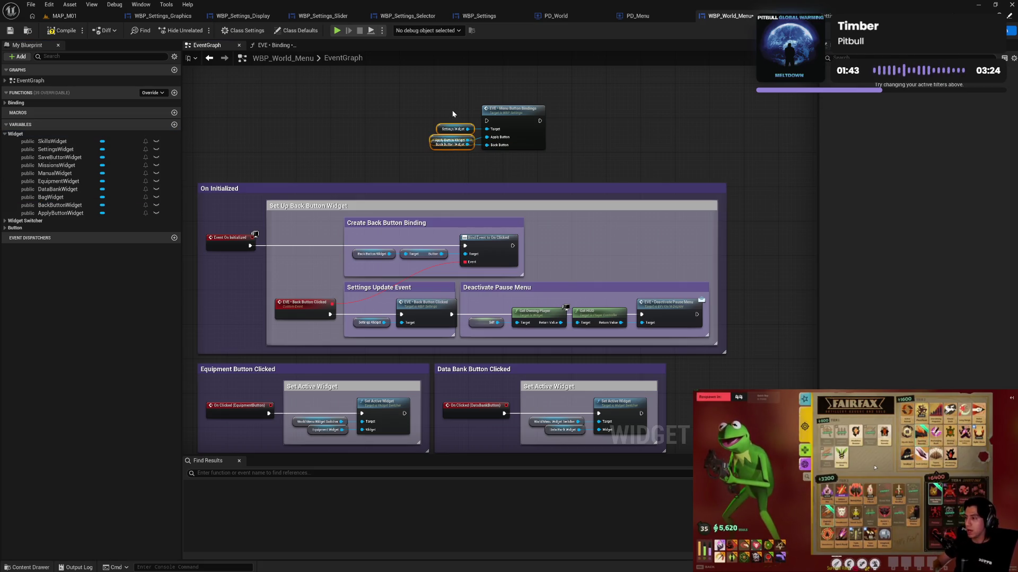
key("q")
mouse_move(529, 167)
left_mouse_down()
mouse_move(524, 148)
mouse_move(522, 157)
left_mouse_up()
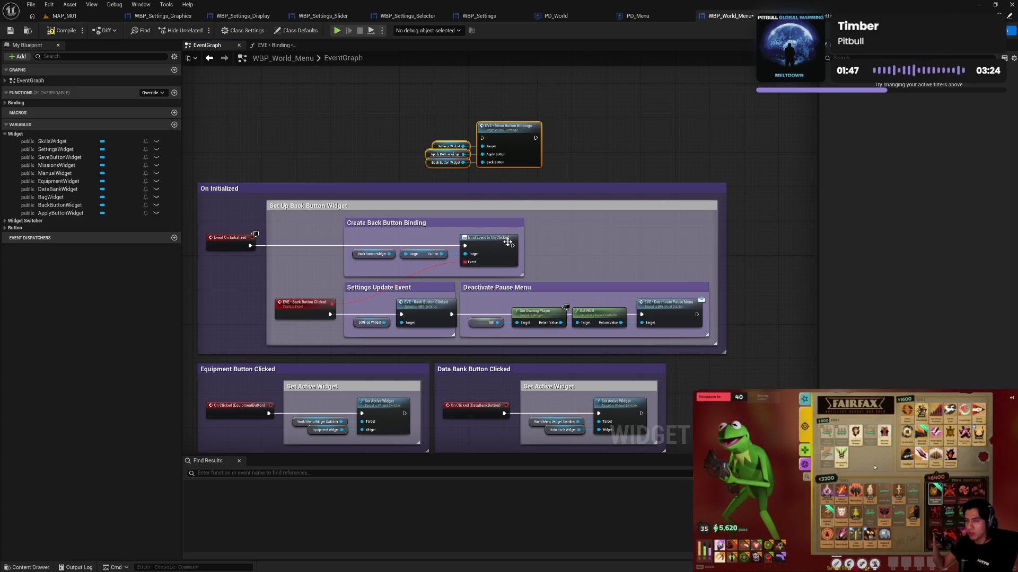
Chain Menu Button Bindings after the back-button binding, compile, and launch the game preview.
left_click_drag(511, 245, 483, 138)
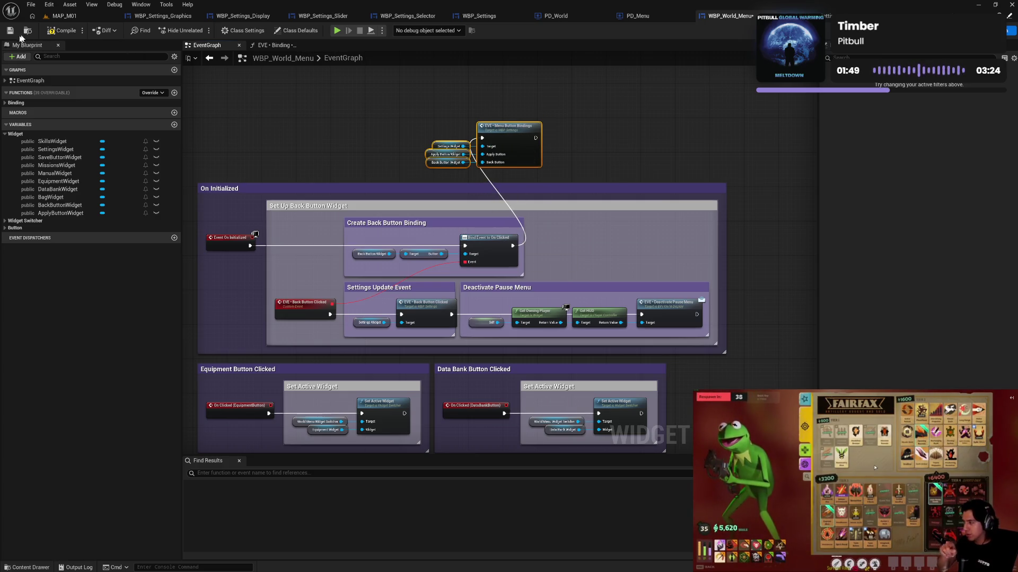
key("F7")
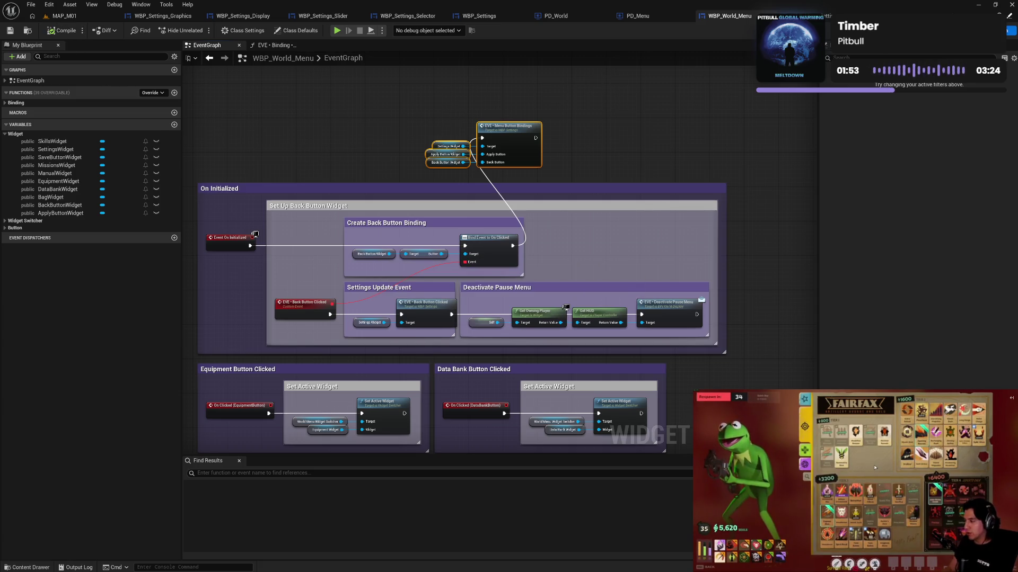
left_click(843, 16)
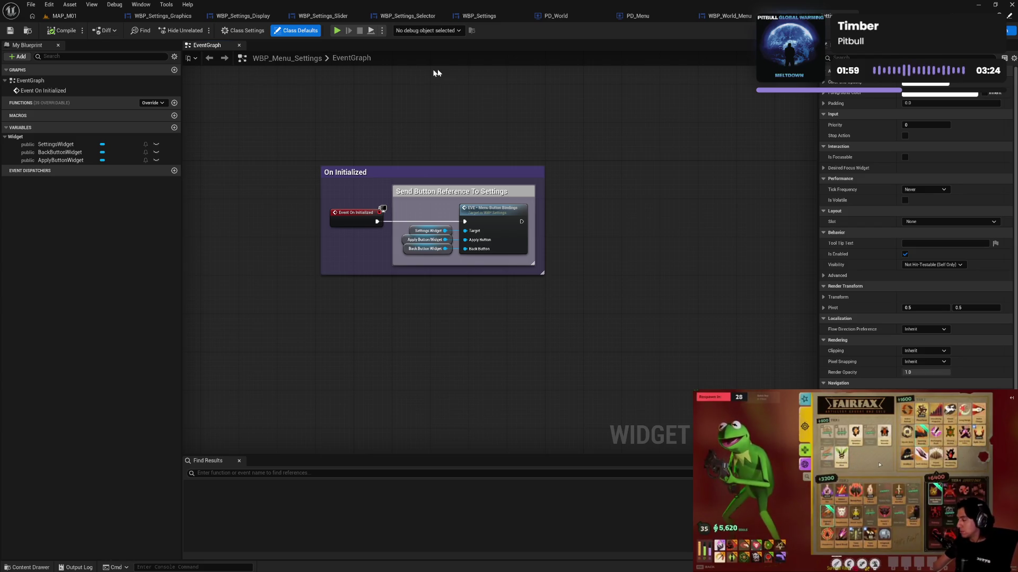
left_click(732, 19)
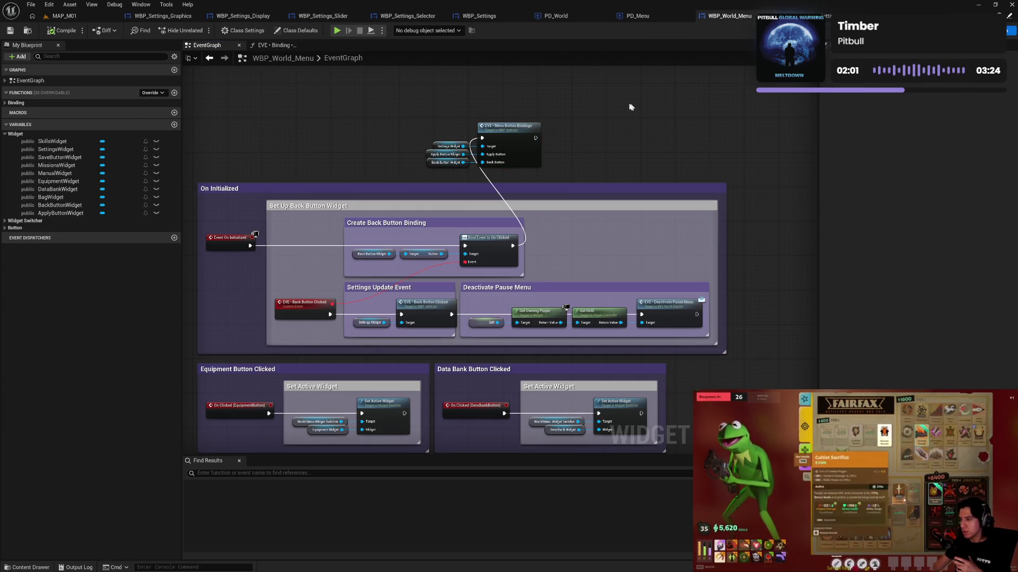
left_click(337, 31)
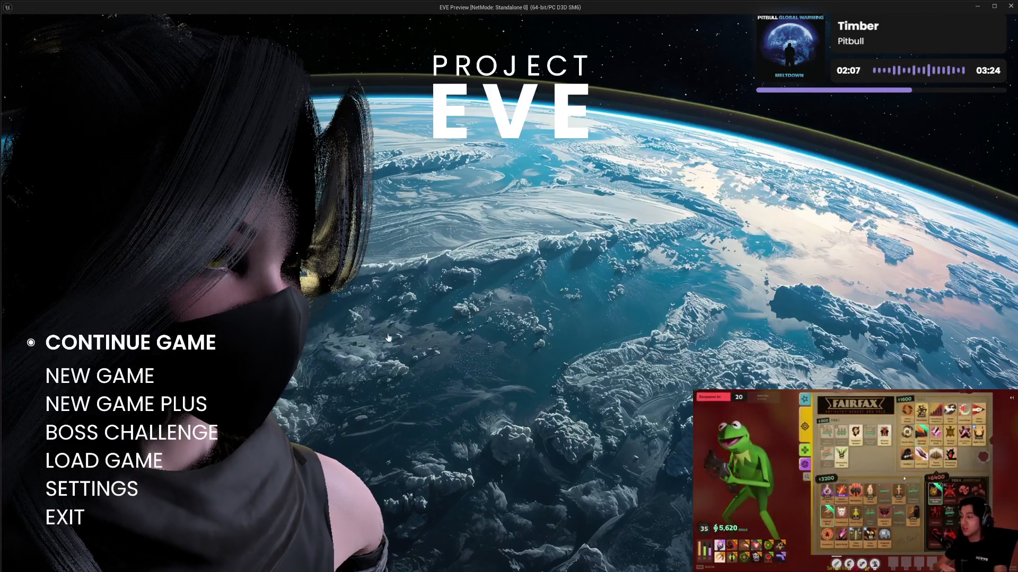
In the pause menu's Graphics settings, toggle Anti-Aliasing and Quality Preset between HIGH and EPIC.
left_click(388, 337)
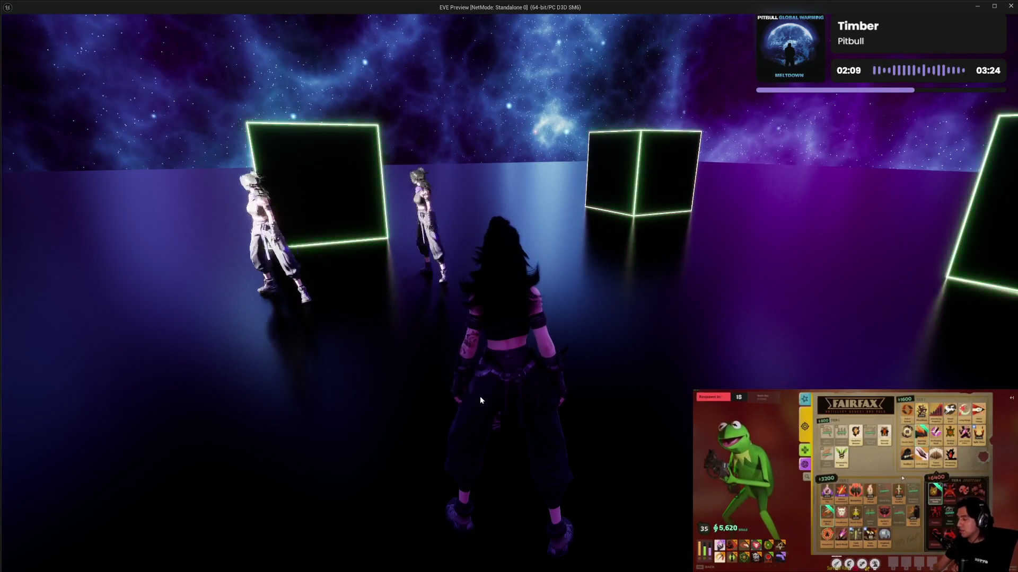
key("Escape")
left_click(508, 74)
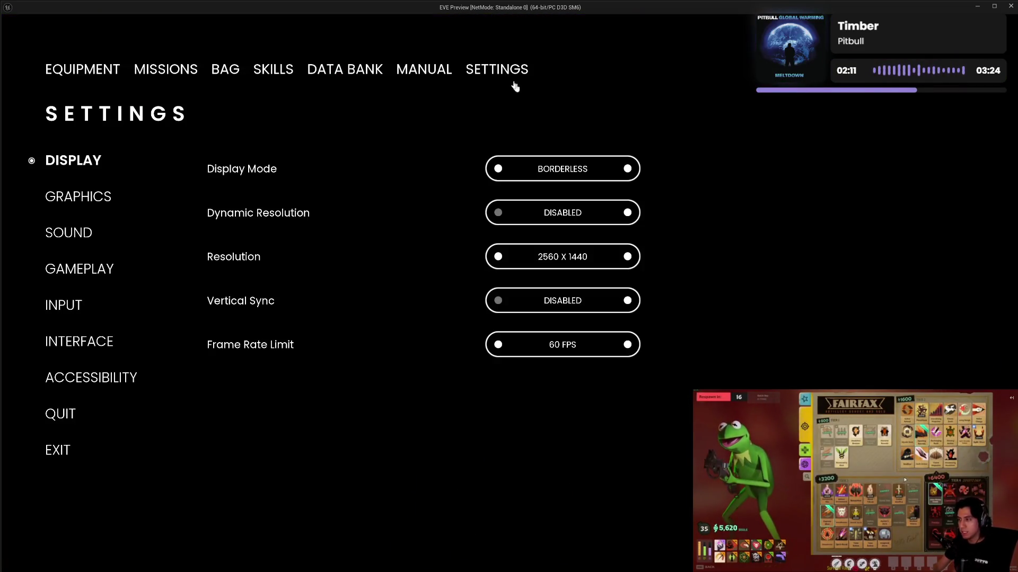
left_click(86, 199)
left_click(498, 257)
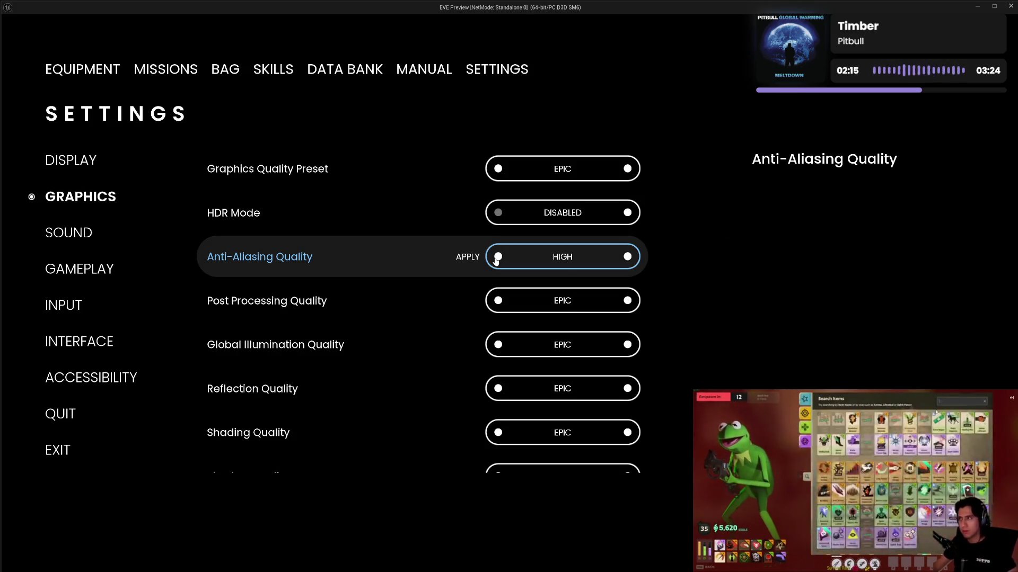
left_click(627, 257)
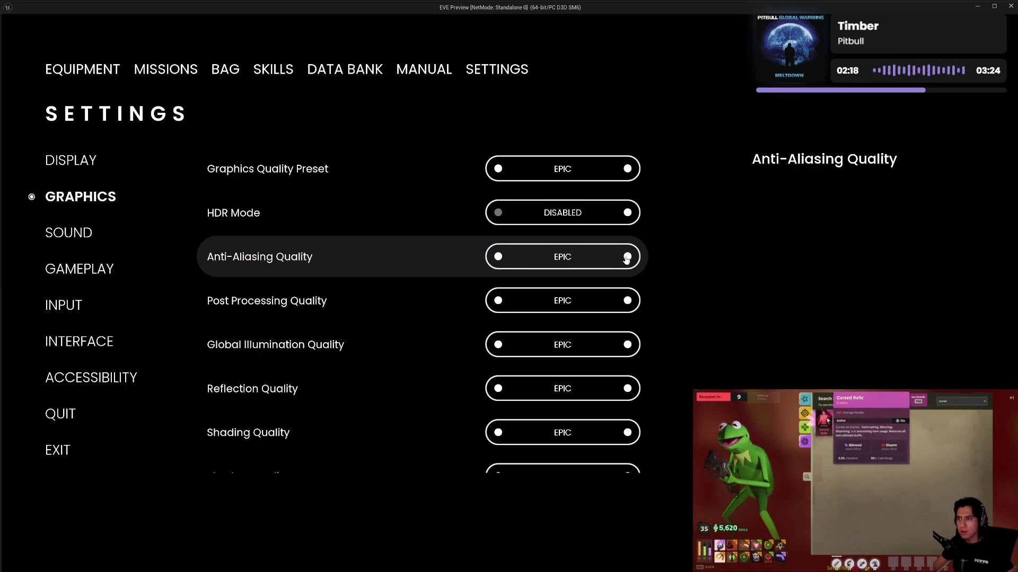
left_click(498, 257)
left_click(628, 258)
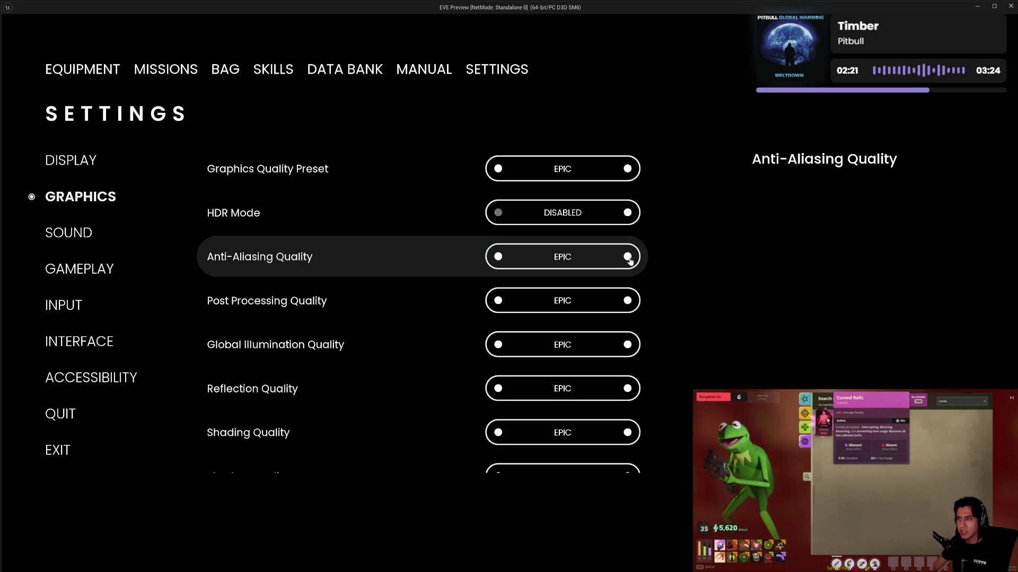
left_click(499, 169)
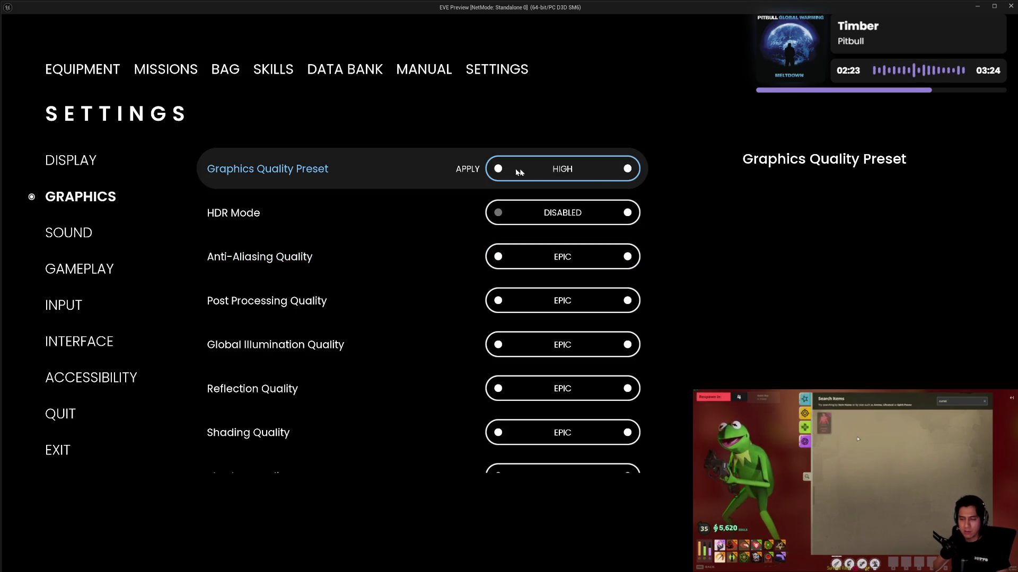
left_click(626, 169)
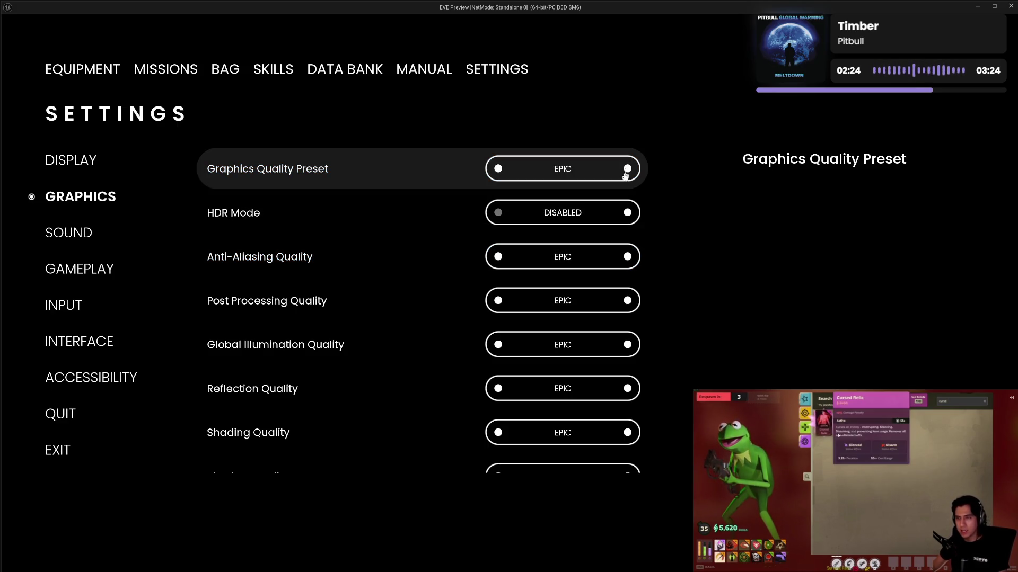
Set Display Resolution to 1920 X 1080, leave settings, and stop the preview.
left_click(83, 162)
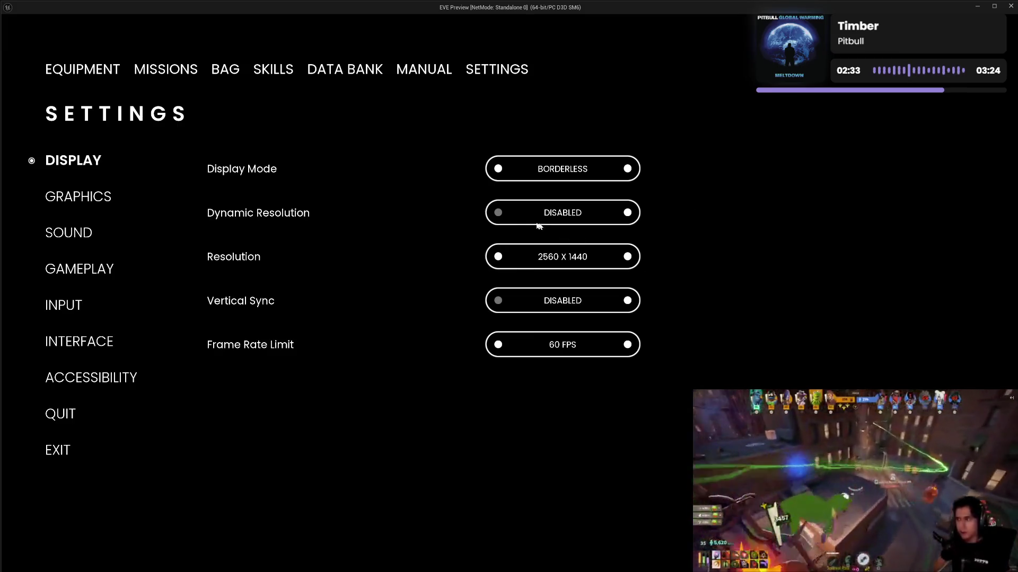
left_click(498, 258)
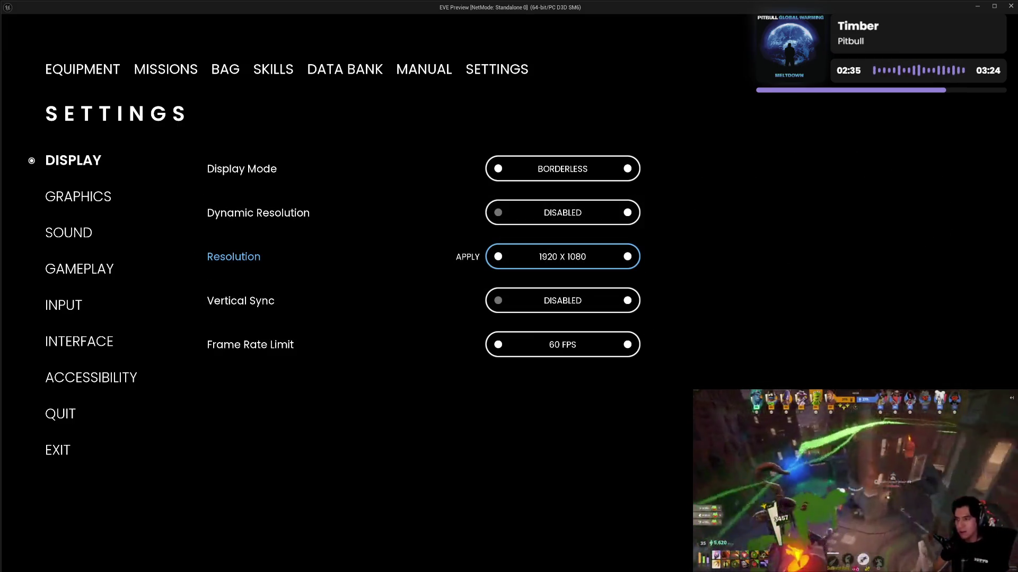
key("Escape")
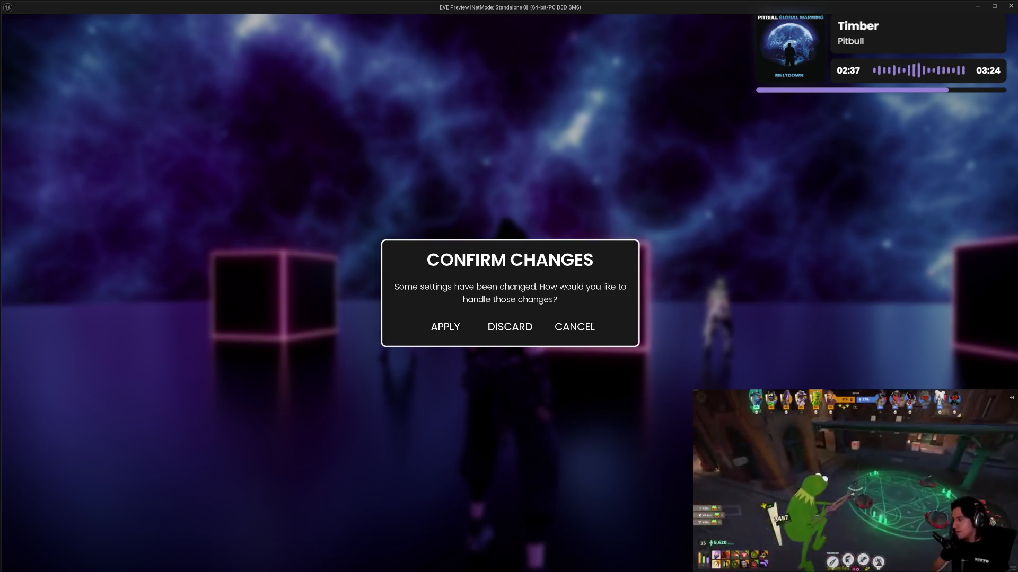
key("Escape")
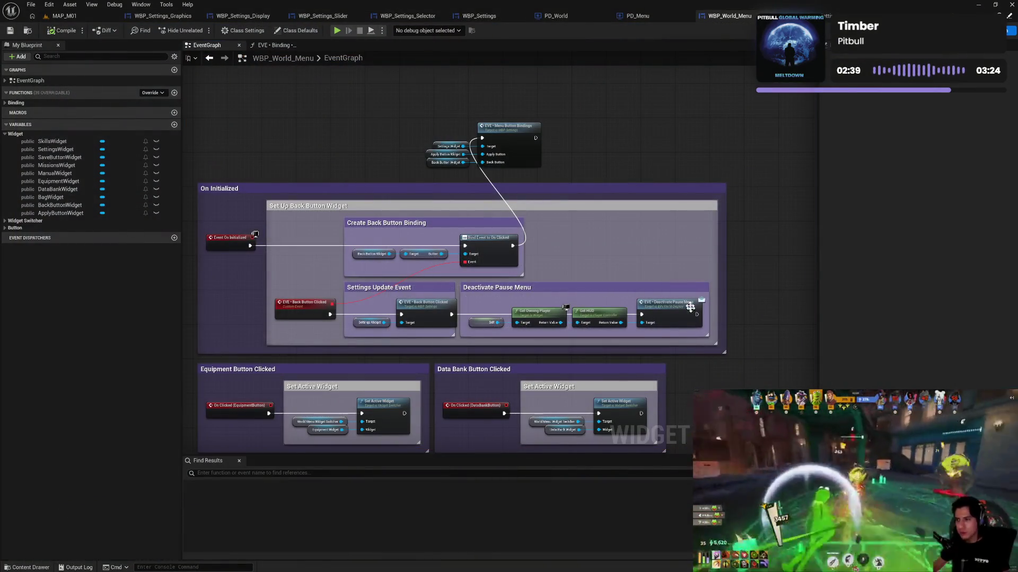
Relaunch the preview, recheck the Settings page in the in-game menu, then stop it.
left_click(337, 30)
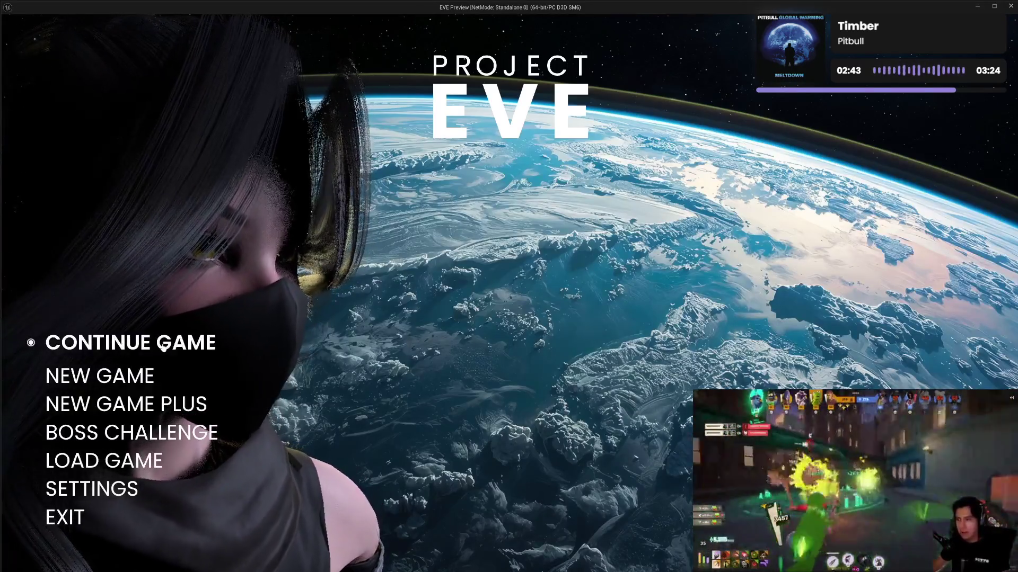
key("Return")
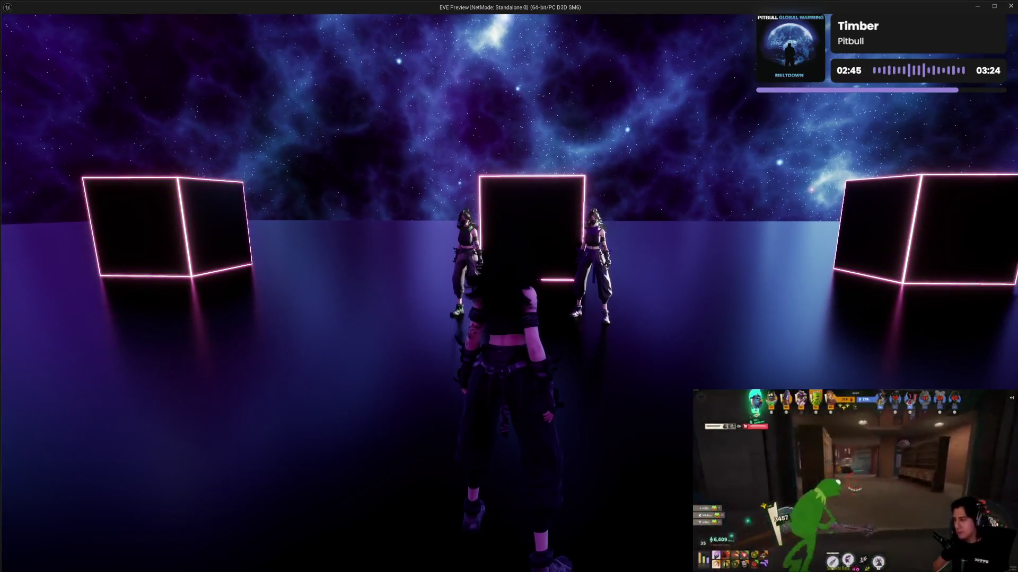
key("Escape")
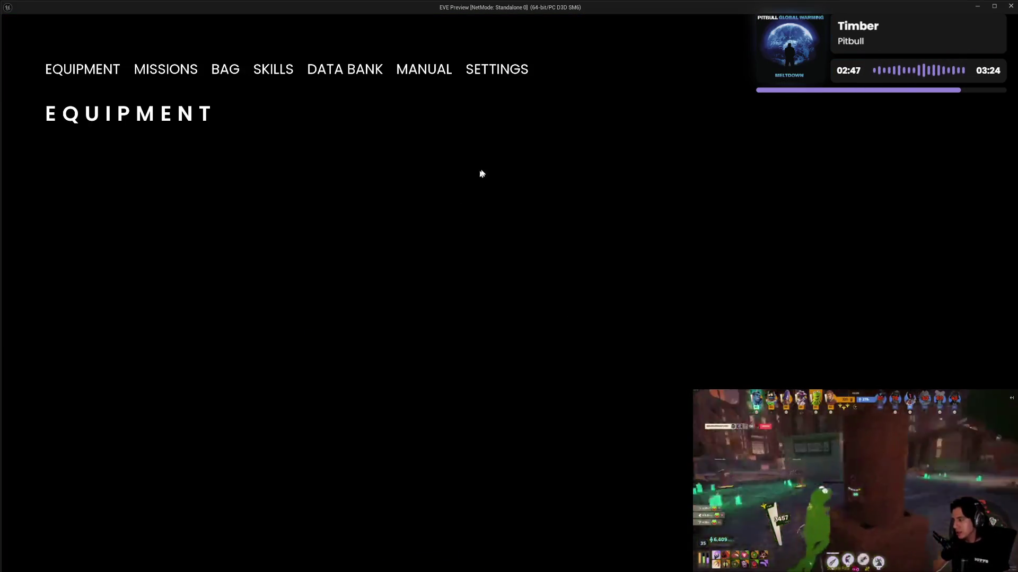
left_click(485, 70)
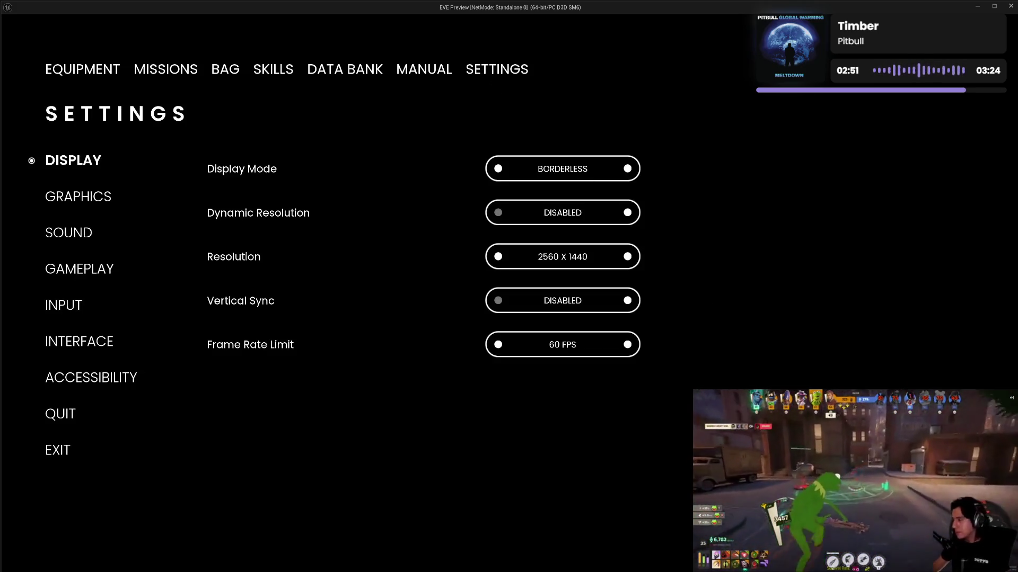
key("Escape")
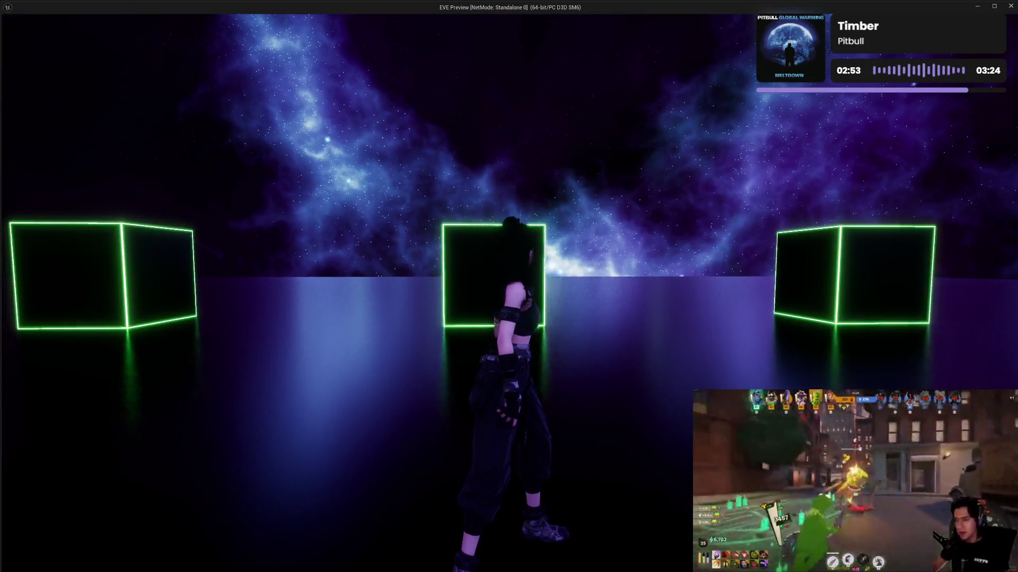
key("Escape")
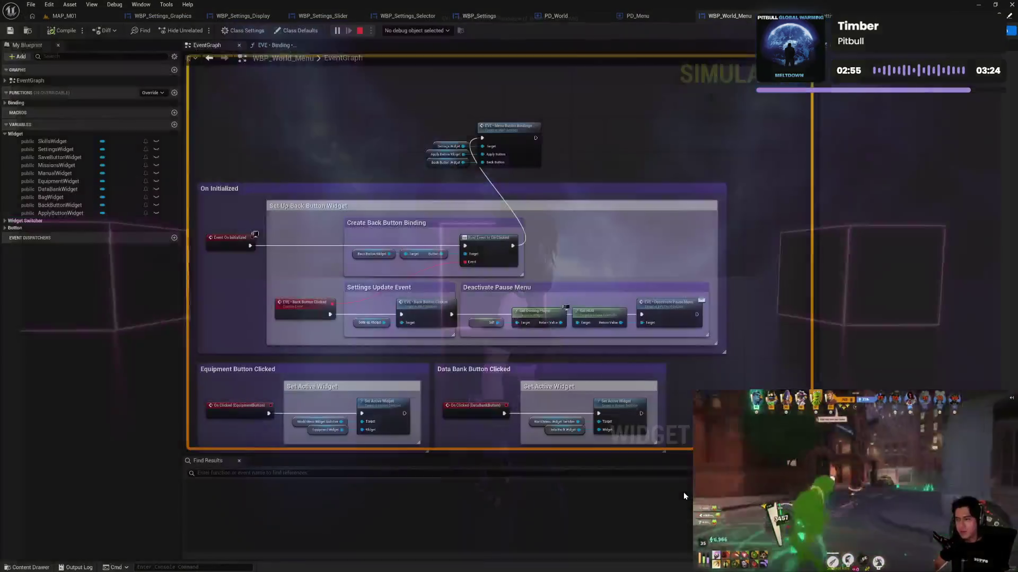
Widen the Settings Update Event comment and nudge the Deactivate Pause Menu group right.
left_click_drag(571, 330, 605, 223)
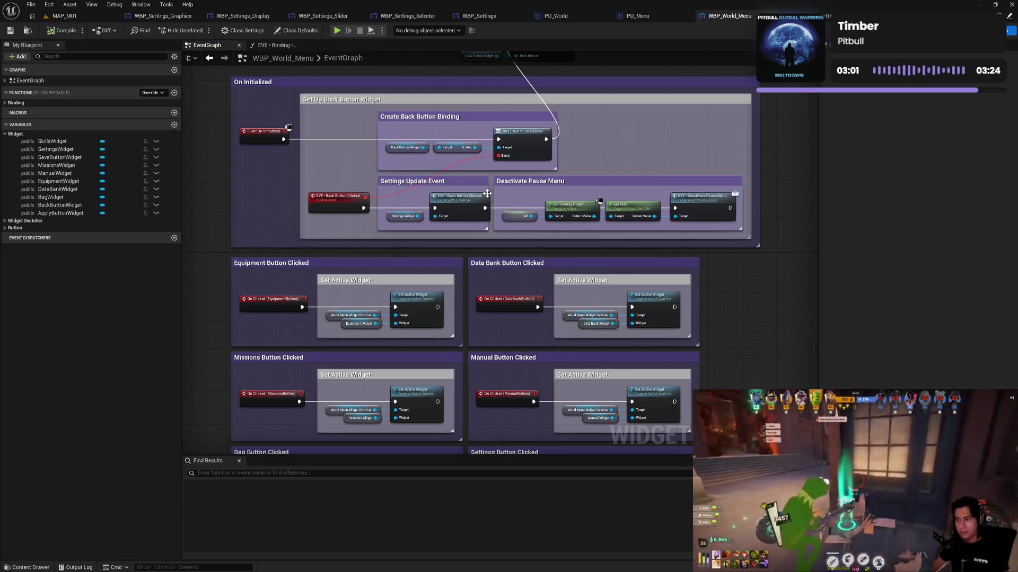
left_click_drag(486, 191, 520, 183)
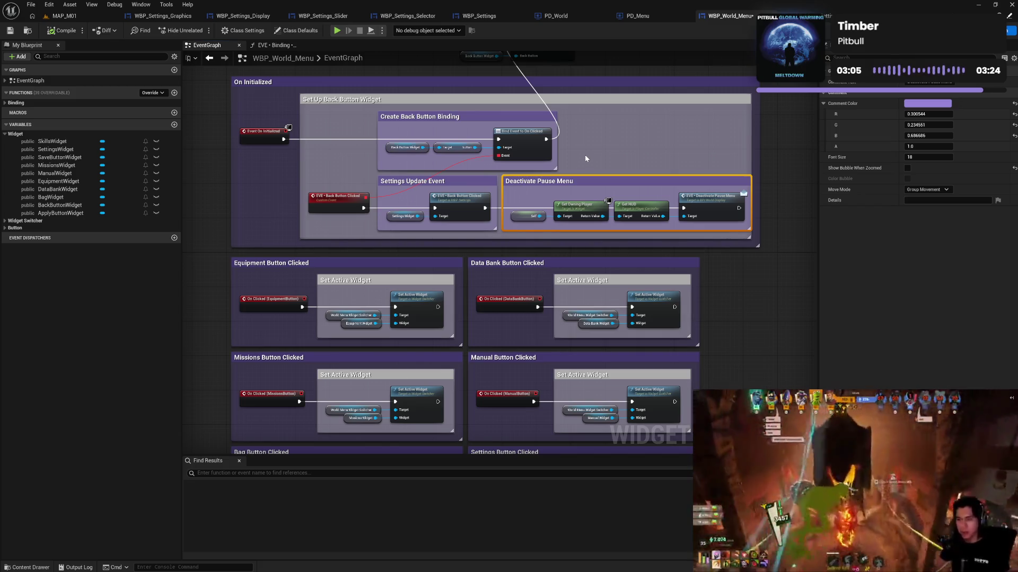
left_click(585, 158)
left_click_drag(585, 159, 607, 236)
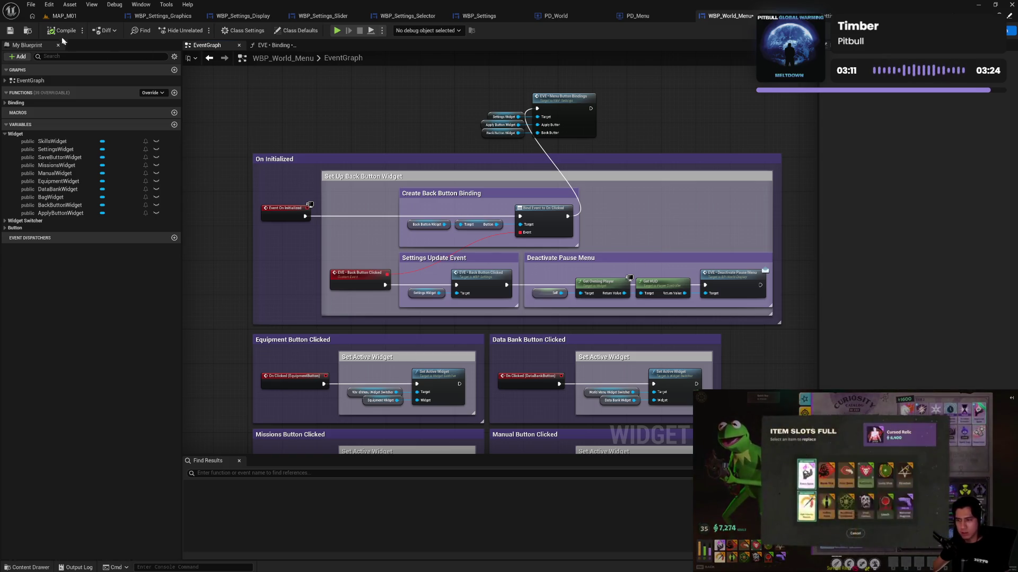
In WBP_Settings' EventGraph, find On Initialized and open the EVE • Binding Sequence graph.
left_click(479, 16)
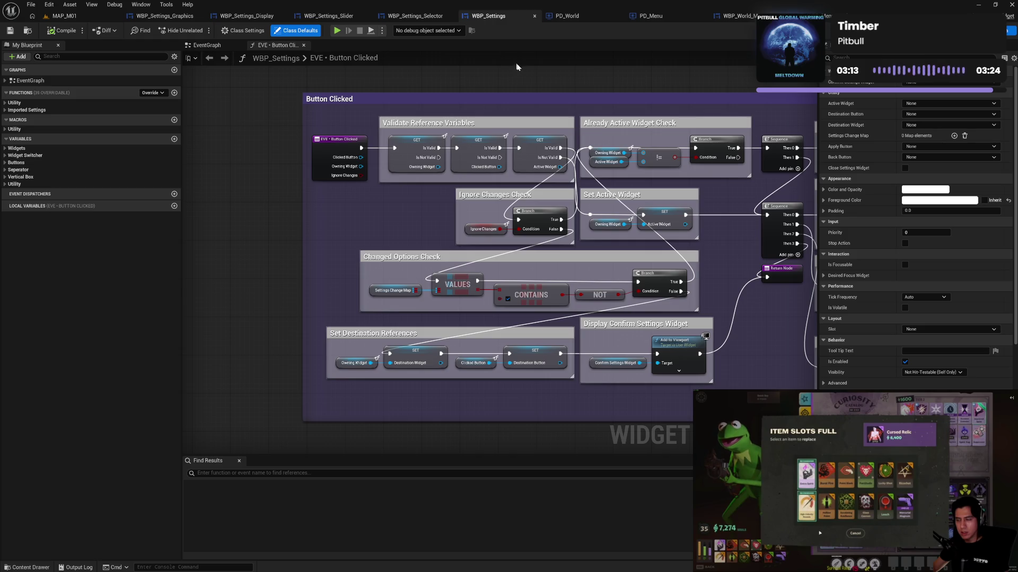
left_click_drag(545, 84, 447, 87)
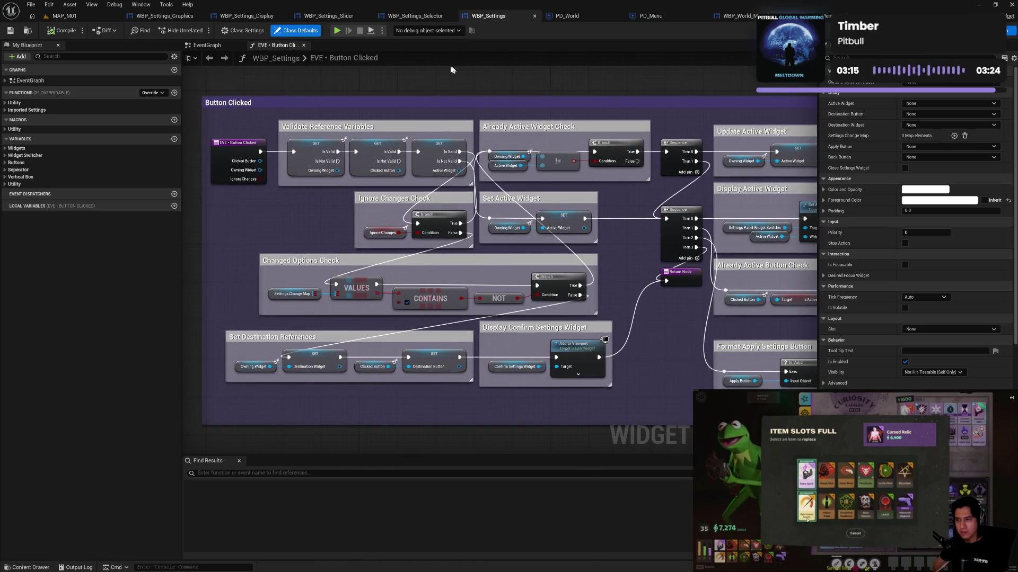
left_click(217, 47)
mouse_move(597, 189)
left_mouse_down()
mouse_move(607, 106)
mouse_move(573, 288)
left_mouse_up()
mouse_move(583, 224)
left_mouse_down()
mouse_move(583, 297)
mouse_move(593, 233)
left_mouse_up()
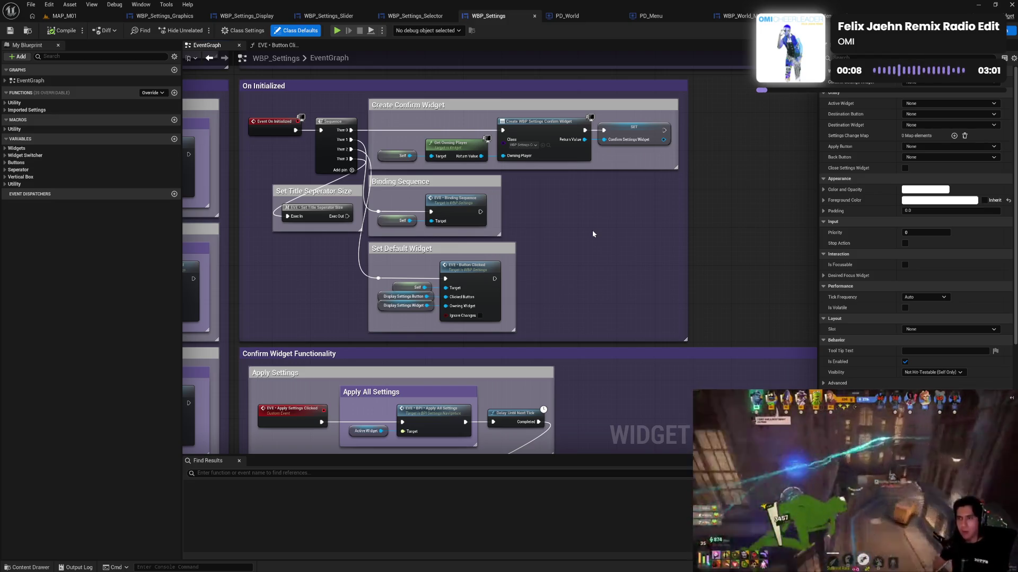
left_click_drag(592, 233, 594, 219)
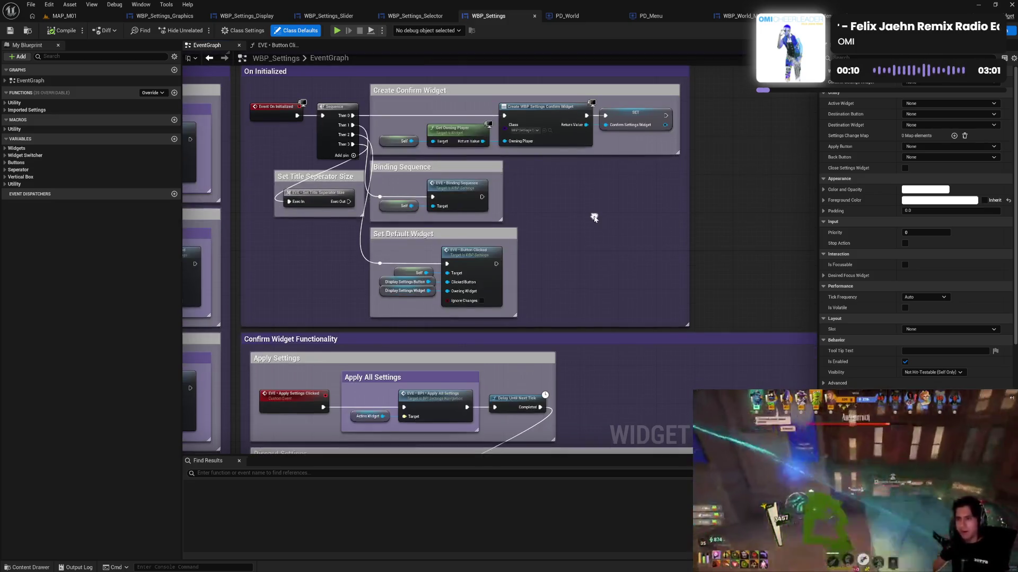
double_click(466, 199)
scroll(543, 176, "up", 5)
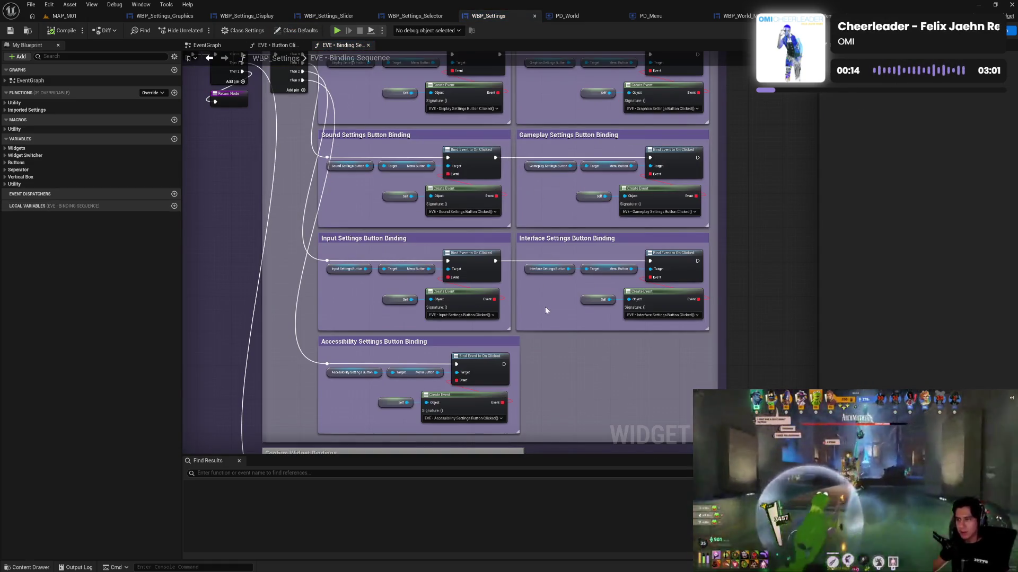
Review the Confirm Widget Bindings and Normal Bindings groups, then close the Binding Sequence graph.
left_click_drag(529, 329, 598, 130)
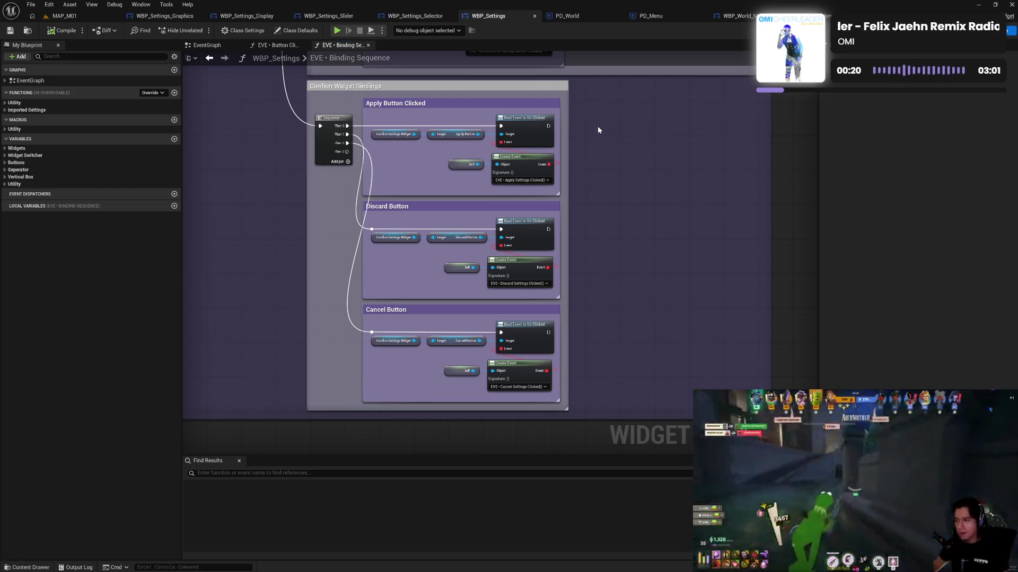
mouse_move(598, 130)
left_mouse_down()
mouse_move(606, 277)
mouse_move(562, 266)
mouse_move(535, 300)
left_mouse_up()
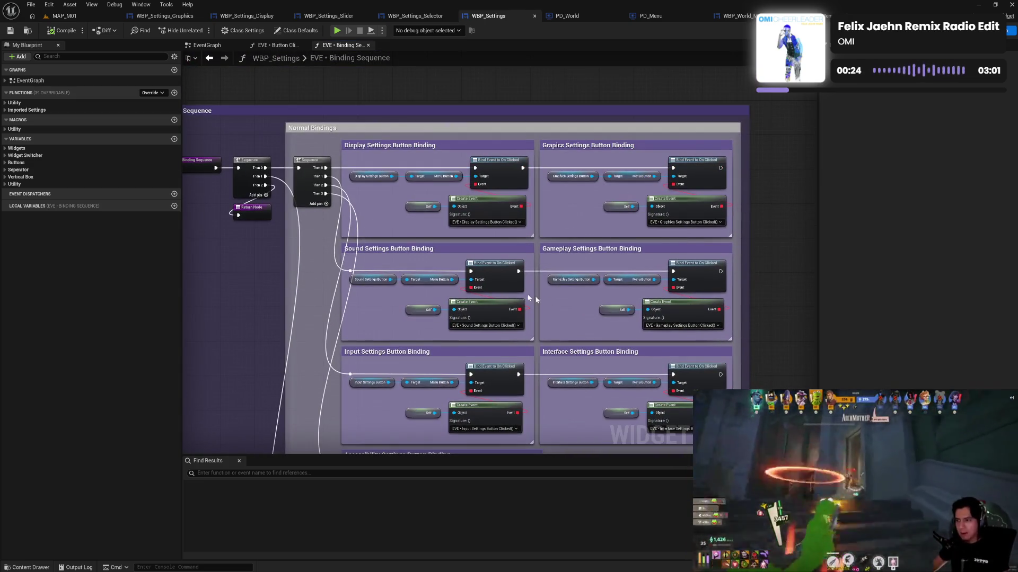
left_click(368, 46)
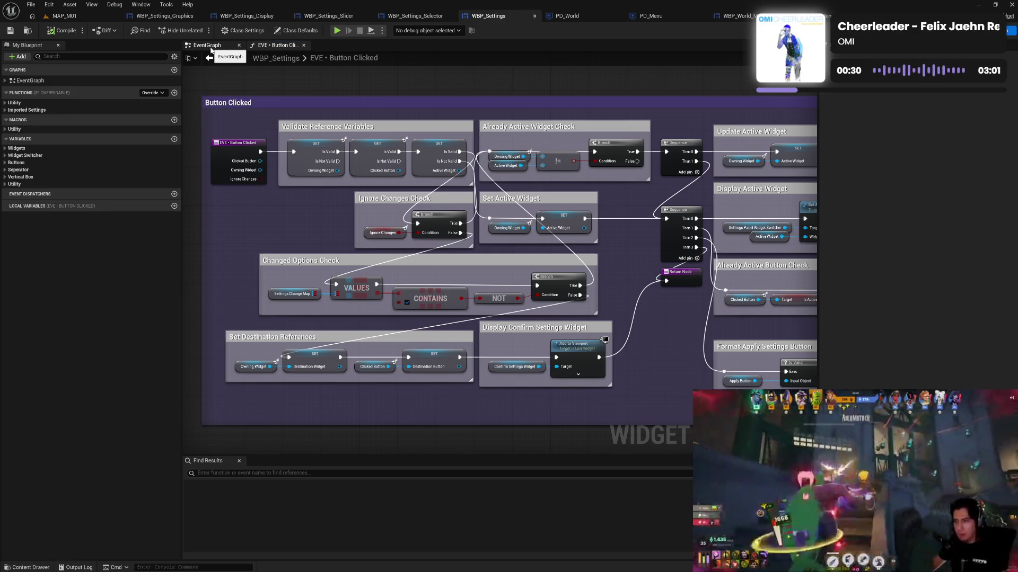
Return to WBP_Settings' EventGraph and look around the Discard Settings group.
left_click(211, 48)
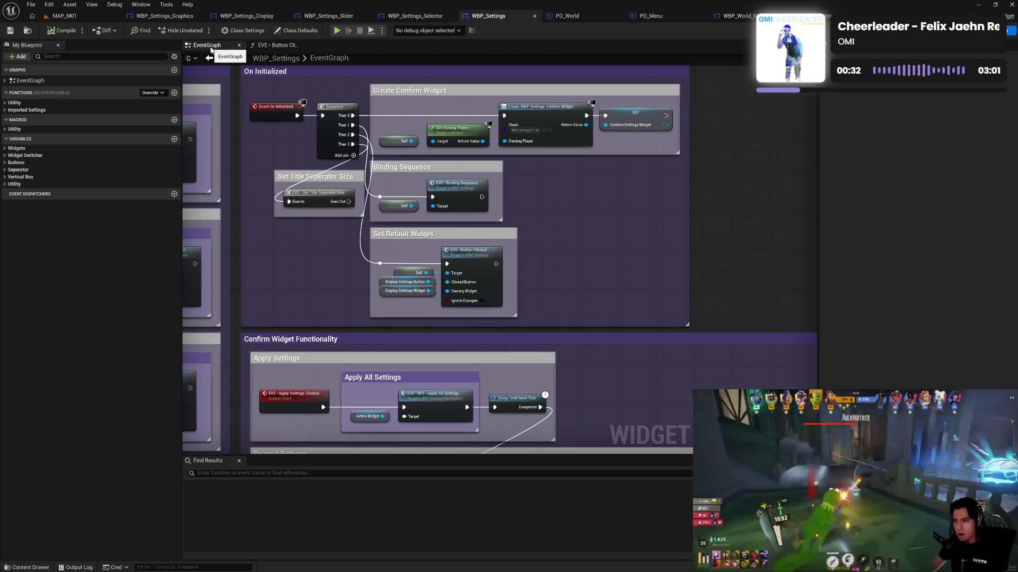
scroll(313, 125, "left", 5)
scroll(459, 271, "down", 5)
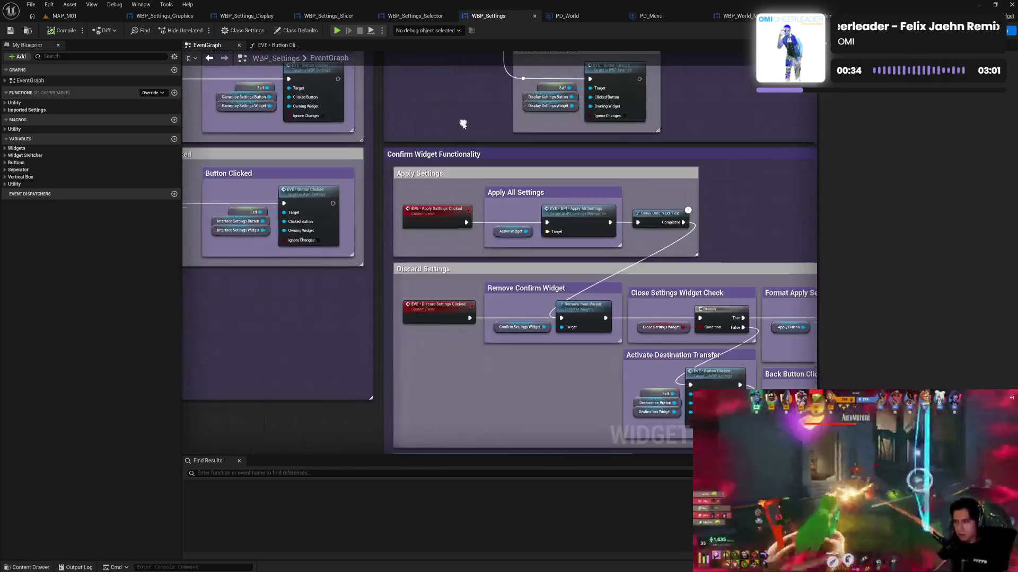
scroll(689, 212, "down", 5)
scroll(689, 212, "right", 5)
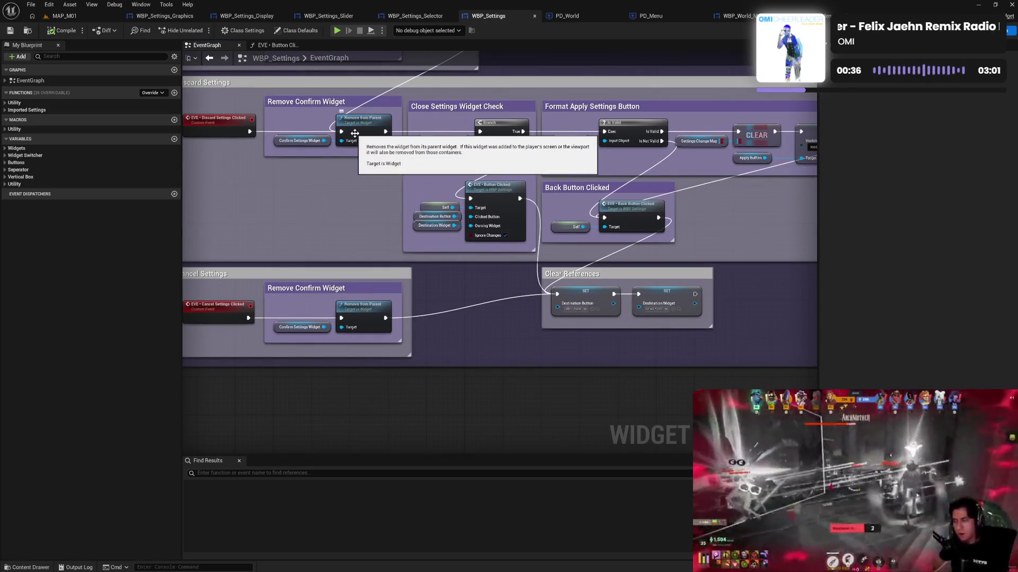
mouse_move(726, 217)
left_mouse_down()
mouse_move(657, 226)
mouse_move(743, 258)
left_mouse_up()
scroll(435, 164, "left", 10)
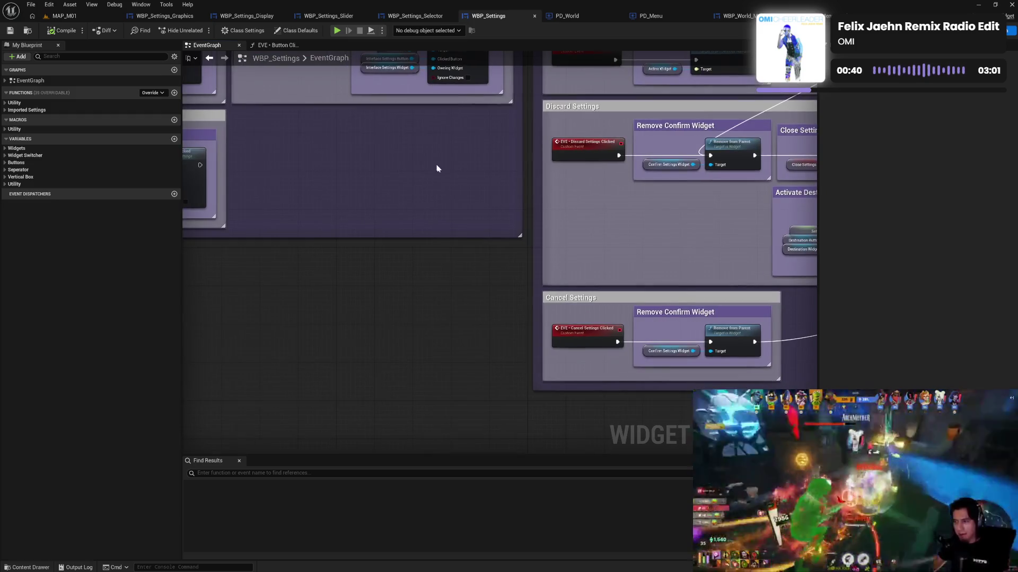
scroll(477, 212, "up", 10)
scroll(490, 312, "up", 10)
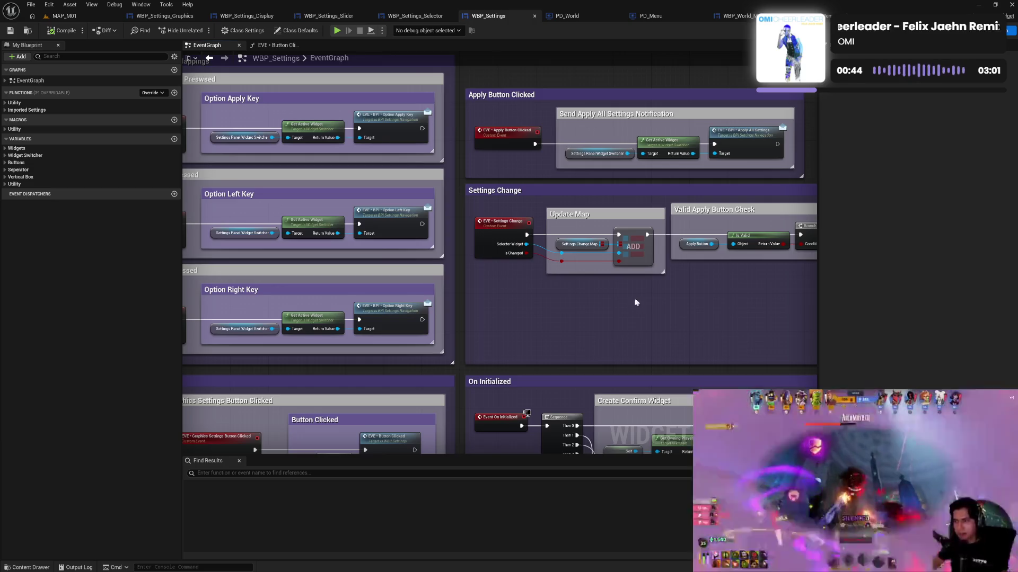
mouse_move(634, 302)
left_mouse_down()
mouse_move(554, 300)
mouse_move(461, 164)
left_mouse_up()
Find references to the Back Button Clicked node By Class Member.
mouse_move(536, 434)
left_mouse_down()
mouse_move(541, 288)
mouse_move(462, 79)
mouse_move(609, 159)
mouse_move(553, 179)
left_mouse_up()
right_click(553, 179)
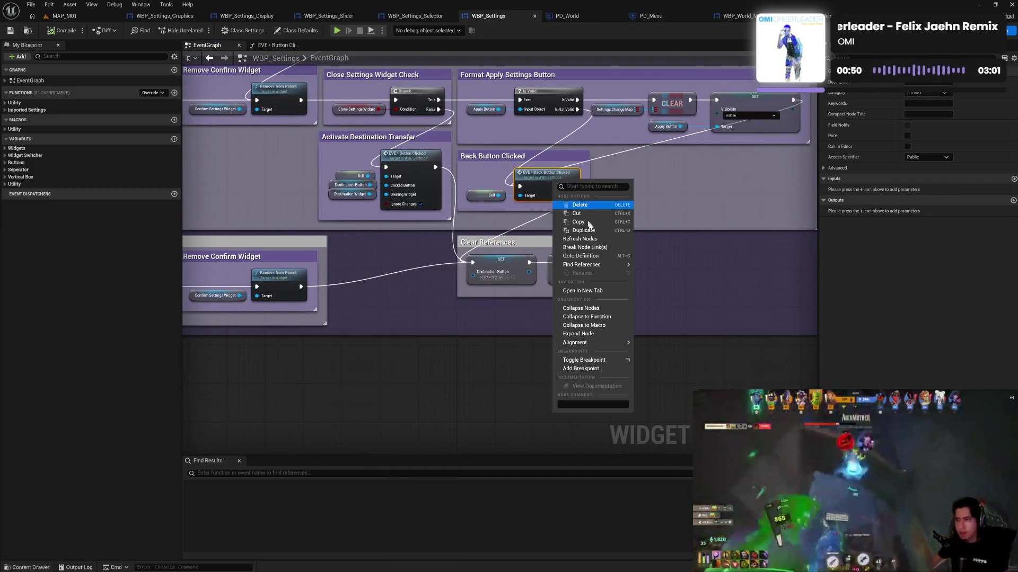
mouse_move(601, 266)
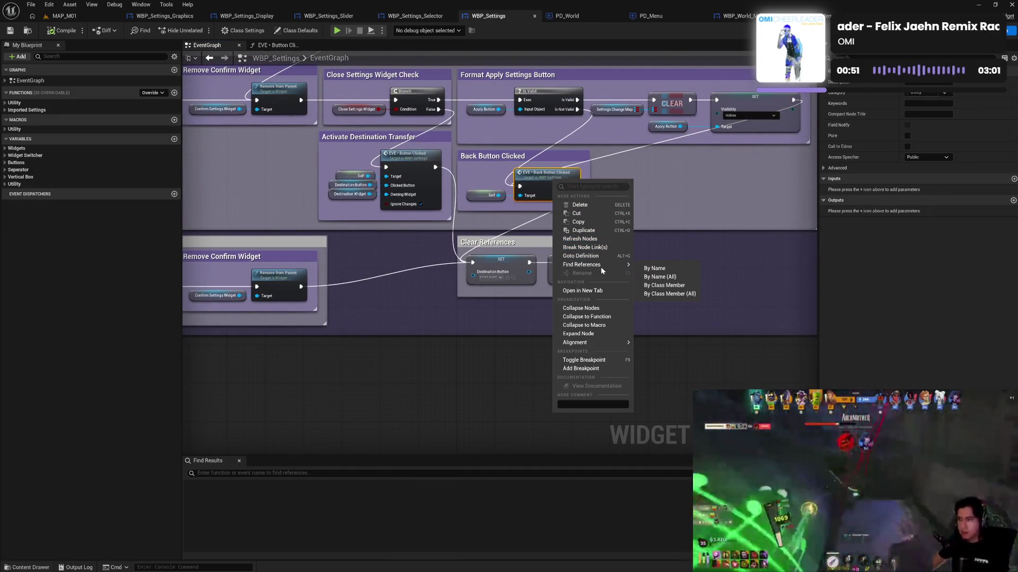
left_click(664, 285)
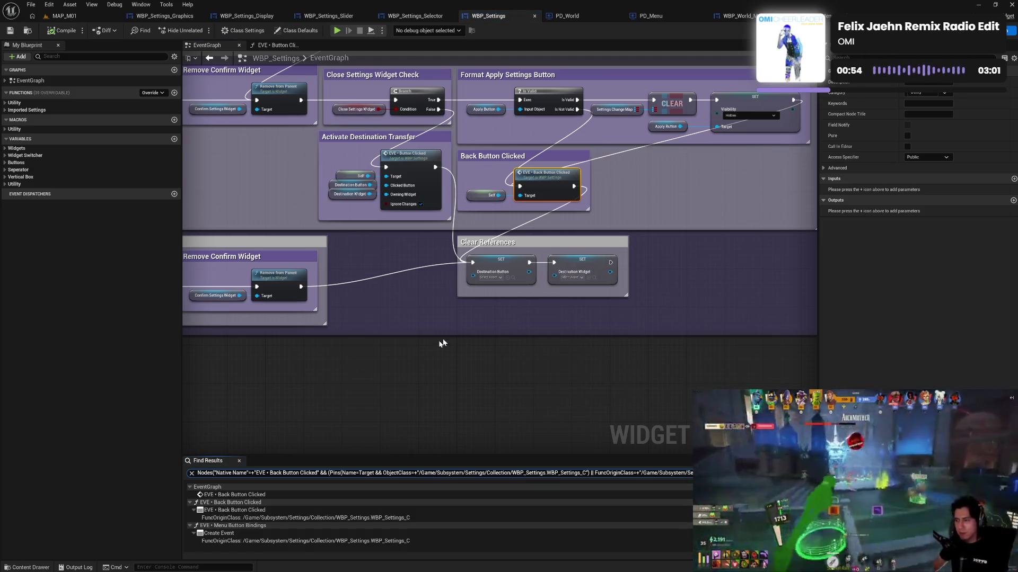
Open the Back Button Clicked function graph, review it to the Return Node, then switch to WBP_World_Menu.
double_click(560, 171)
scroll(368, 265, "up", 3)
scroll(328, 272, "down", 2)
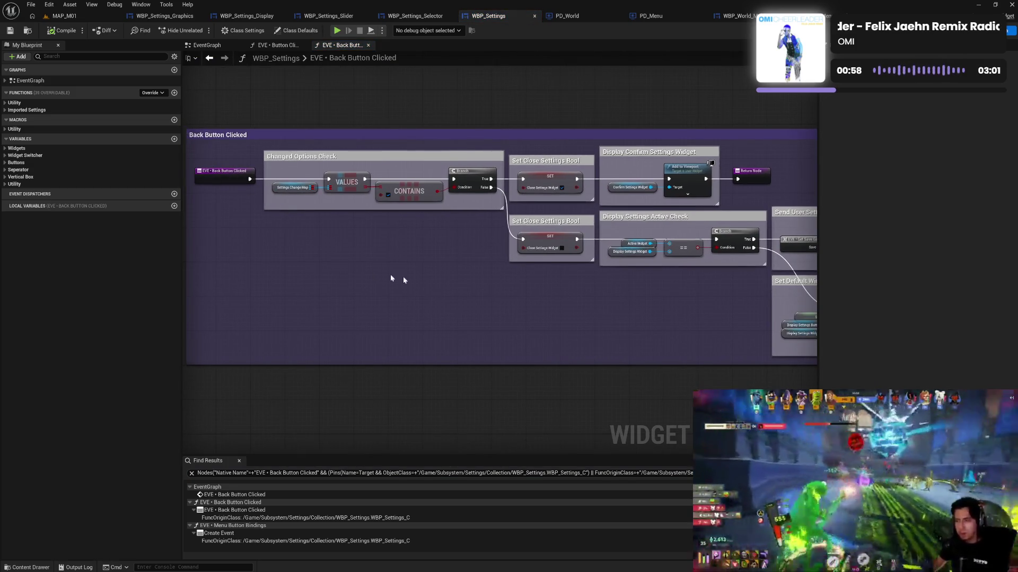
scroll(530, 313, "up", 2)
left_click_drag(465, 312, 369, 297)
left_click_drag(626, 315, 556, 315)
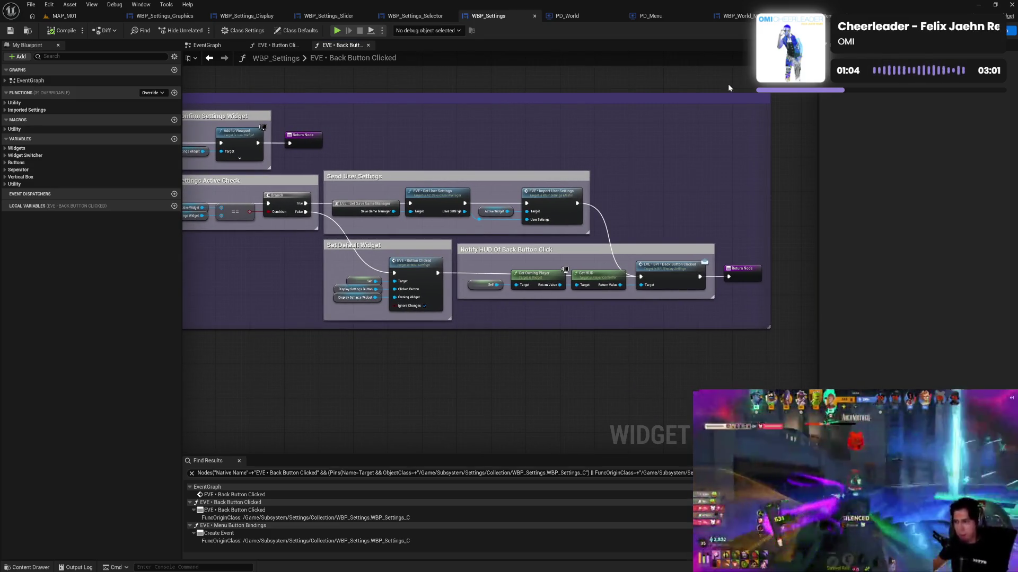
key("ctrl+Tab")
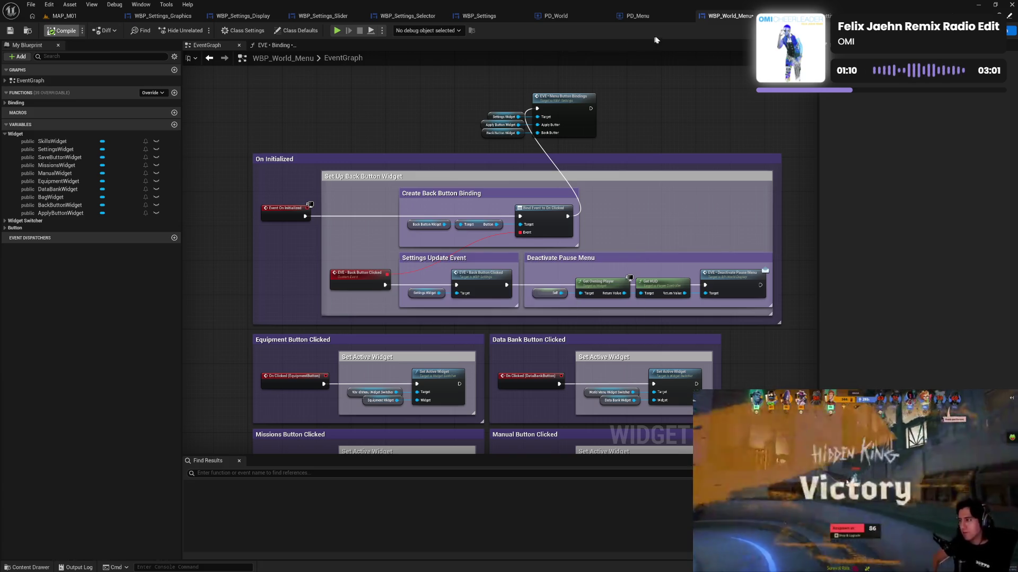
Inspect PD_World's World Display interface events, then view PD_Menu's implemented interfaces in Class Settings.
left_click(646, 17)
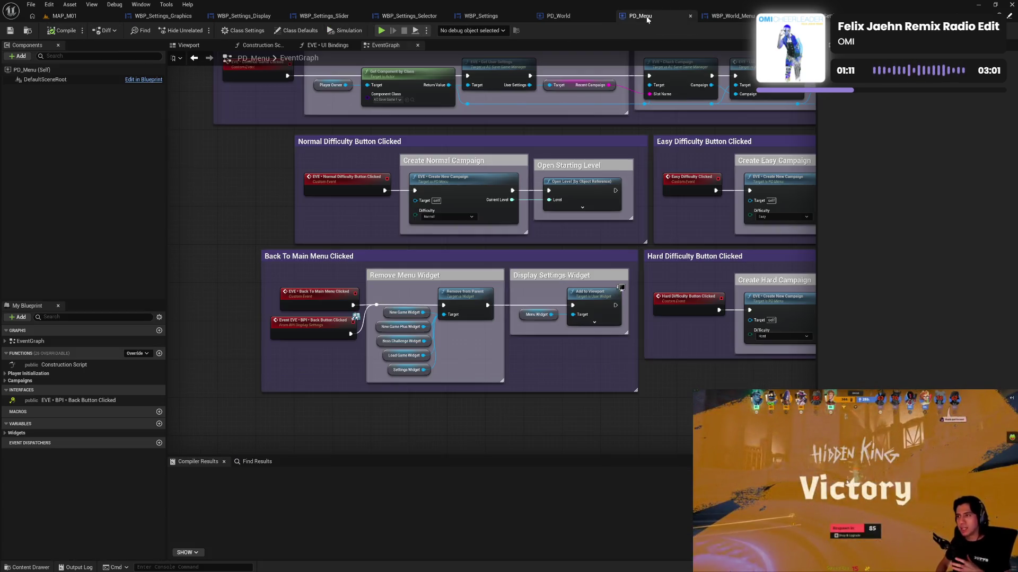
left_click(560, 16)
mouse_move(264, 325)
left_mouse_down()
mouse_move(388, 316)
mouse_move(623, 264)
left_mouse_up()
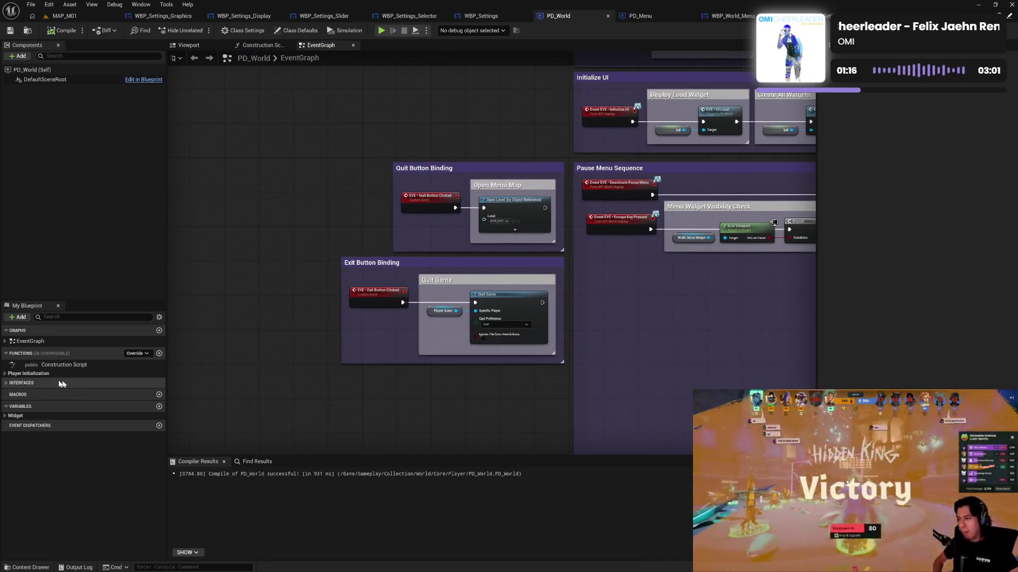
left_click(6, 374)
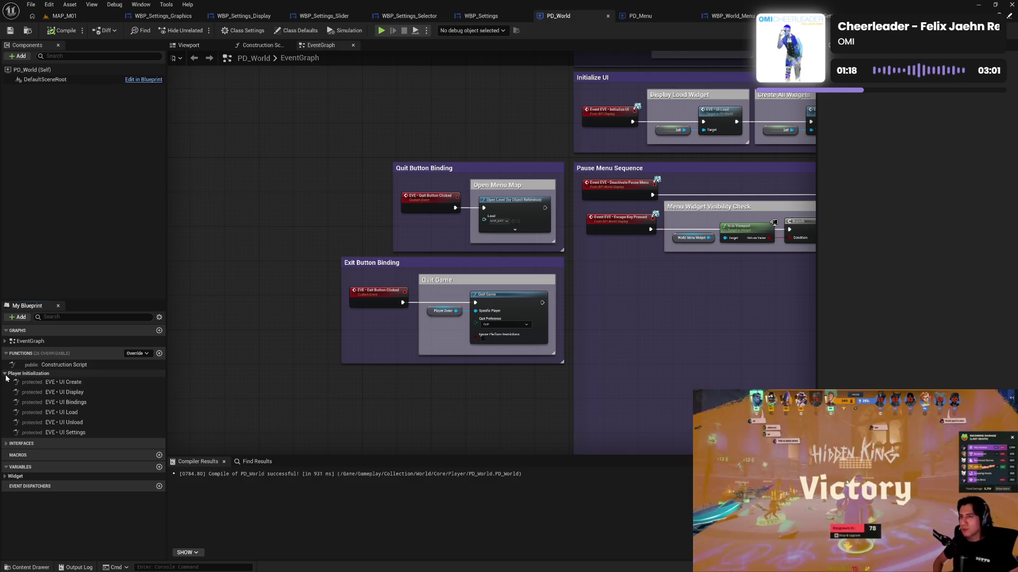
left_click(5, 374)
left_click(6, 383)
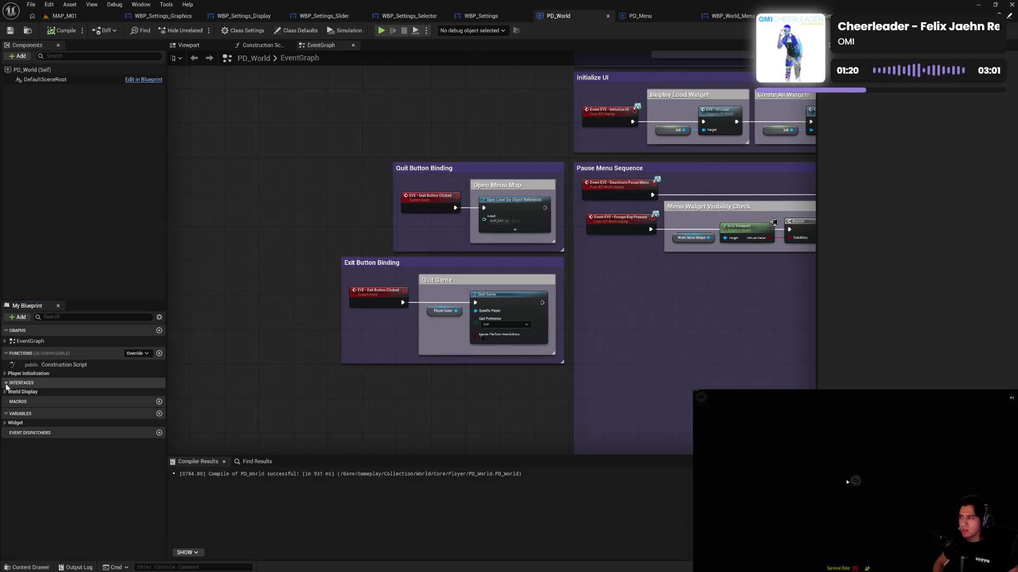
left_click(5, 393)
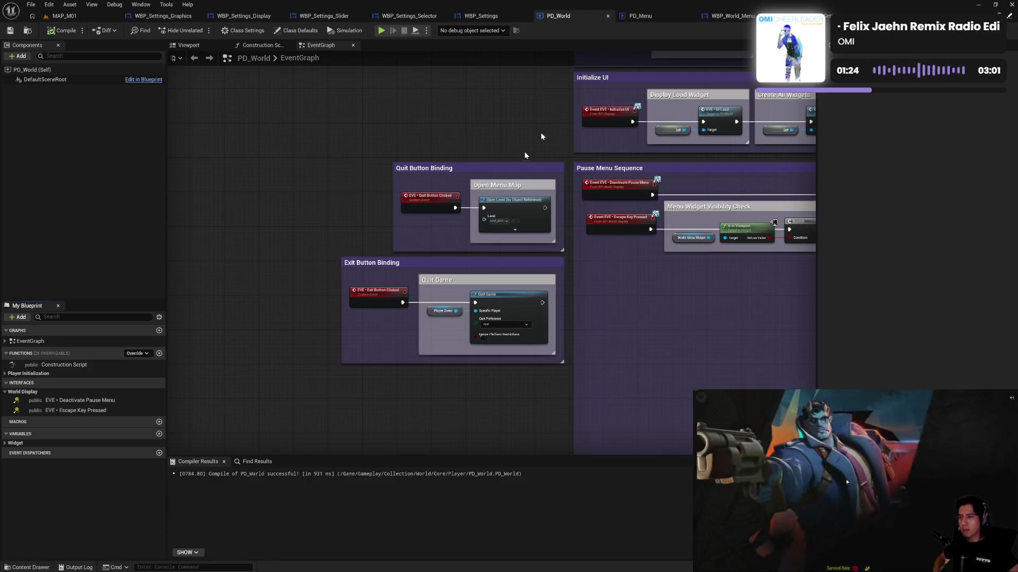
left_click(640, 16)
left_click(253, 35)
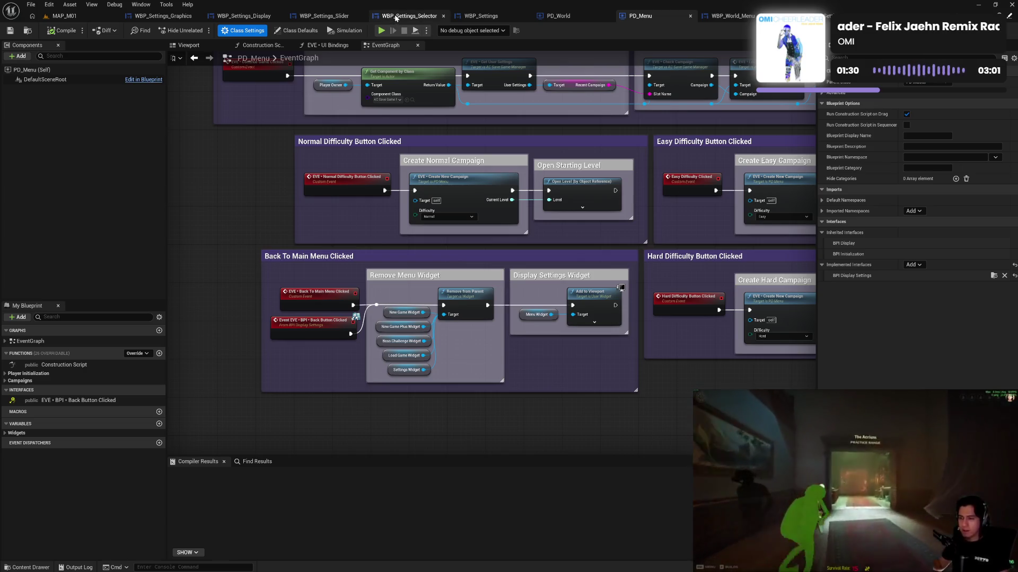
Compare the implemented interfaces in PD_World's and PD_Menu's Class Settings.
left_click(556, 16)
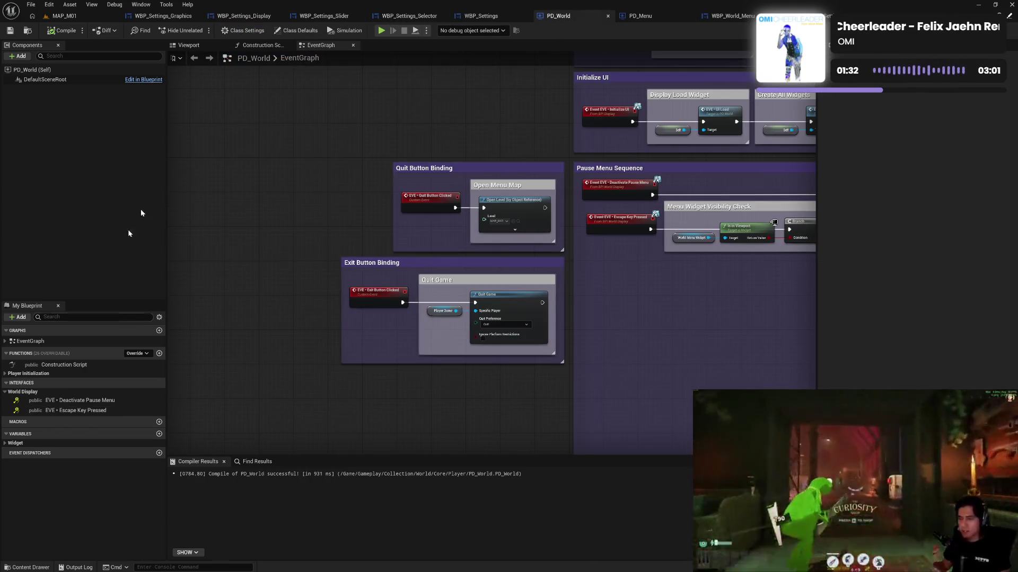
left_click(242, 30)
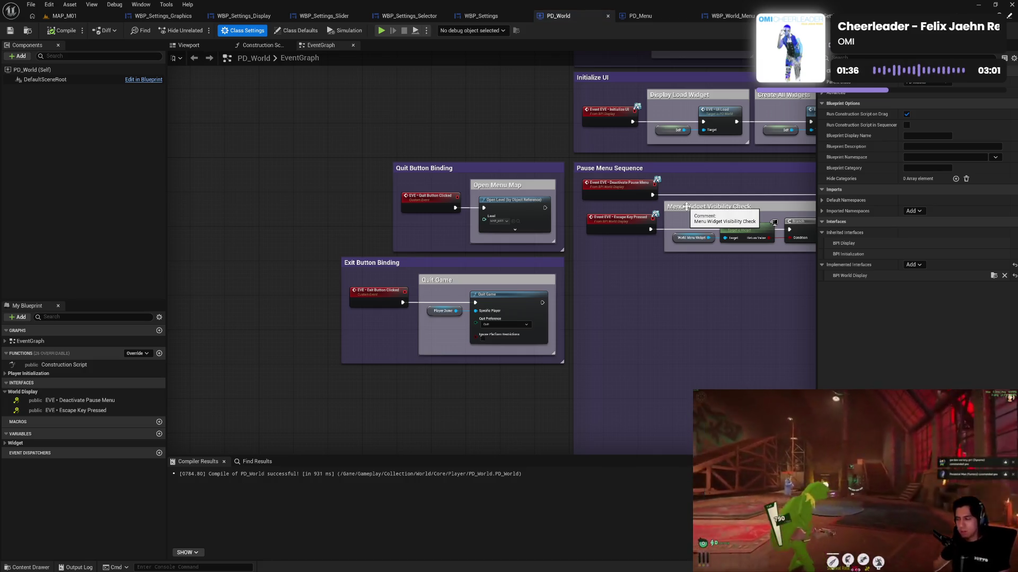
left_click(649, 18)
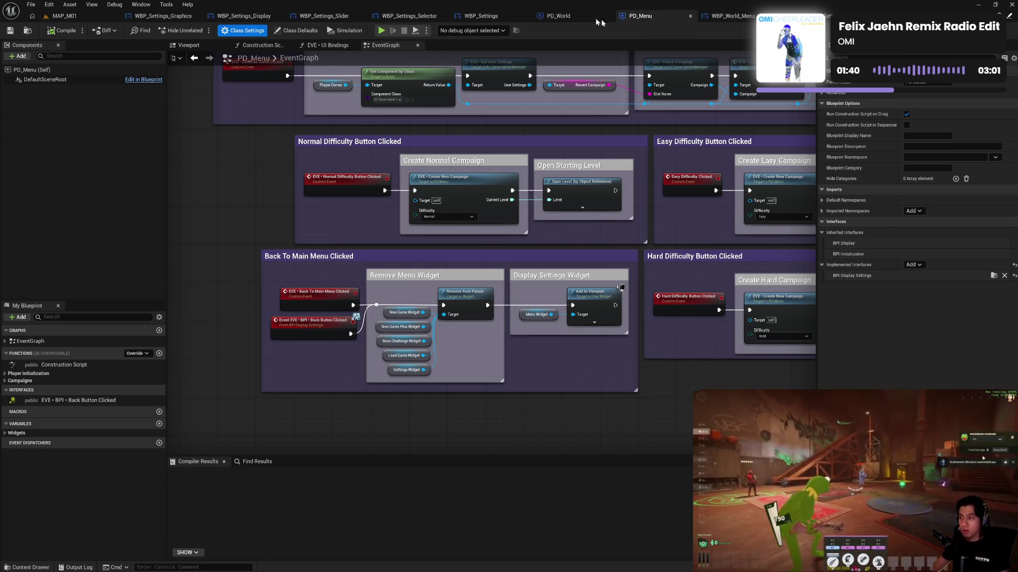
left_click(559, 16)
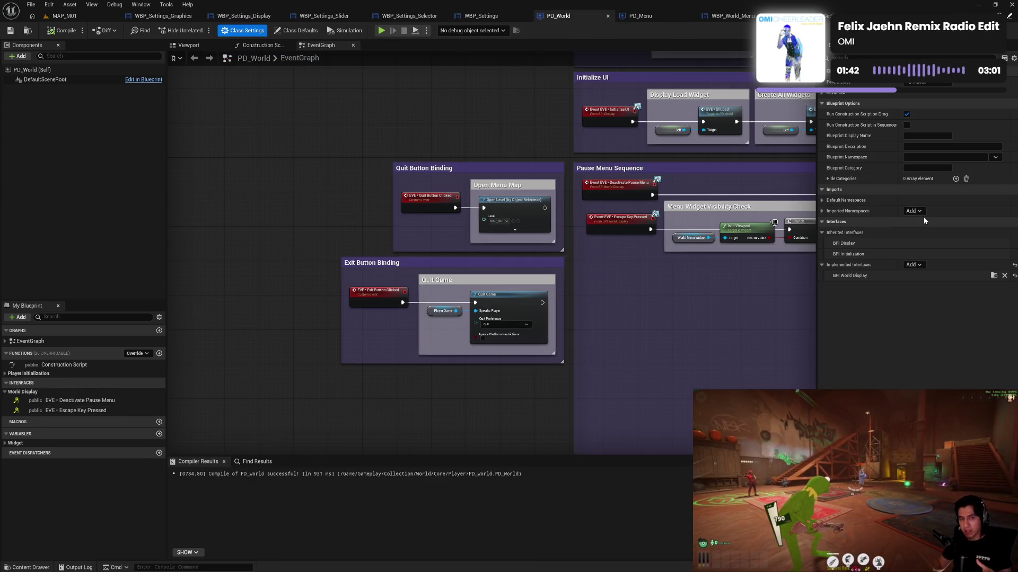
left_click(913, 265)
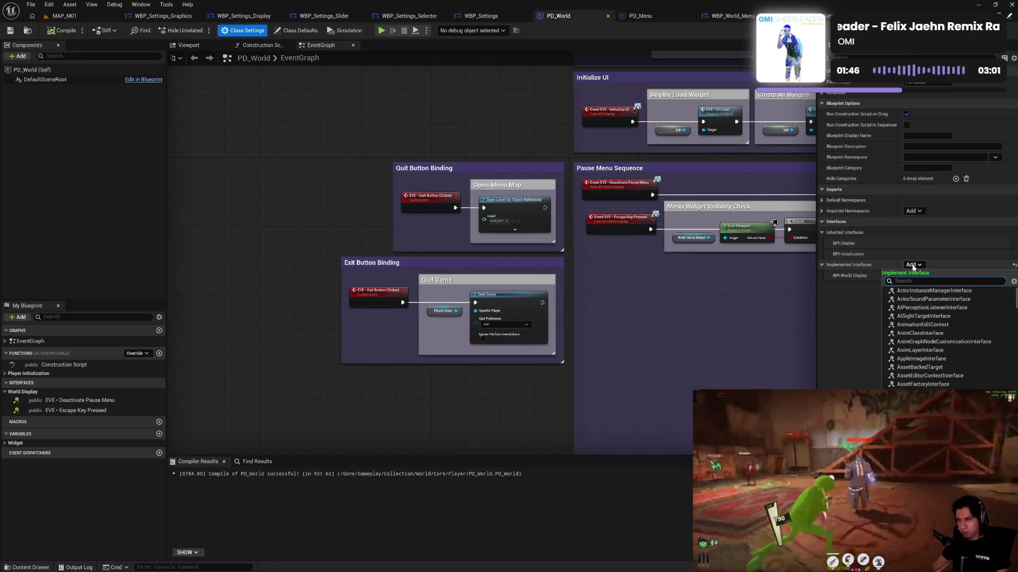
left_click(847, 294)
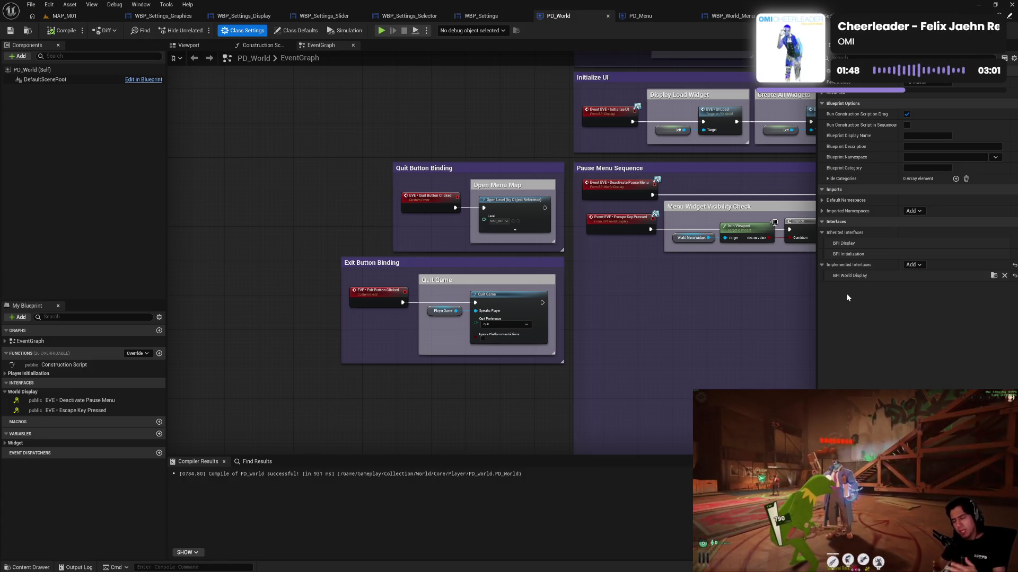
left_click(641, 16)
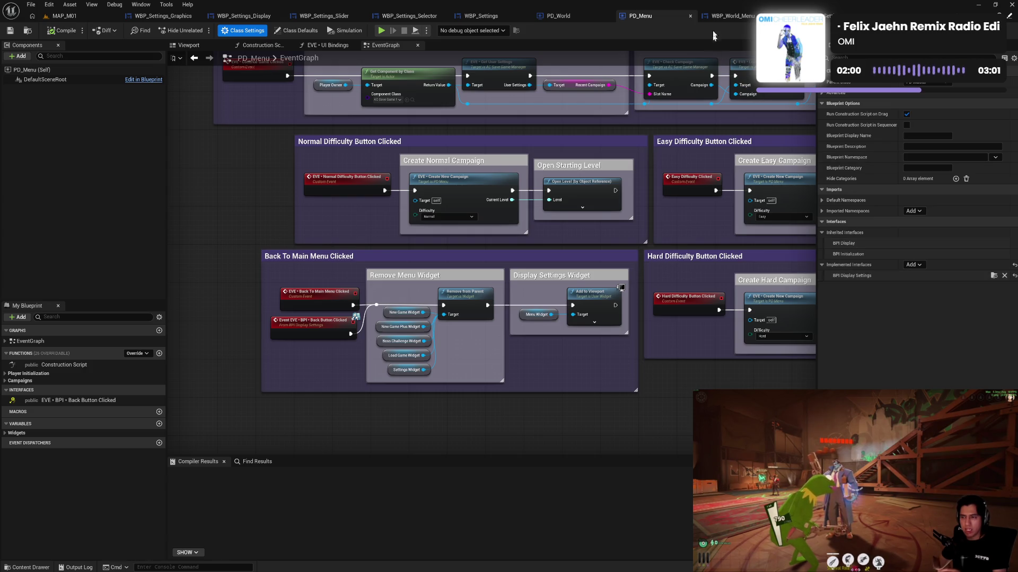
left_click(558, 16)
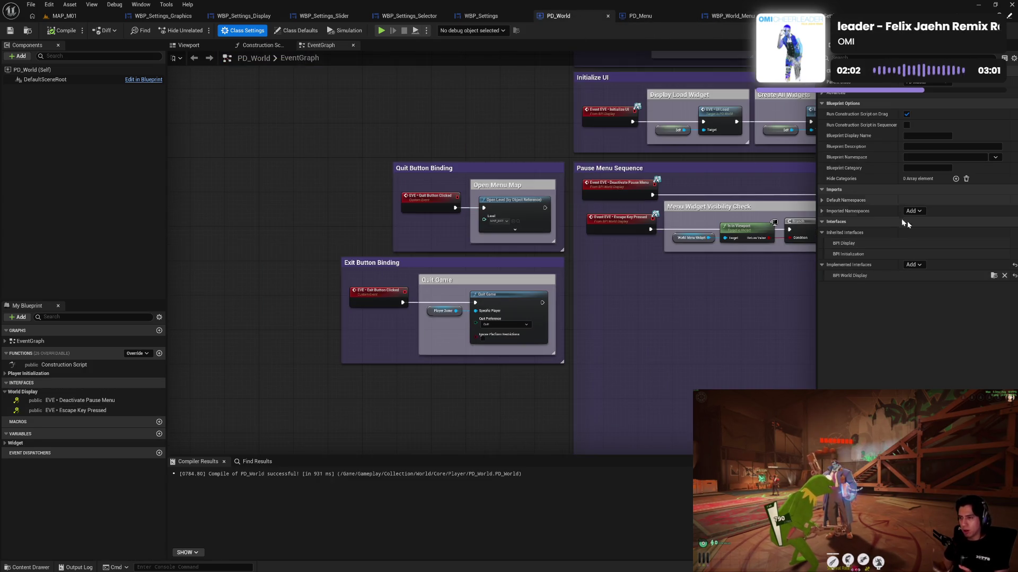
Add BPI_Display_Settings to PD_World's implemented interfaces via a 'set' search, then compile.
left_click(913, 264)
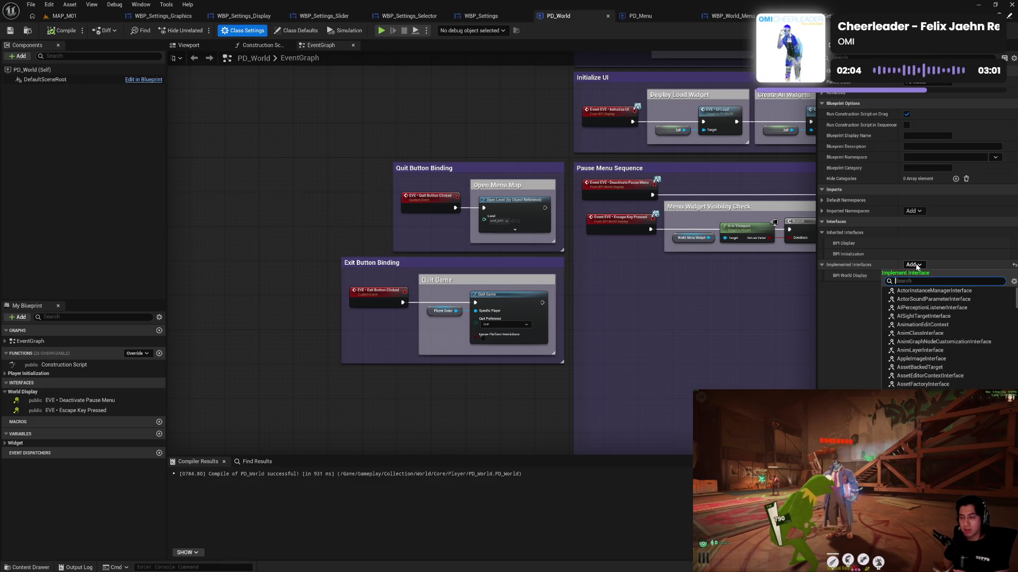
type("bpiset")
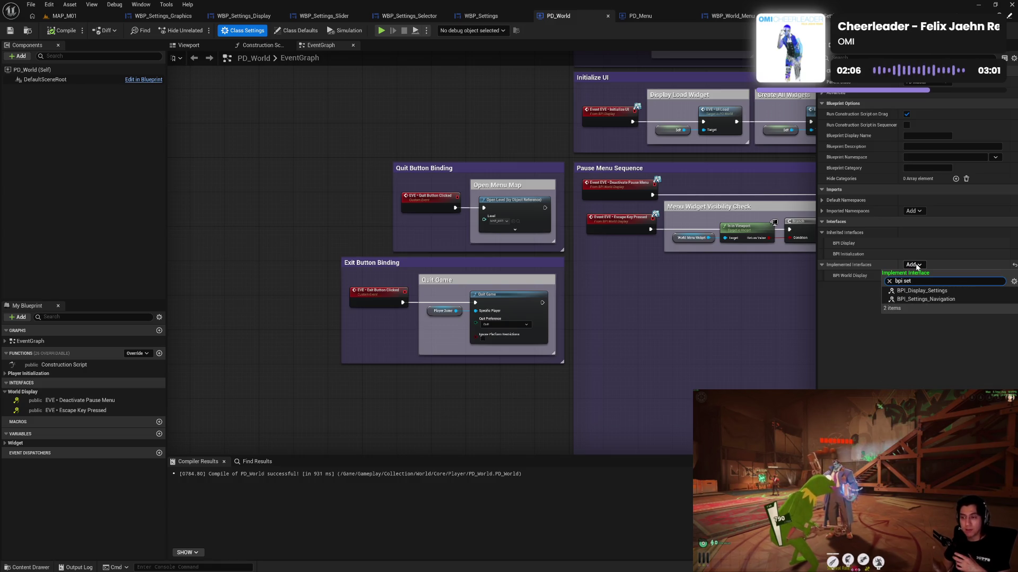
left_click(919, 291)
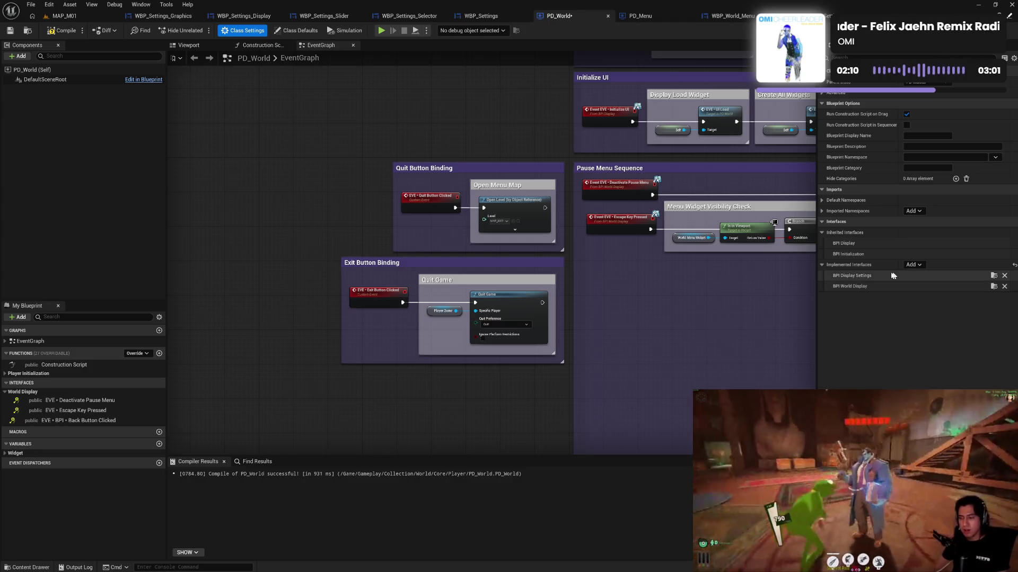
left_click(63, 30)
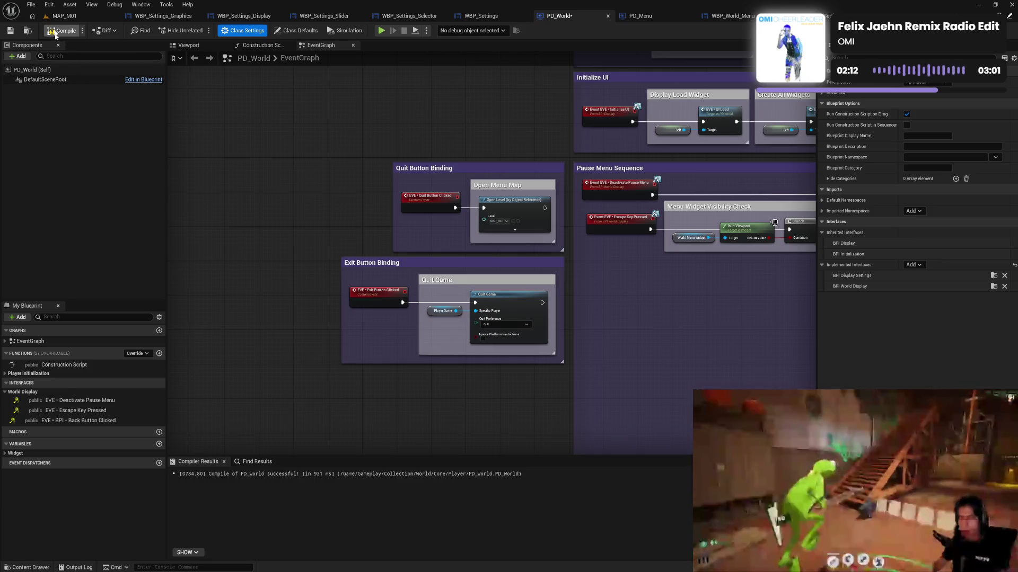
key("F7")
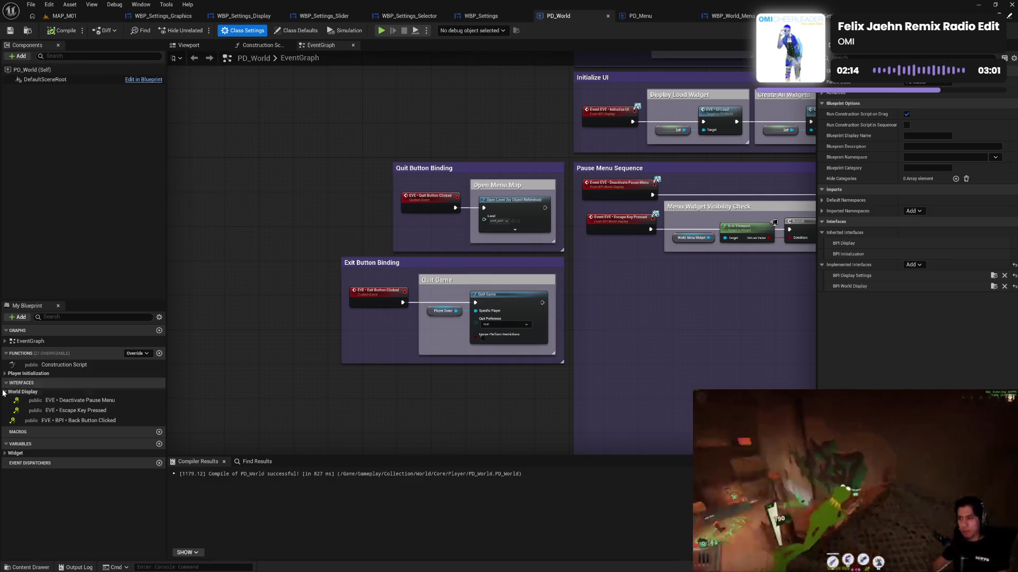
Place the EVE • BPI • Back Button Clicked event in PD_World inside Pause Menu Sequence.
double_click(68, 420)
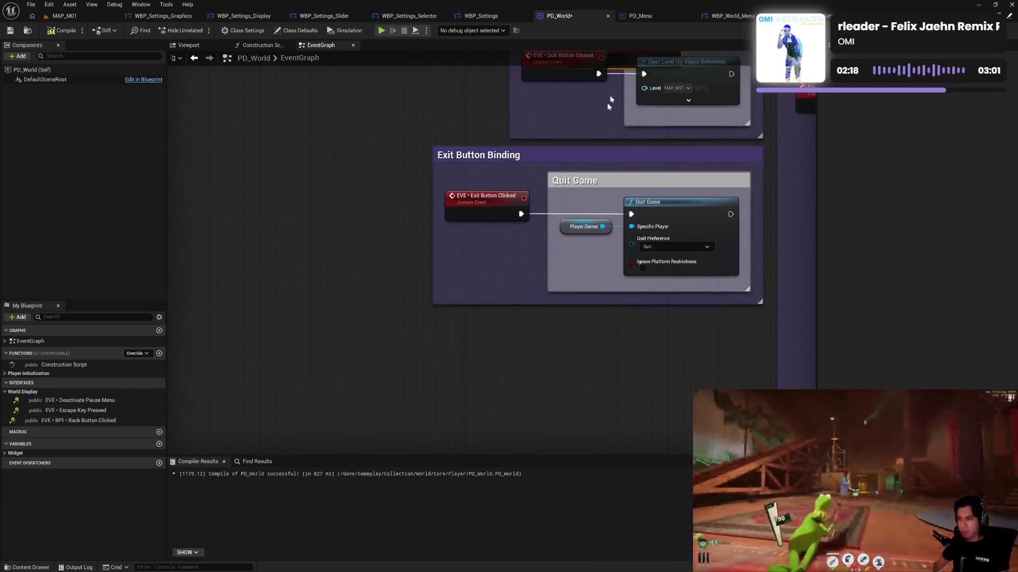
mouse_move(517, 175)
left_mouse_down()
mouse_move(530, 133)
mouse_move(509, 247)
mouse_move(477, 273)
mouse_move(450, 265)
mouse_move(465, 149)
mouse_move(489, 133)
left_mouse_up()
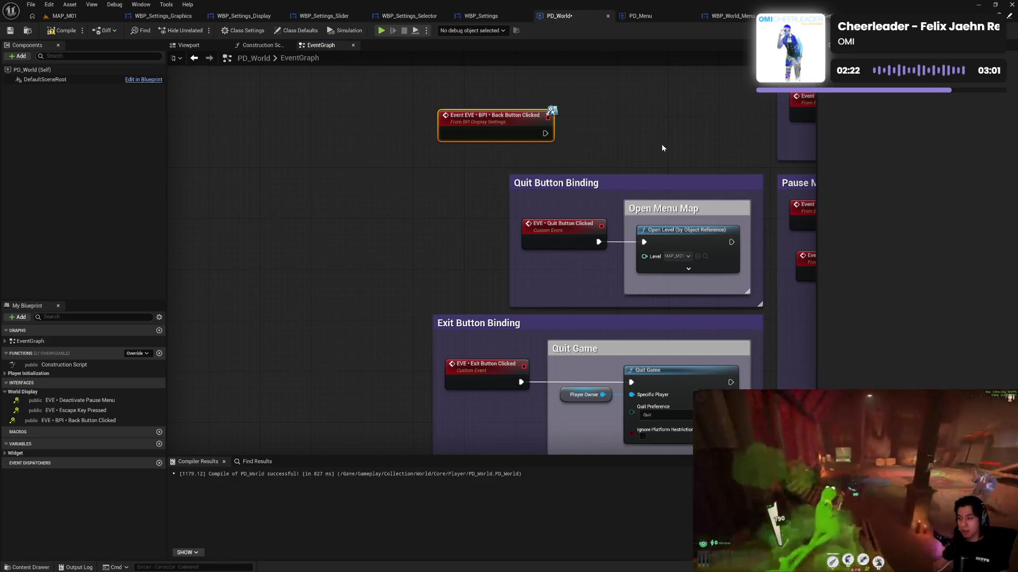
left_click_drag(661, 147, 391, 200)
mouse_move(280, 170)
left_mouse_down()
mouse_move(439, 141)
mouse_move(436, 262)
left_mouse_up()
mouse_move(376, 234)
left_mouse_down()
mouse_move(411, 206)
mouse_move(795, 235)
mouse_move(596, 292)
mouse_move(410, 440)
mouse_move(385, 411)
mouse_move(455, 373)
mouse_move(375, 201)
mouse_move(322, 164)
mouse_move(487, 367)
mouse_move(448, 299)
left_mouse_up()
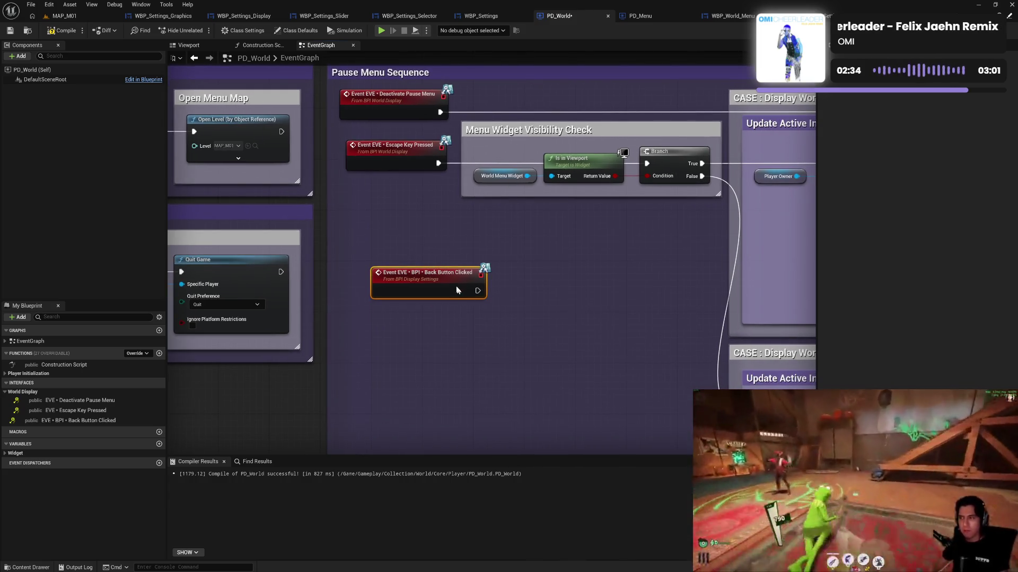
left_click_drag(457, 290, 440, 254)
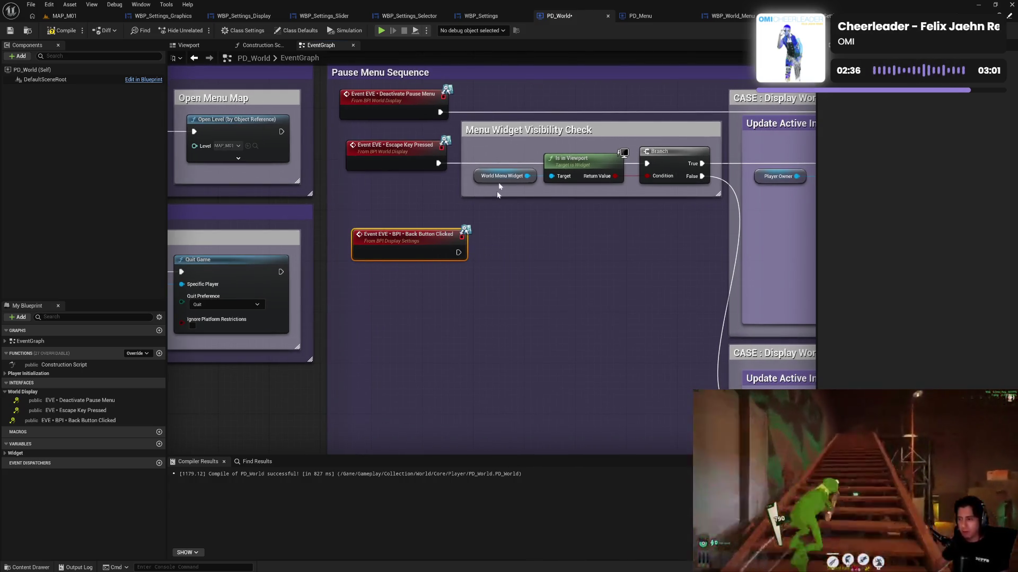
left_click(641, 16)
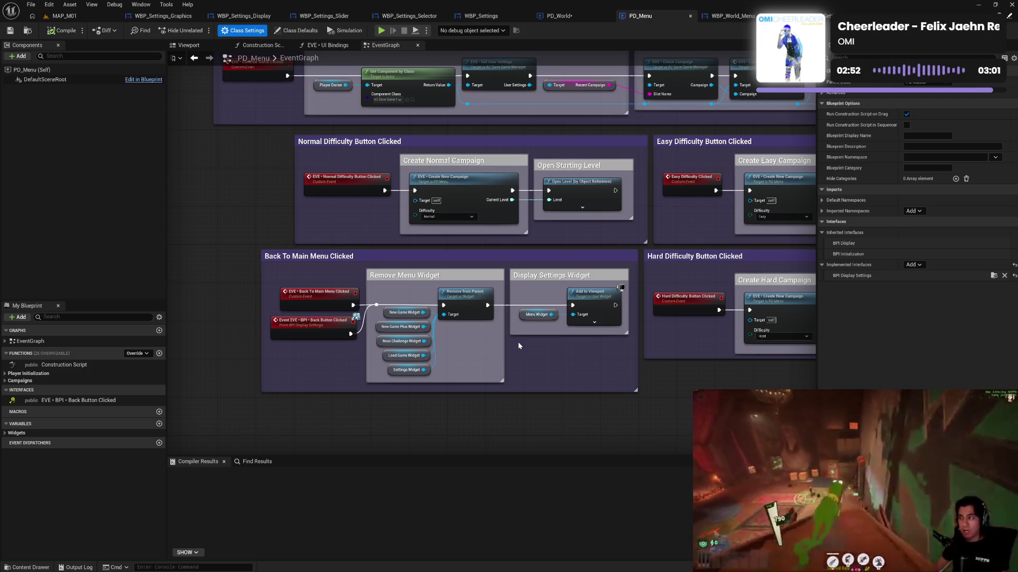
Compile PD_Menu, check its EVE • UI Bindings function graph, then return to PD_World.
left_click(67, 31)
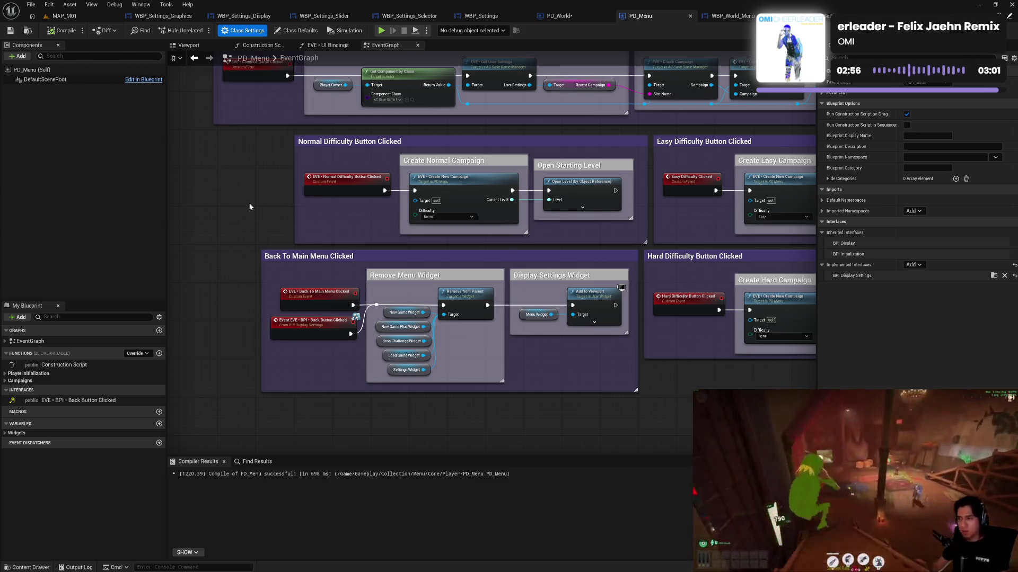
left_click_drag(249, 207, 260, 289)
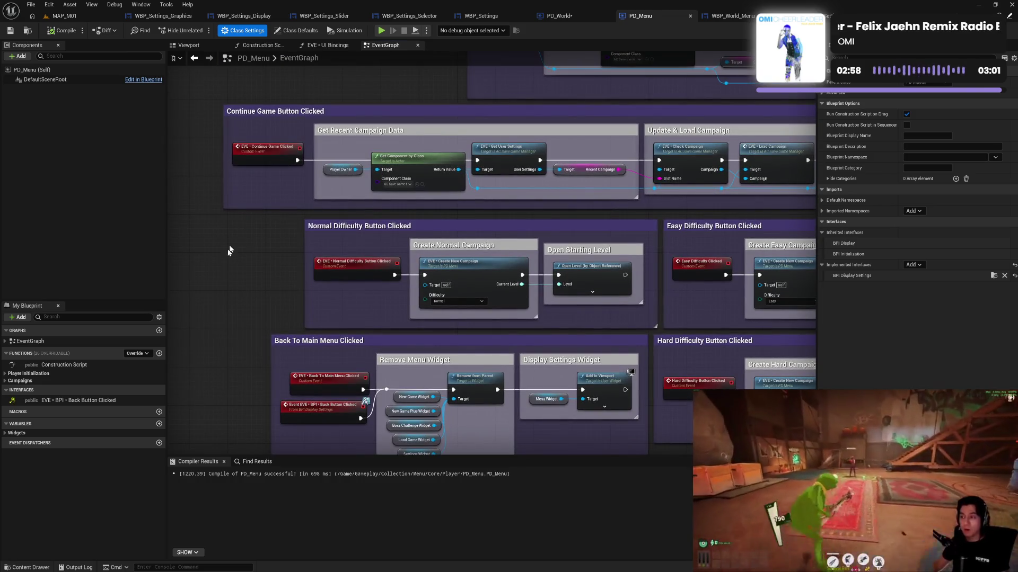
left_click(5, 375)
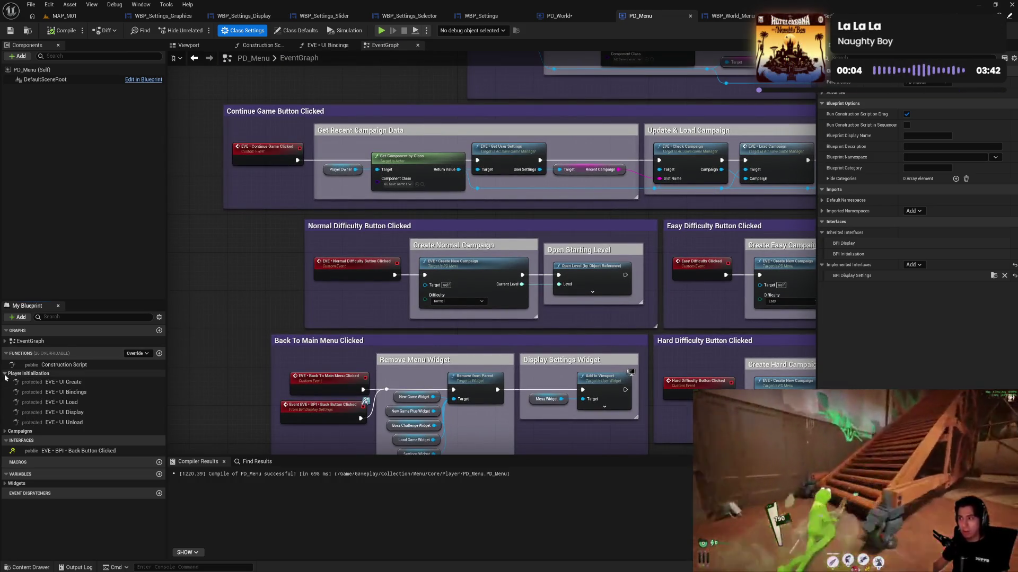
double_click(66, 392)
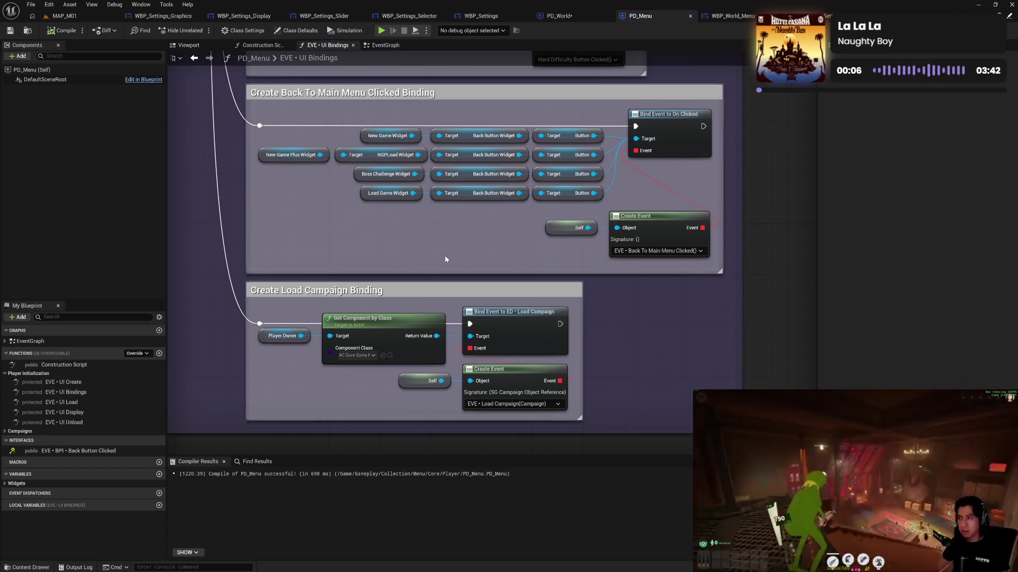
mouse_move(450, 250)
left_mouse_down()
mouse_move(452, 307)
mouse_move(474, 267)
left_mouse_up()
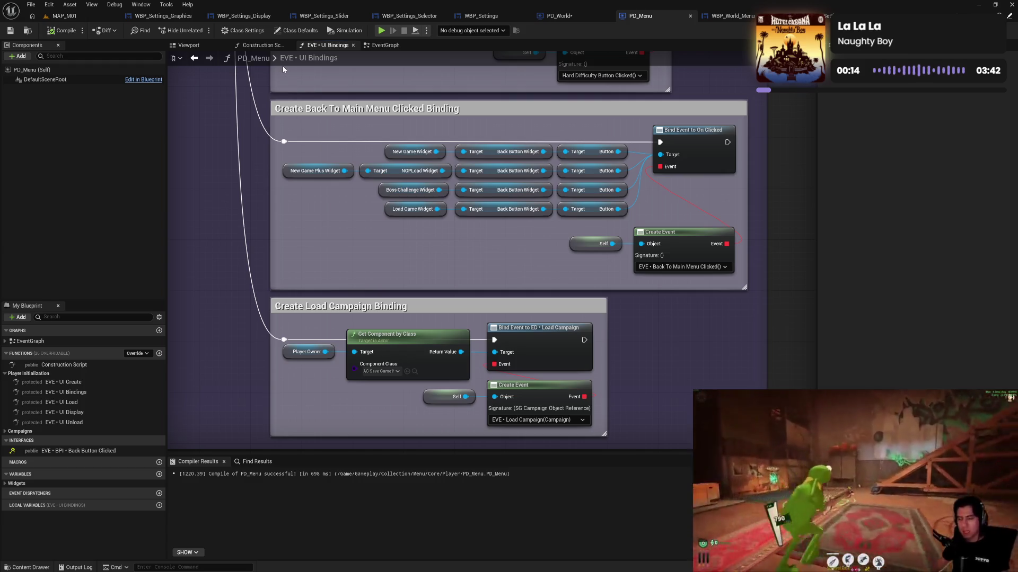
left_click(559, 16)
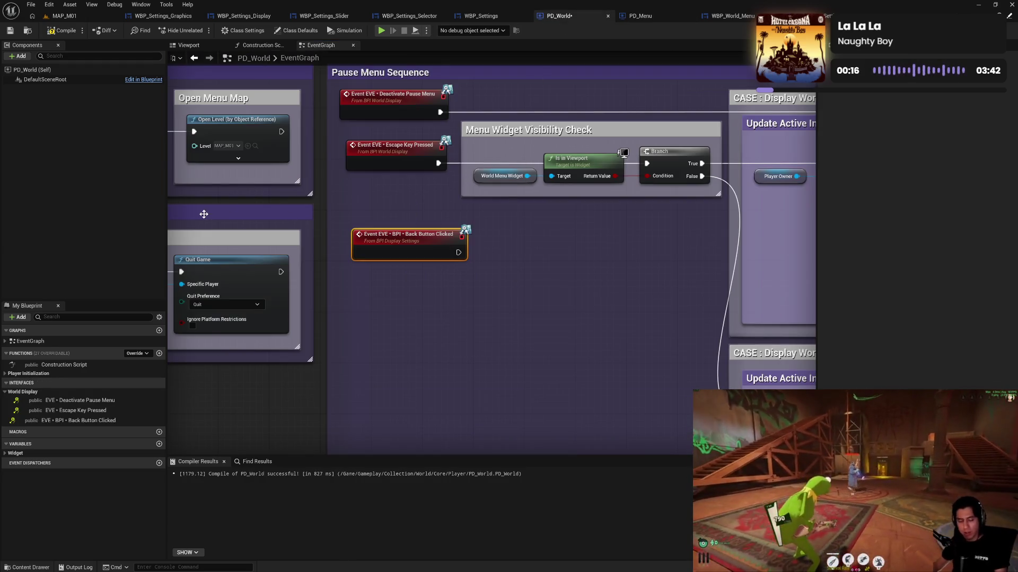
Open PD_World's EVE • UI Bindings function from the Player Initialization functions.
left_click(17, 375)
left_click(71, 403)
double_click(71, 403)
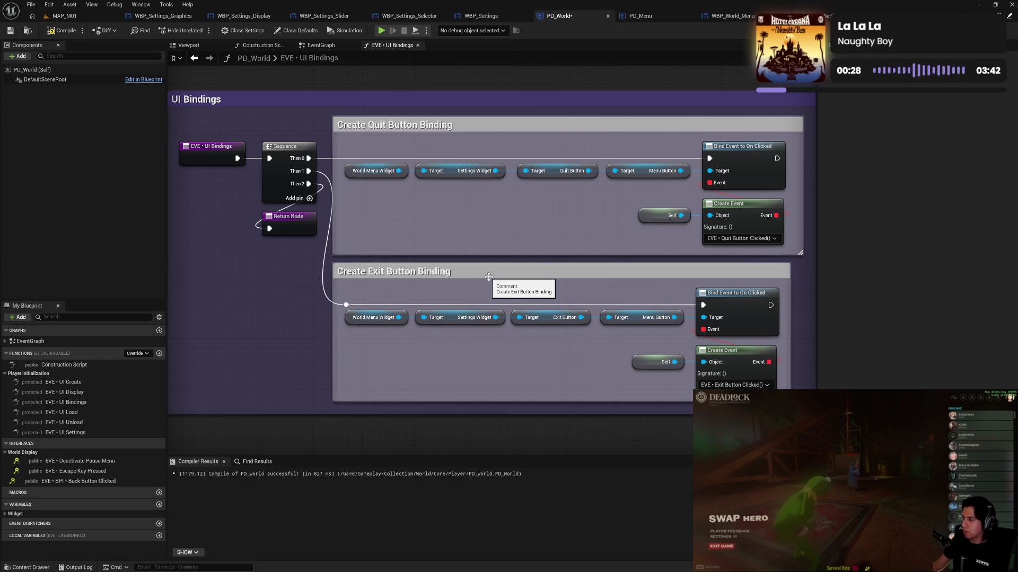
Narrow the UI Bindings comment, widen Create Exit Button Binding, shift the Exit nodes right, and compile.
mouse_move(488, 276)
left_mouse_down()
mouse_move(575, 284)
mouse_move(443, 279)
mouse_move(416, 268)
mouse_move(433, 272)
left_mouse_up()
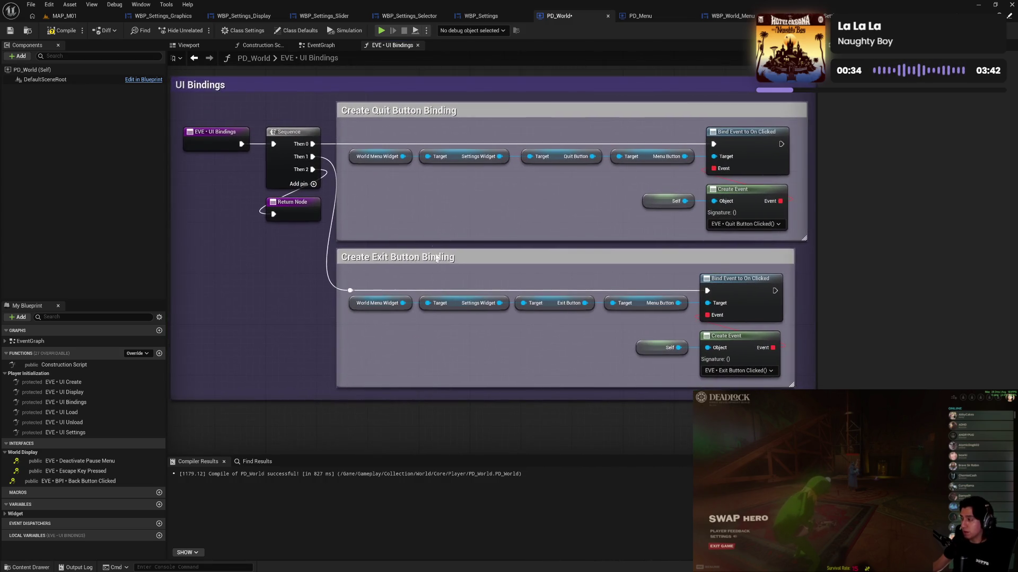
left_click_drag(585, 190, 495, 194)
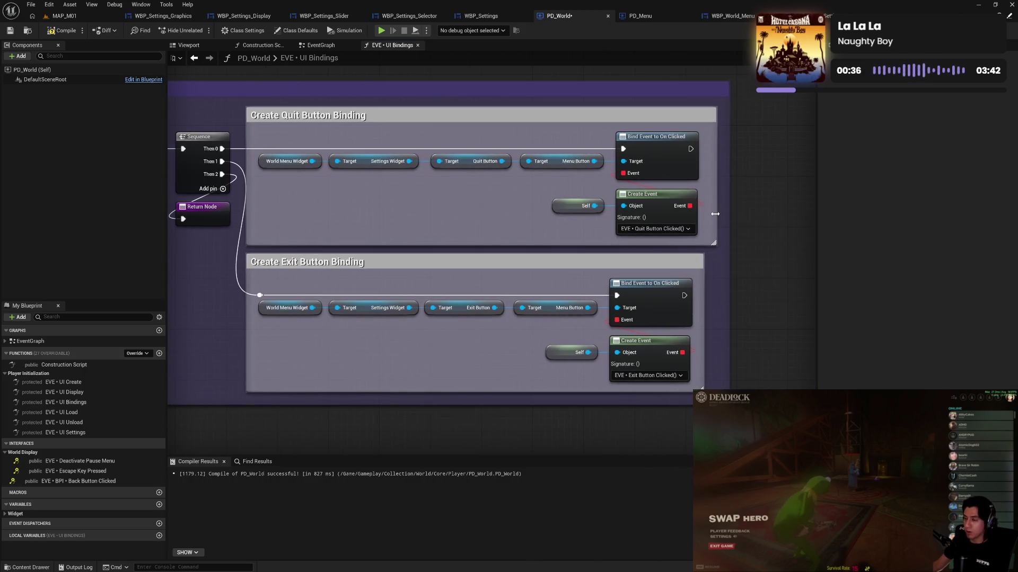
left_click_drag(727, 220, 720, 225)
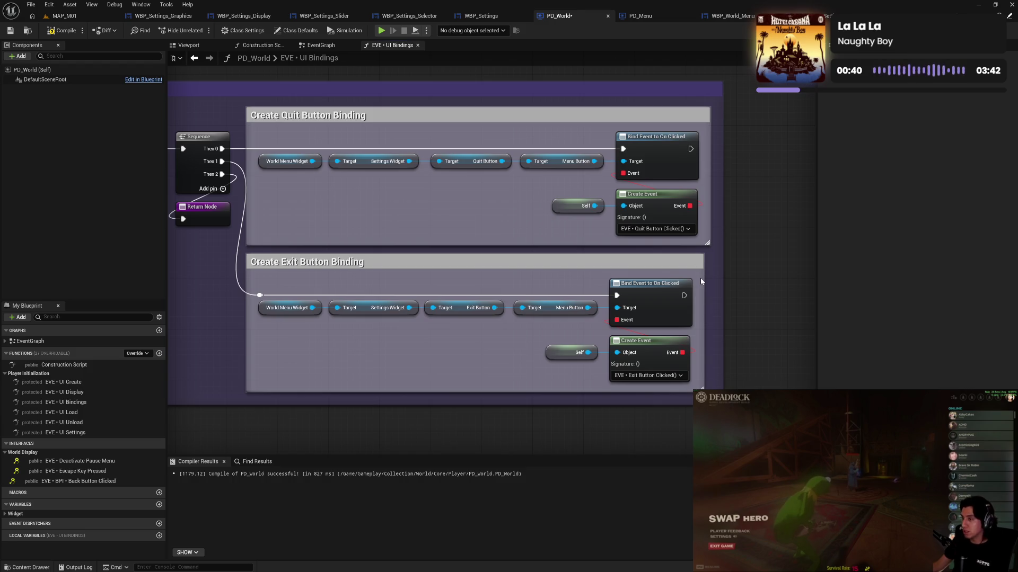
left_click_drag(700, 272, 709, 279)
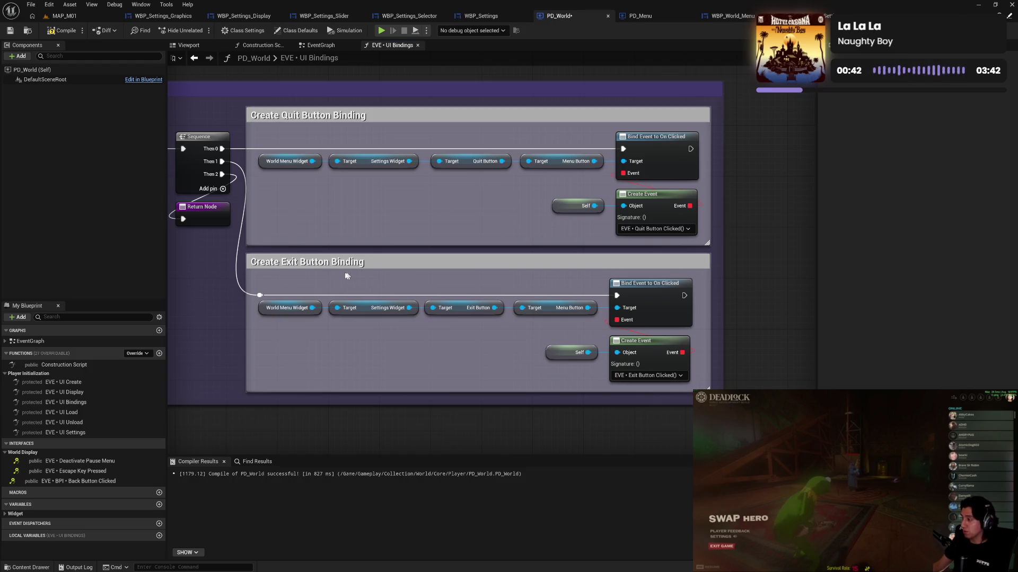
mouse_move(306, 295)
left_mouse_down()
mouse_move(631, 350)
mouse_move(656, 318)
left_mouse_up()
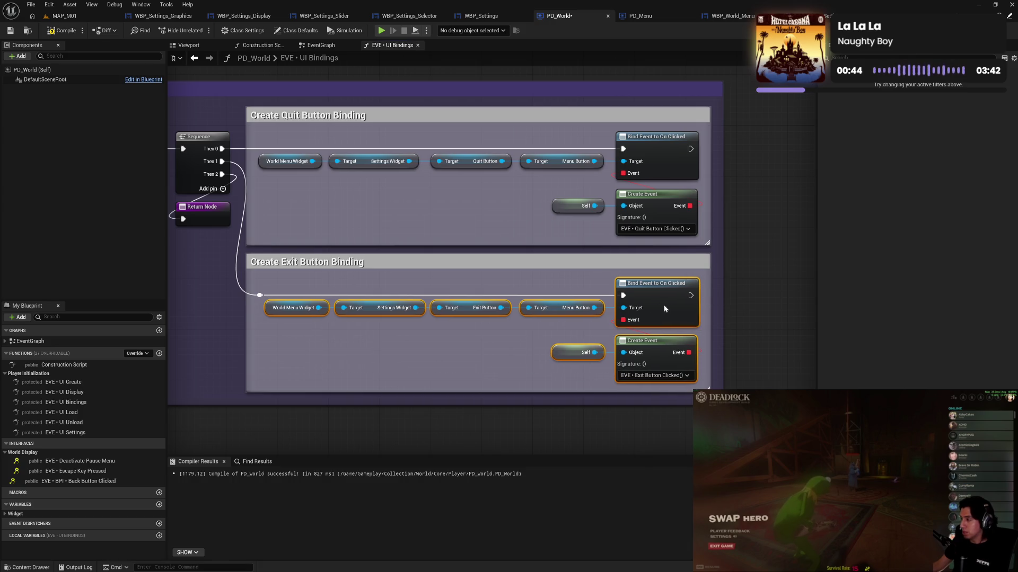
left_click(551, 295)
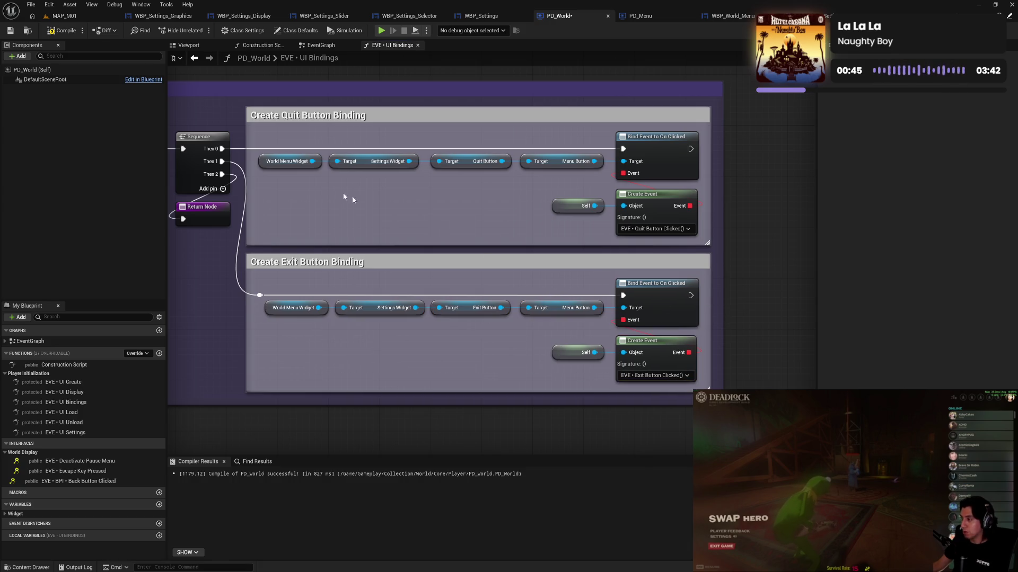
left_click(60, 31)
Save PD_World and go back to its EventGraph, viewing the CASE sections and Initialize UI row.
left_click(10, 31)
left_click(323, 47)
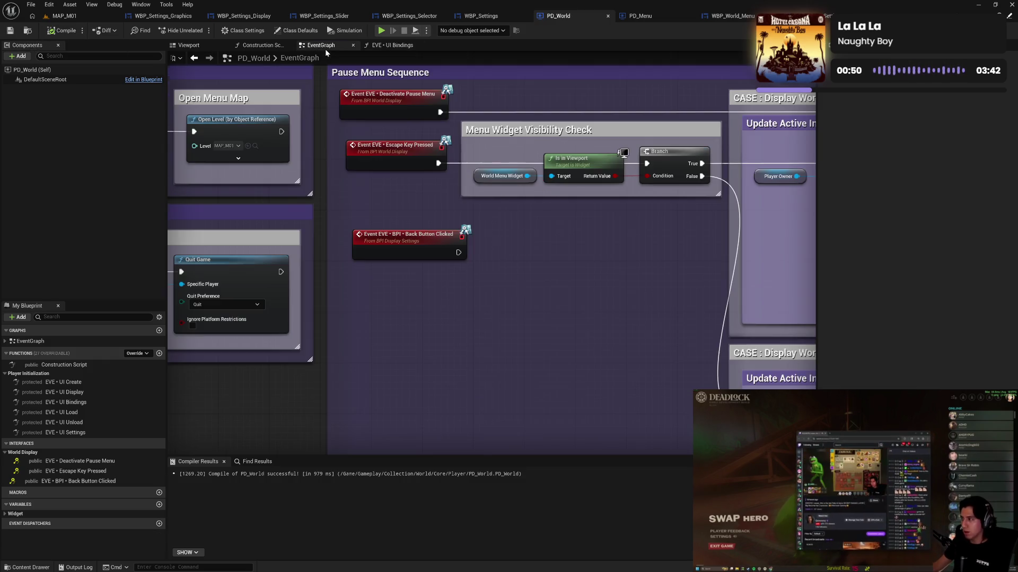
scroll(516, 289, "down", 4)
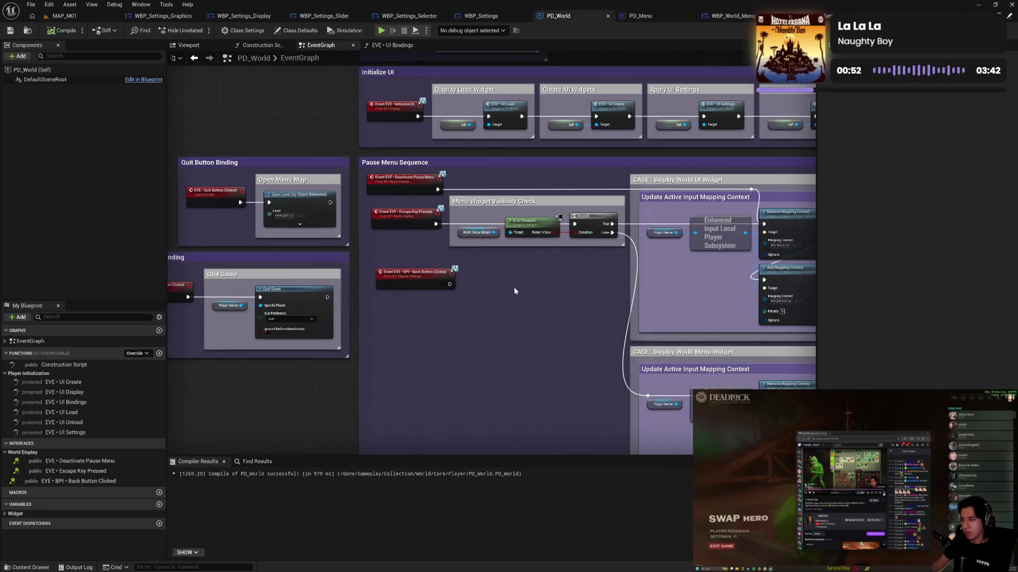
mouse_move(518, 323)
left_mouse_down()
mouse_move(284, 322)
mouse_move(269, 286)
mouse_move(283, 200)
mouse_move(419, 278)
mouse_move(425, 259)
left_mouse_up()
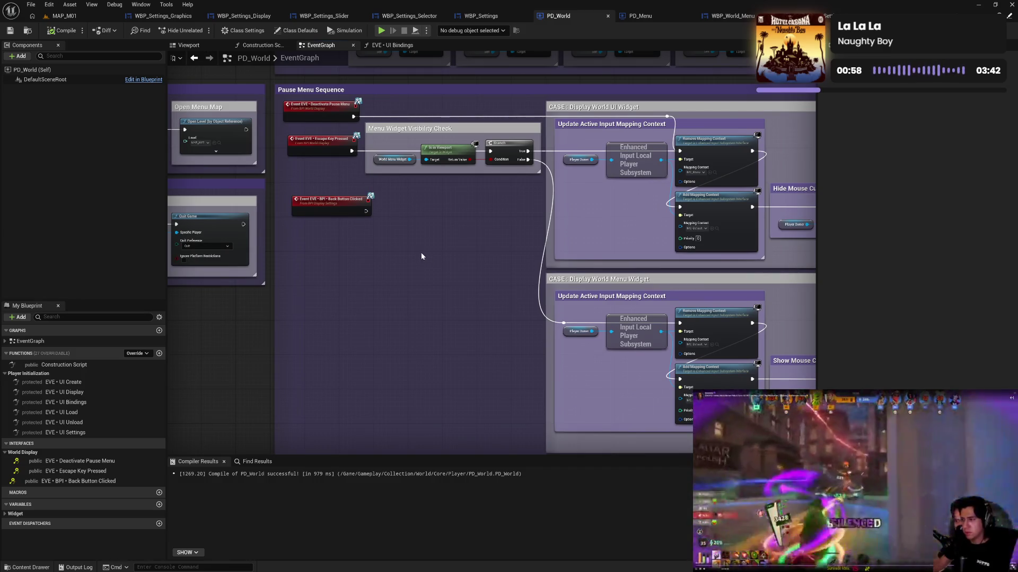
left_click_drag(421, 253, 438, 263)
scroll(447, 233, "up", 2)
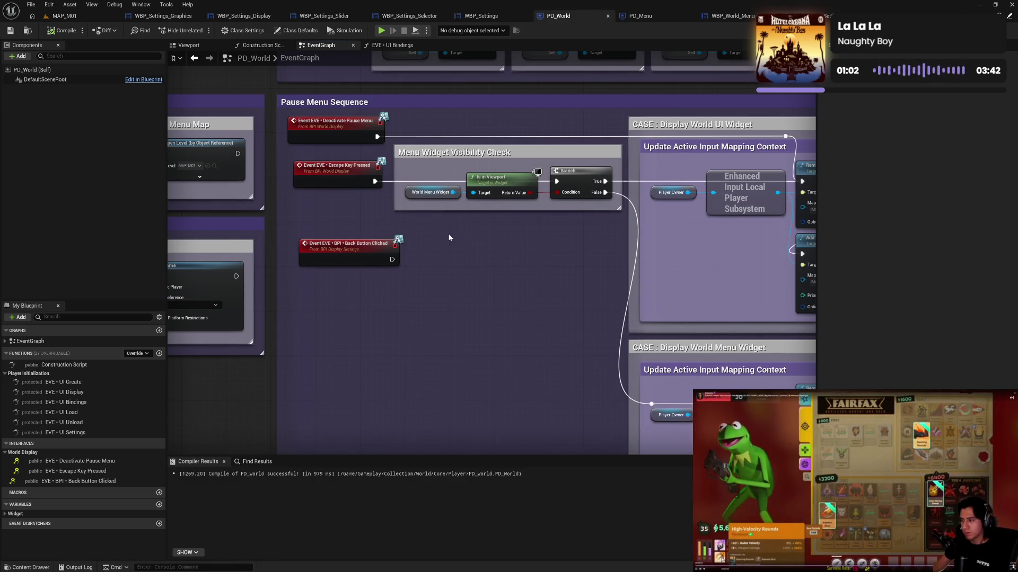
Nudge the Escape Key Pressed event node slightly left and recompile PD_World.
left_click_drag(321, 173, 316, 173)
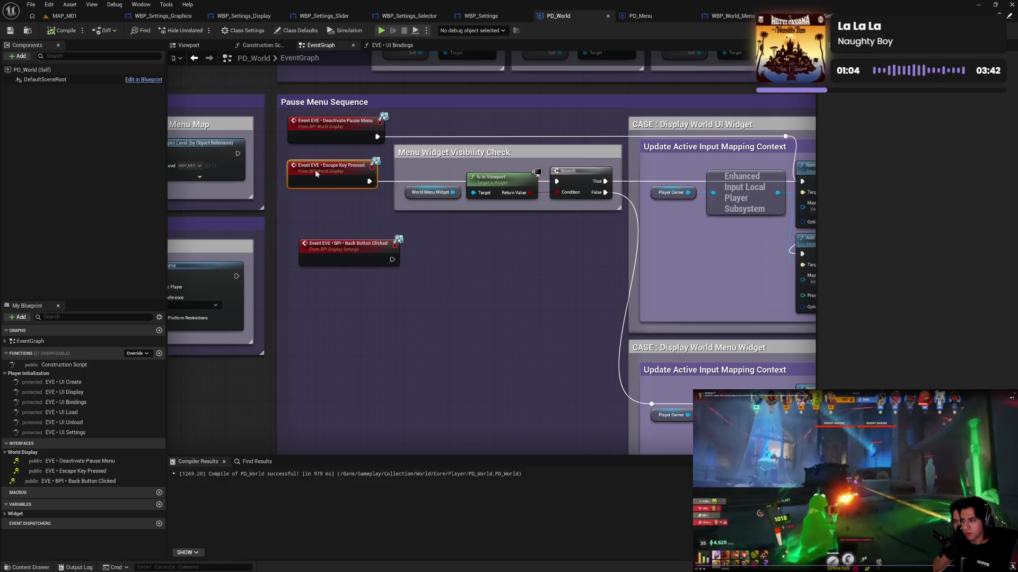
left_click(342, 201)
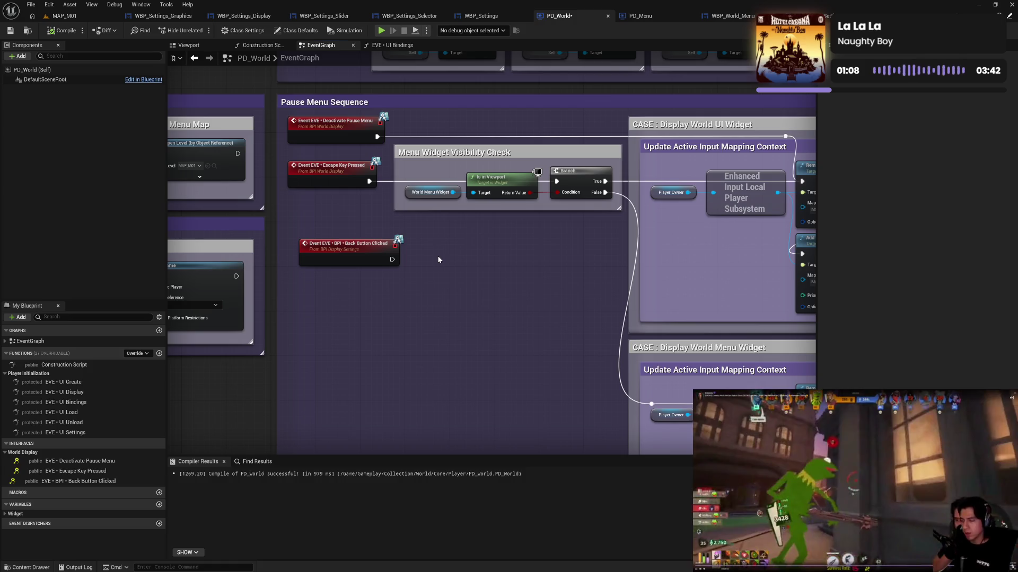
left_click(62, 32)
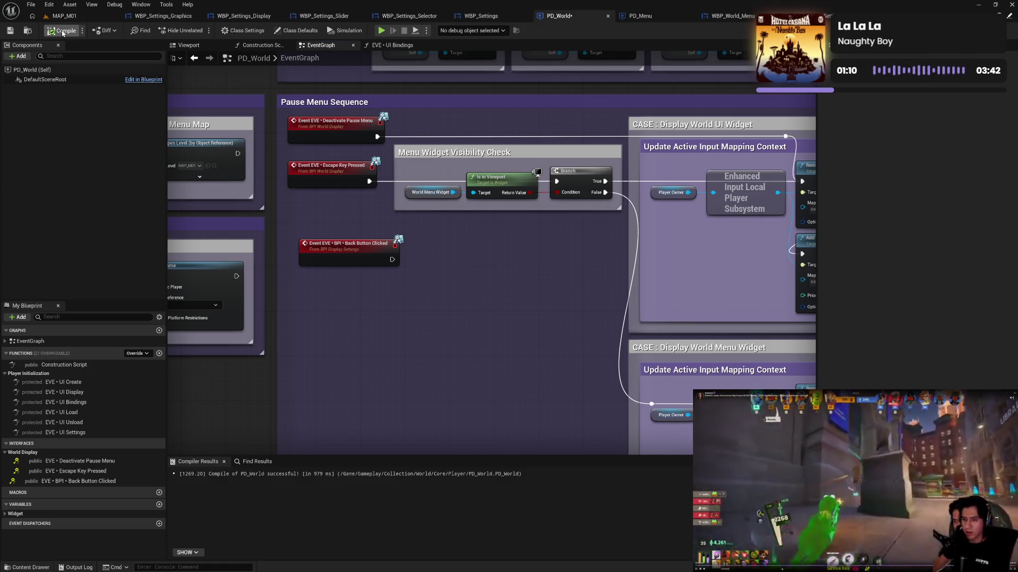
View PD_Menu, pan WBP_World_Menu's event graph, then move to WBP_Menu_Settings' On Initialized graph.
left_click(641, 17)
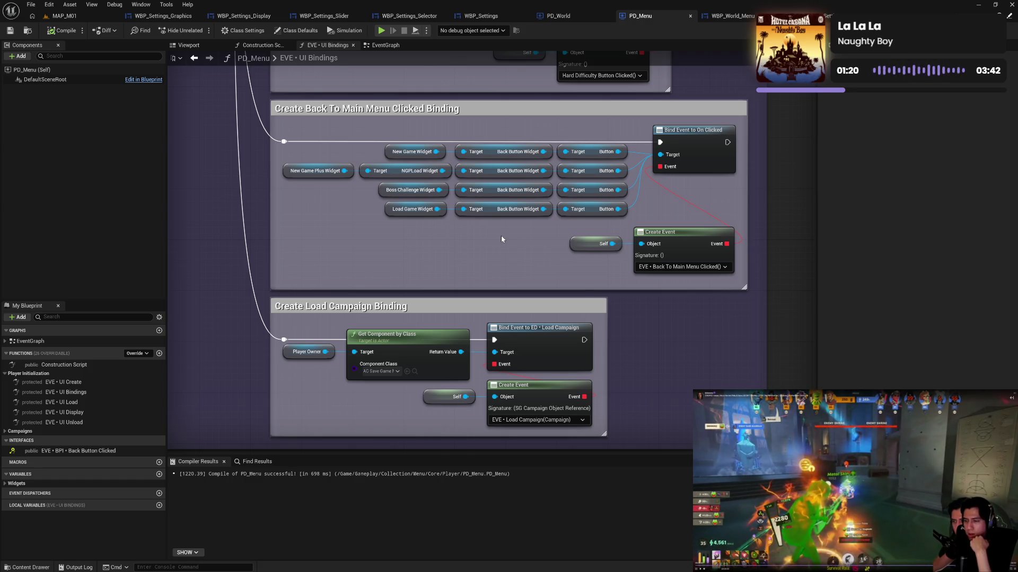
left_click(747, 16)
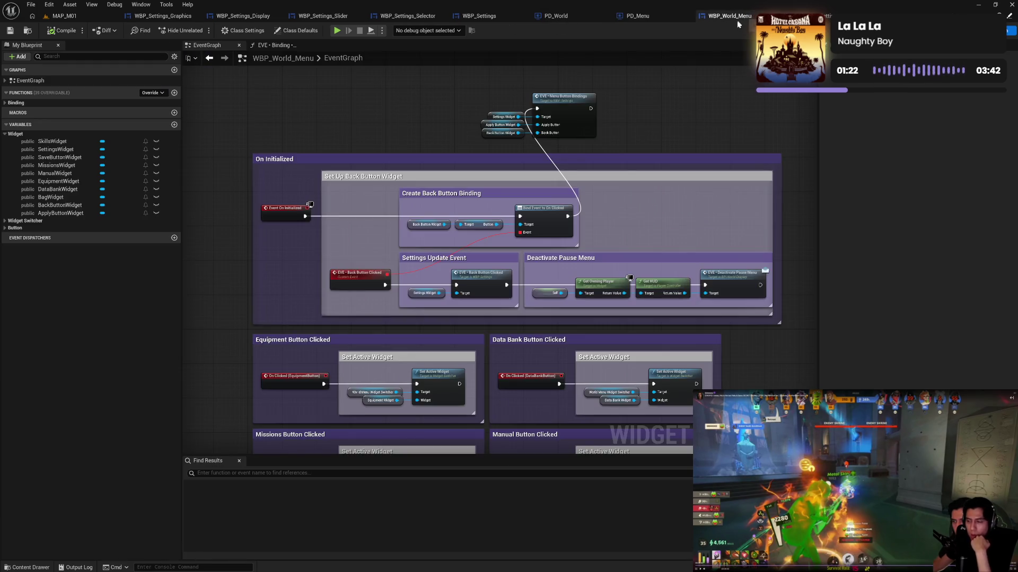
left_click_drag(666, 207, 669, 181)
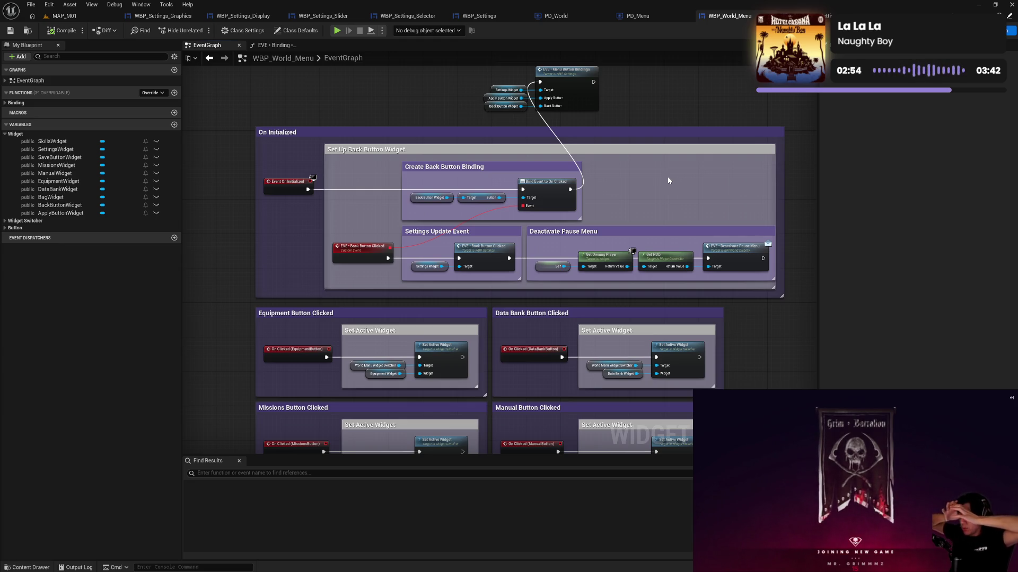
left_click(840, 15)
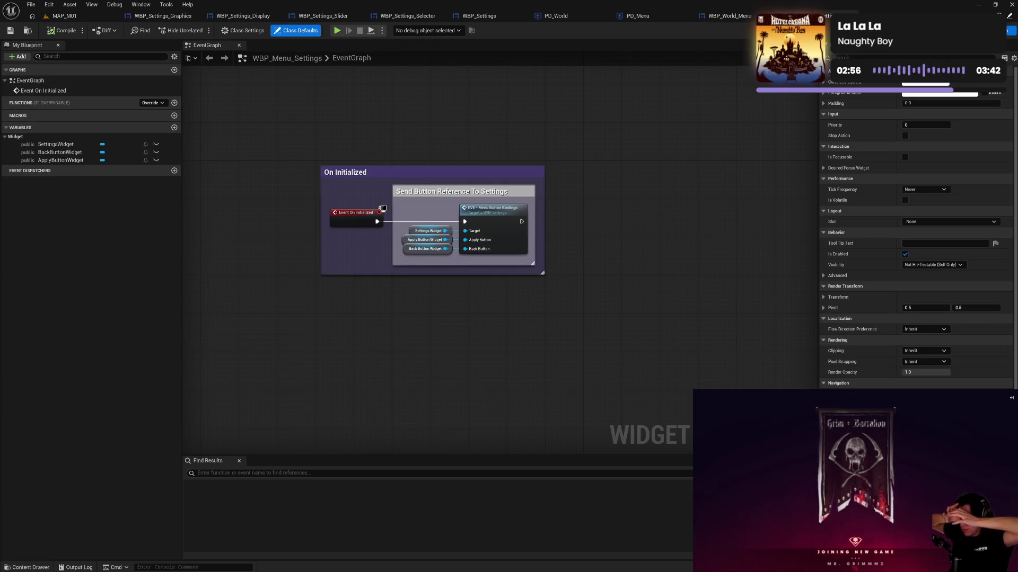
Compare WBP_Menu_Settings' On Initialized bindings with WBP_World_Menu's Bag and Settings groups, then open Designer.
left_click(731, 17)
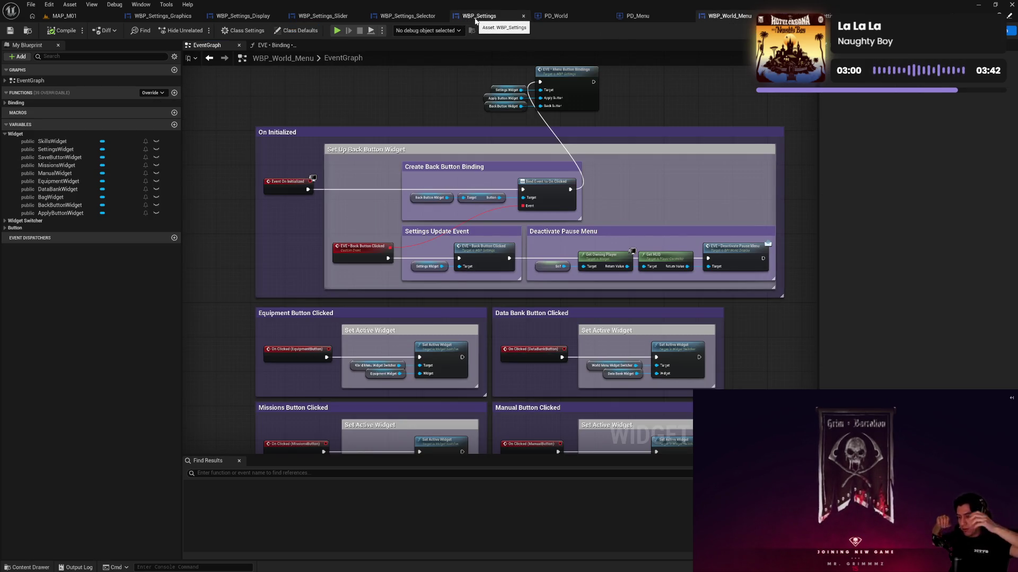
left_click(840, 15)
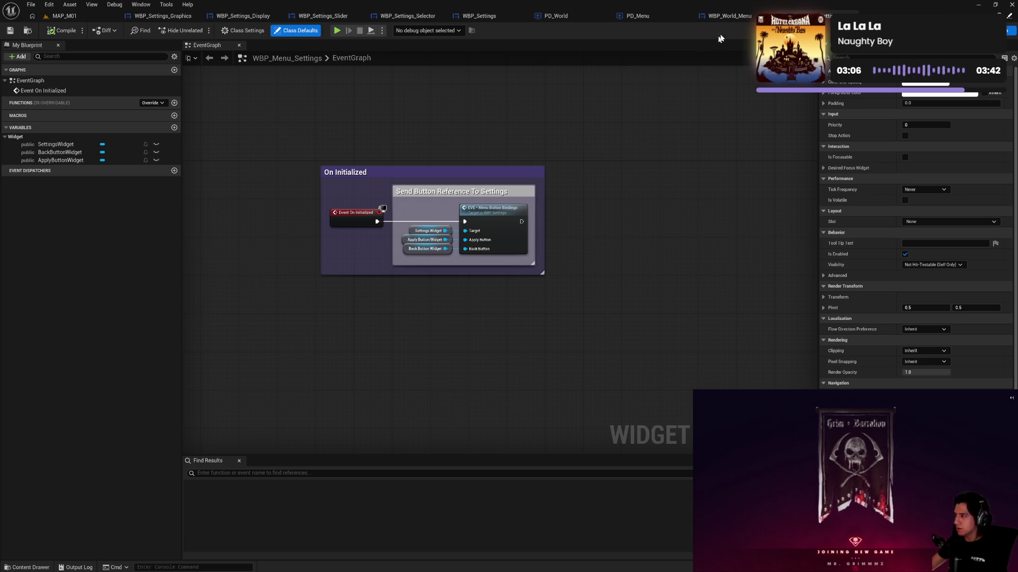
left_click_drag(542, 122, 553, 123)
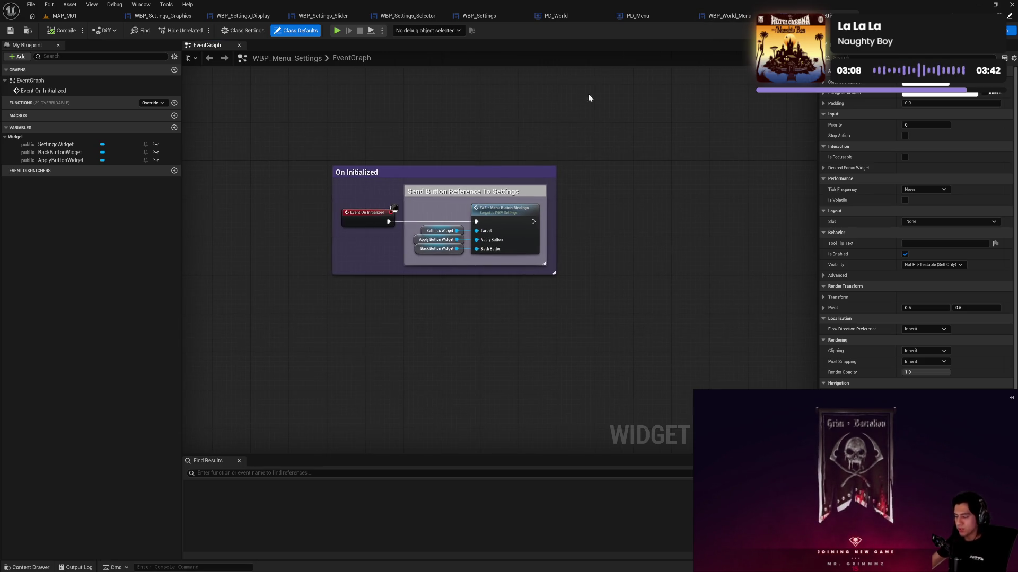
left_click(730, 16)
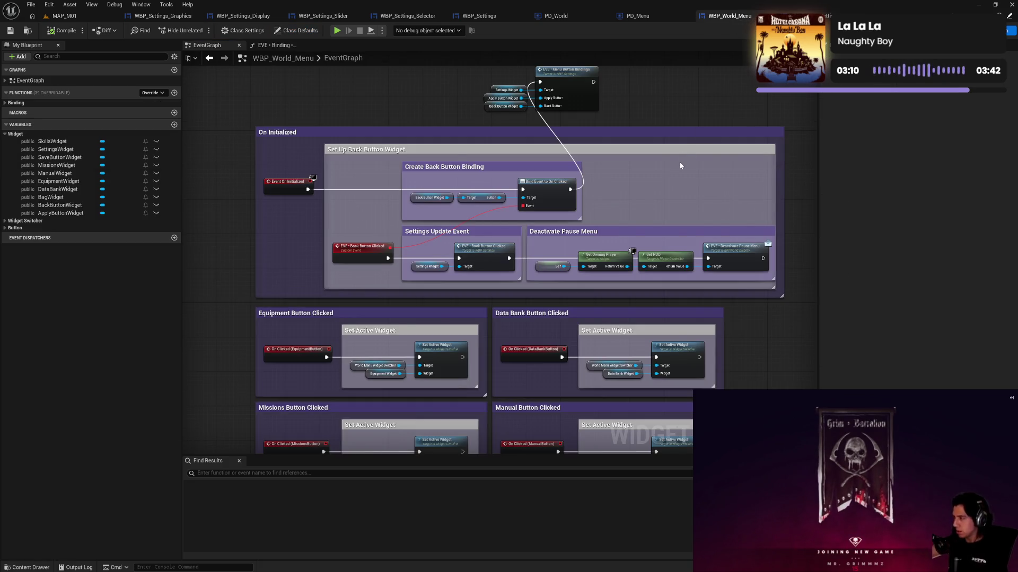
left_click_drag(590, 271, 598, 138)
mouse_move(592, 274)
left_mouse_down()
mouse_move(593, 145)
mouse_move(594, 301)
left_mouse_up()
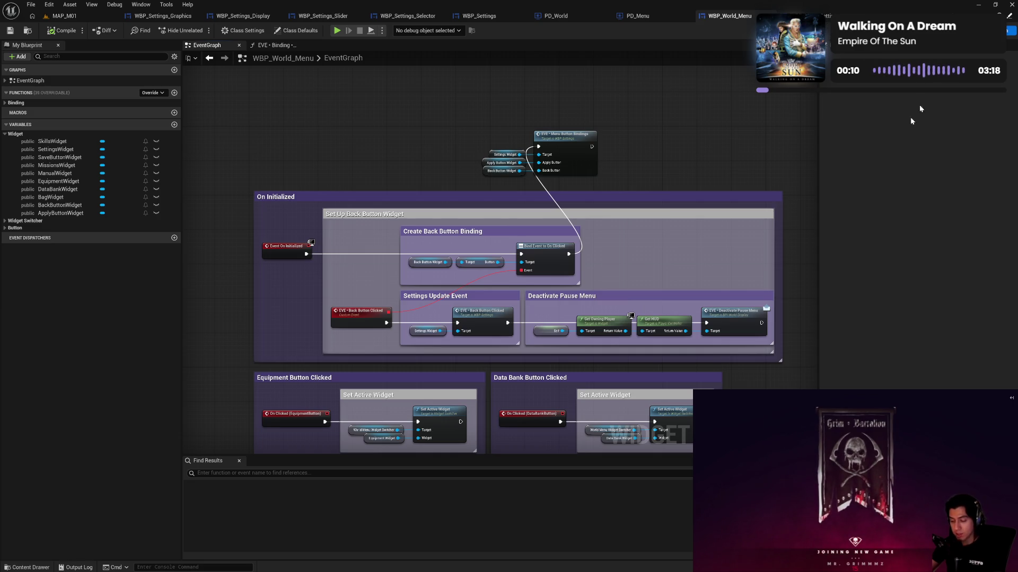
left_click(981, 31)
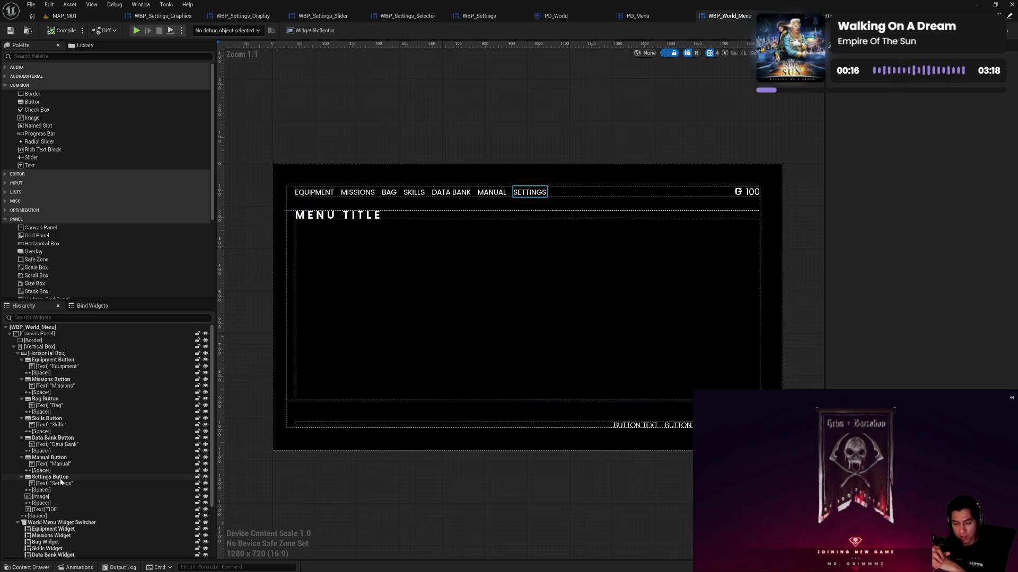
scroll(61, 481, "down", 2)
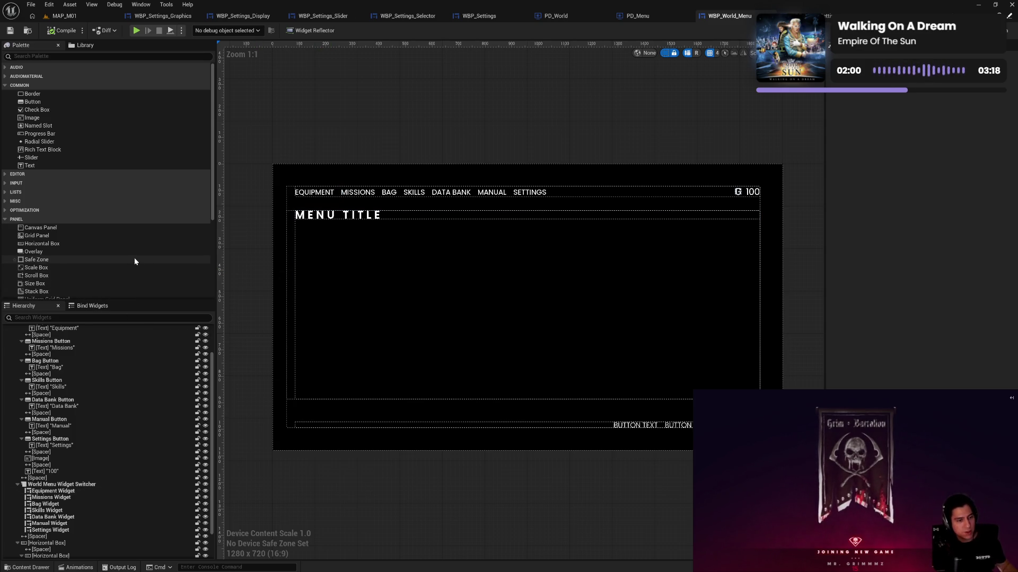
Select Native Widget Host under the Palette's Primitive section and read its overview in the browser.
scroll(135, 262, "down", 3)
scroll(134, 261, "down", 2)
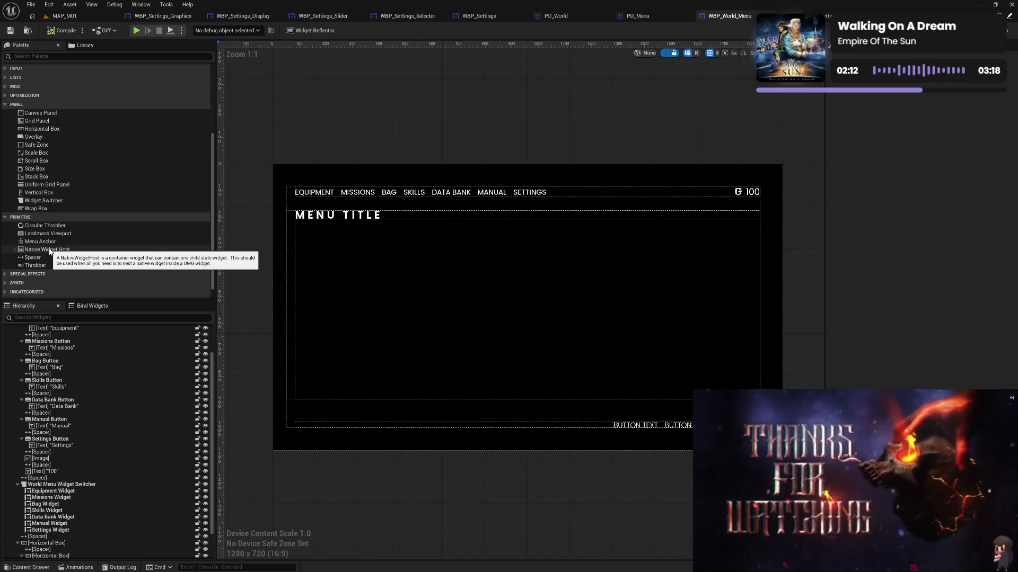
left_click(50, 249)
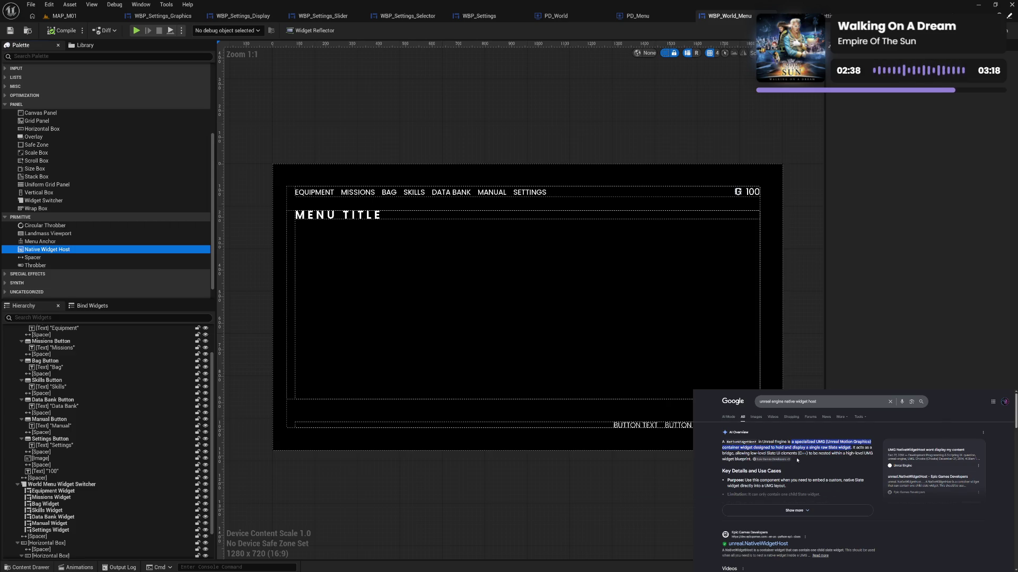
left_click(784, 506)
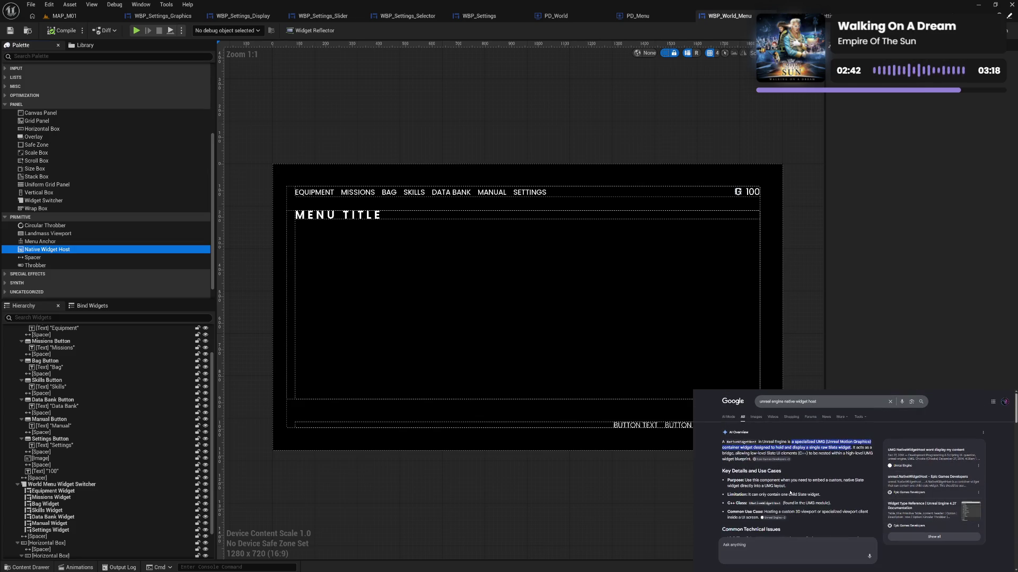
Add a Native Widget Host above the Horizontal Box as variable NativeWidgetHost_101 and place its getter.
scroll(790, 493, "down", 1)
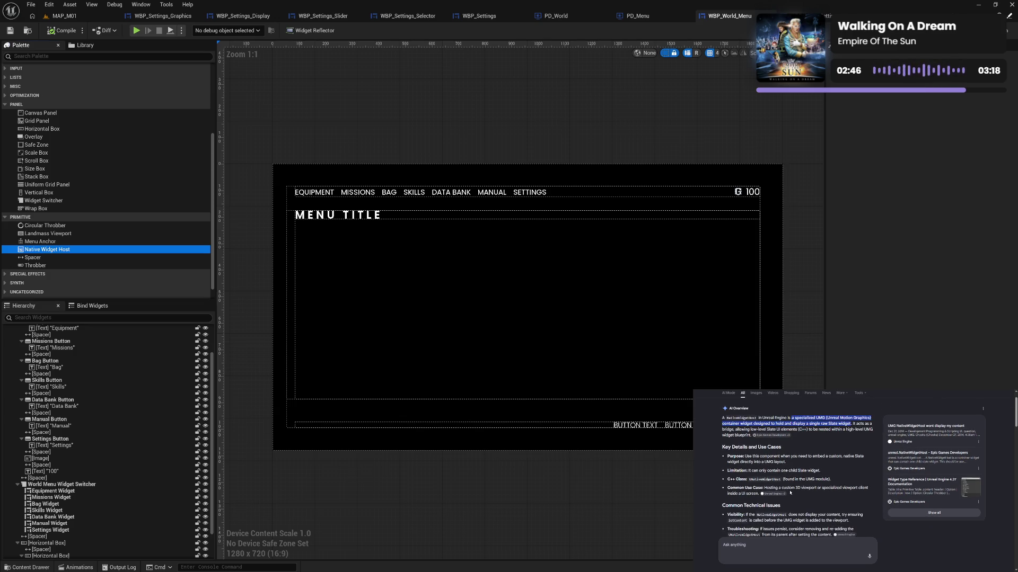
scroll(789, 493, "down", 1)
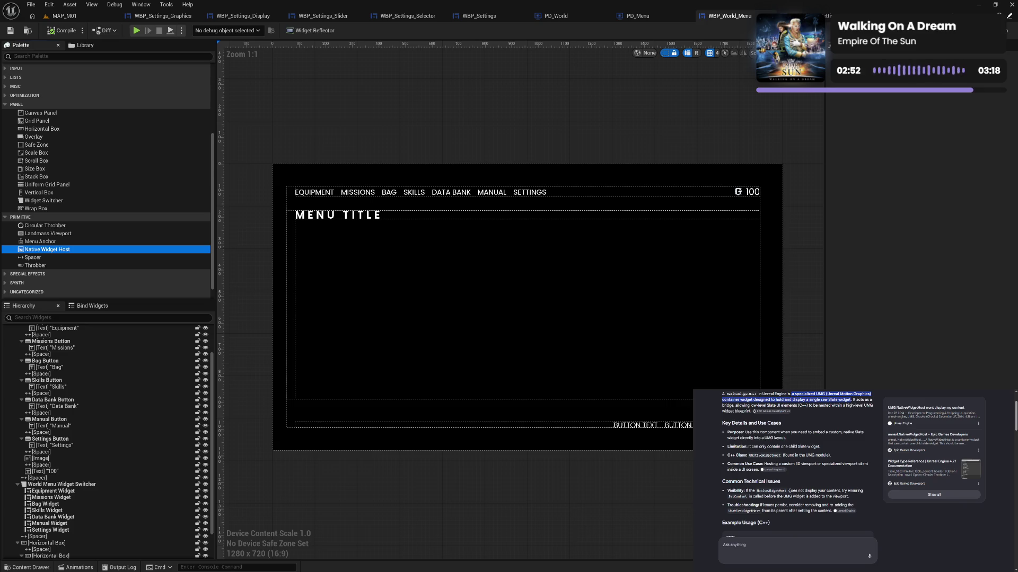
scroll(790, 490, "down", 1)
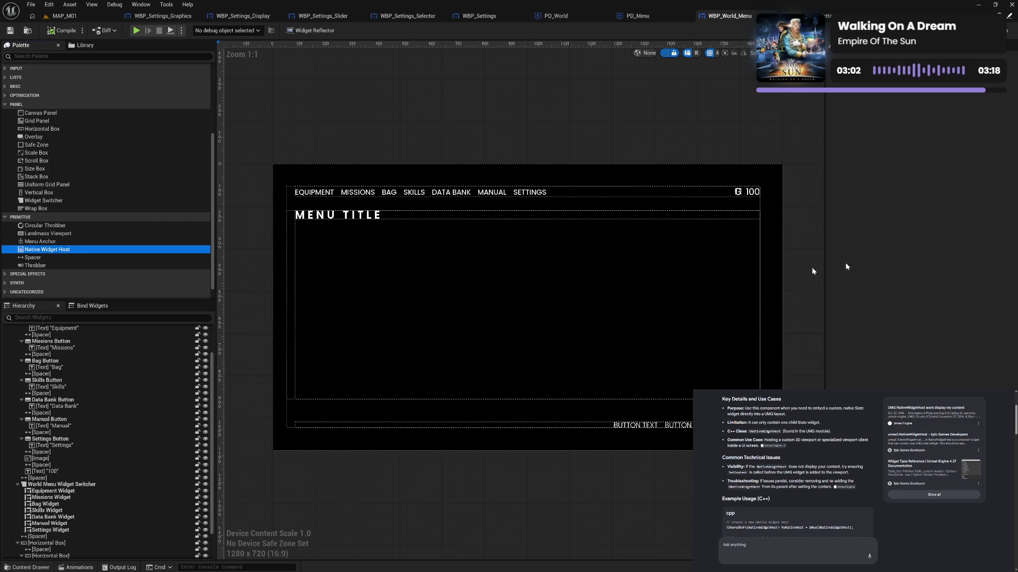
scroll(96, 353, "up", 3)
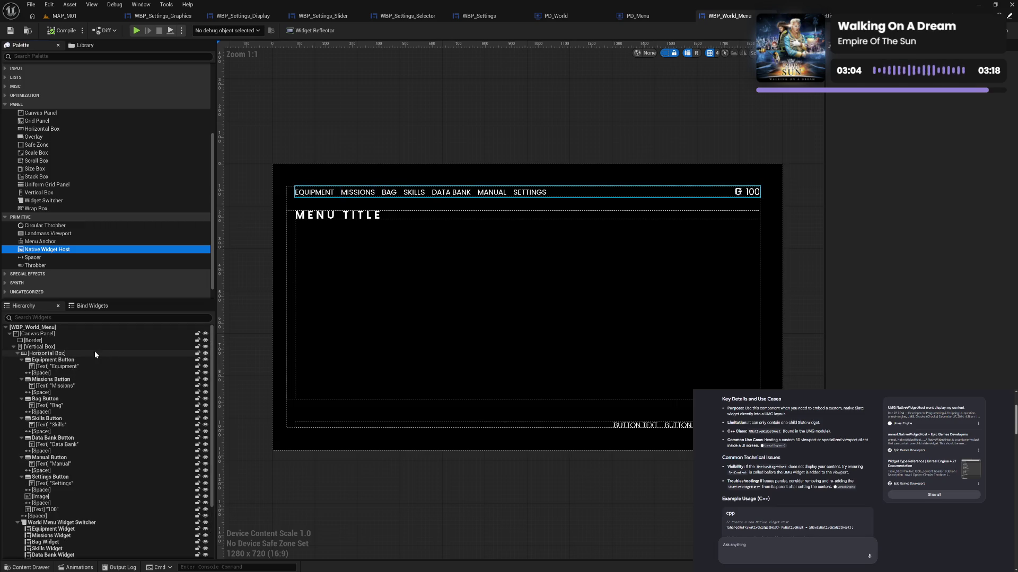
left_click_drag(47, 253, 47, 351)
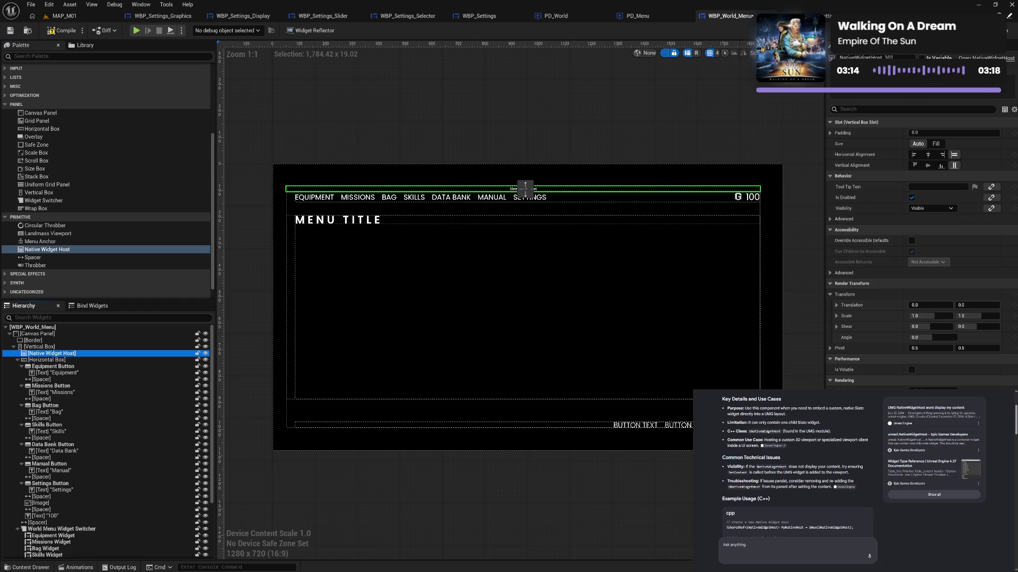
left_click(920, 57)
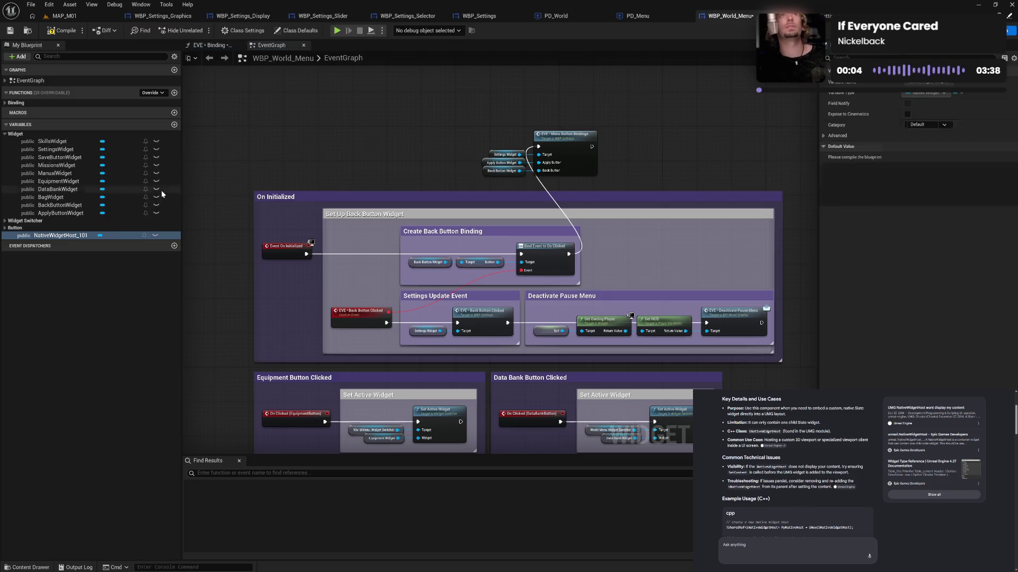
mouse_move(53, 236)
left_mouse_down()
mouse_move(37, 239)
mouse_move(279, 139)
mouse_move(350, 138)
left_mouse_up()
left_click(326, 149)
Browse the NativeWidgetHost_101 pin's 'set' actions, then dismiss the list without adding a node.
type("con")
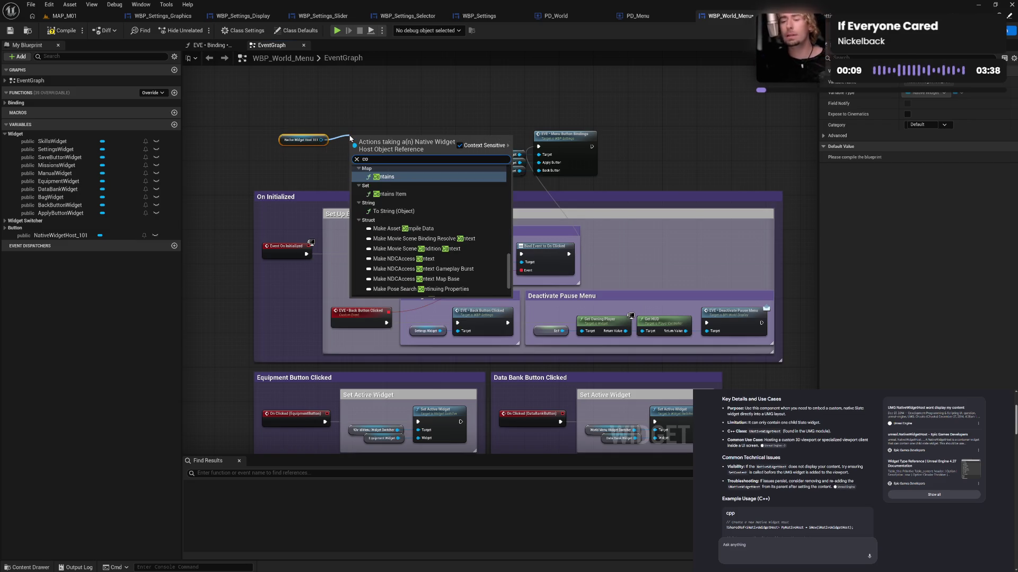
type("te")
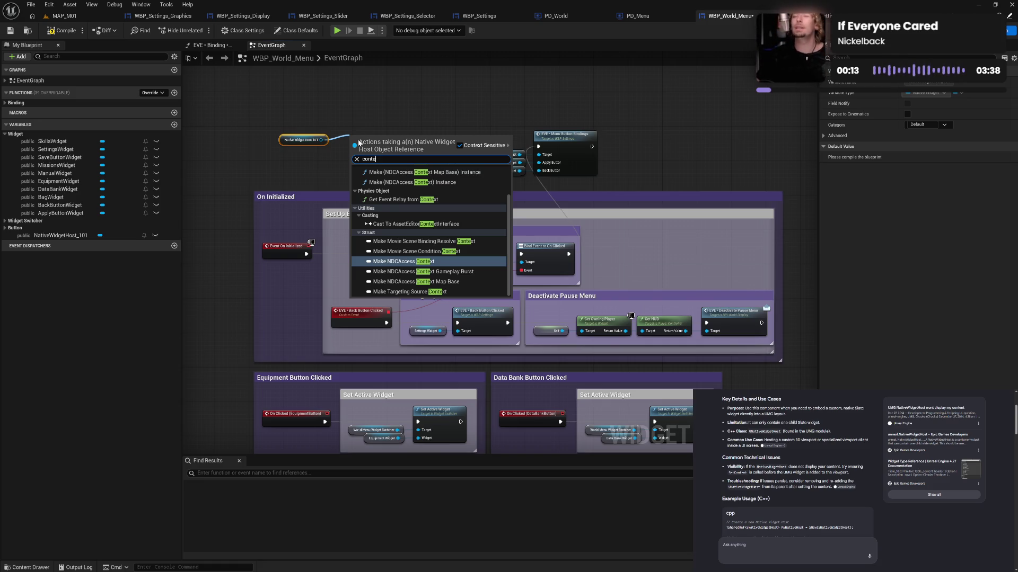
type("n")
left_click_drag(321, 140, 355, 129)
type("set")
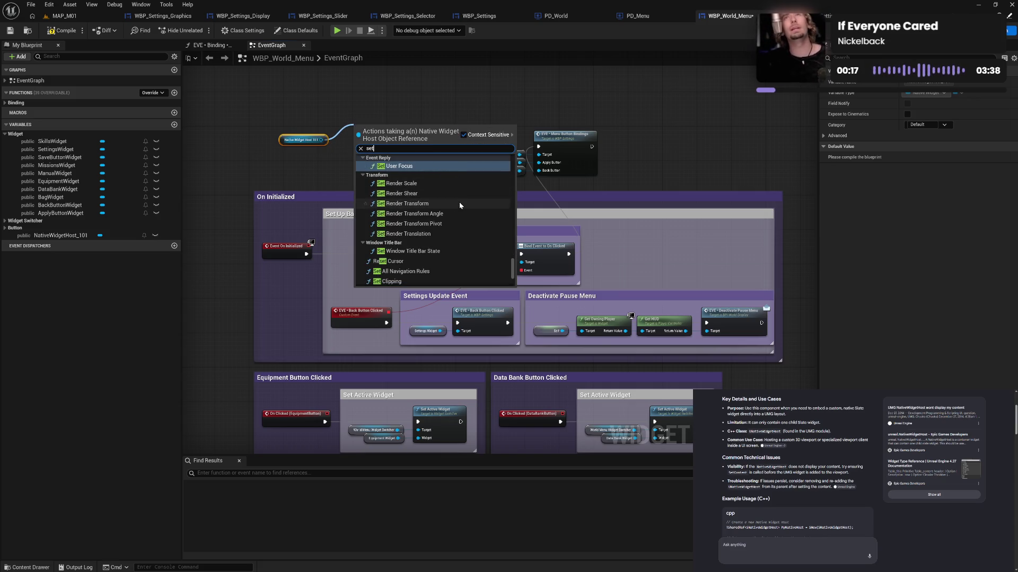
scroll(460, 204, "up", 2)
scroll(460, 205, "down", 2)
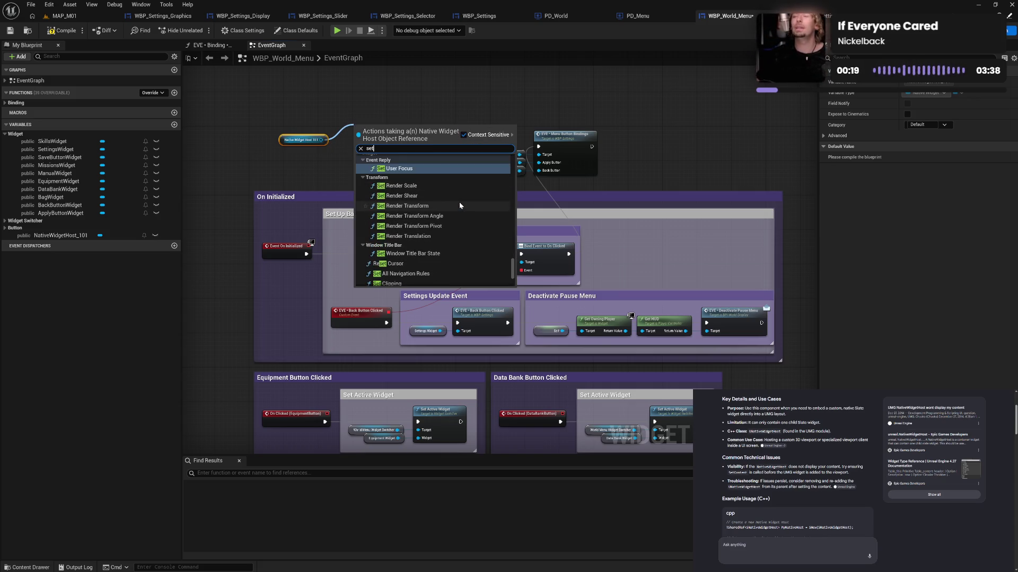
scroll(460, 205, "down", 1)
scroll(460, 205, "down", 4)
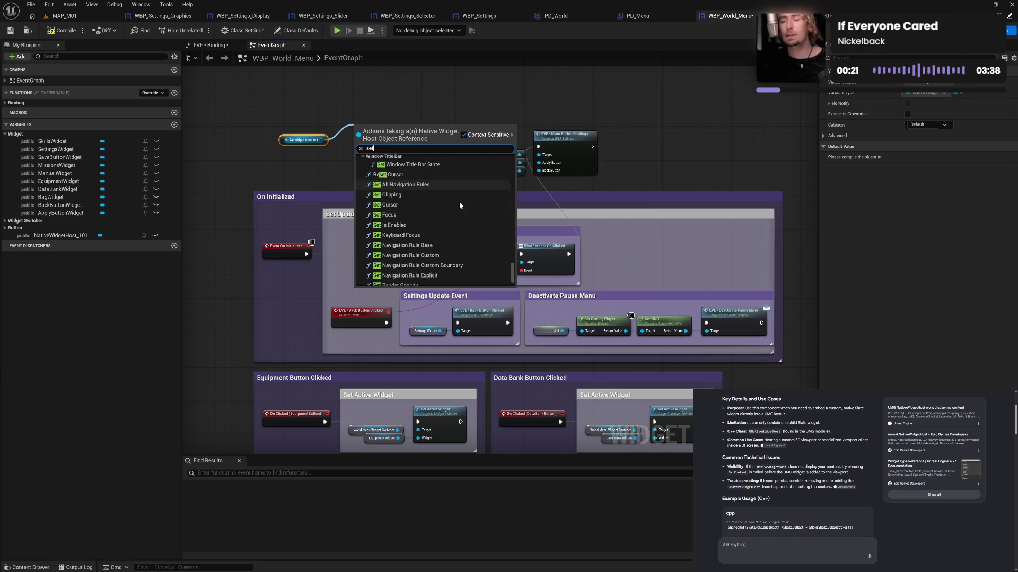
scroll(460, 205, "down", 1)
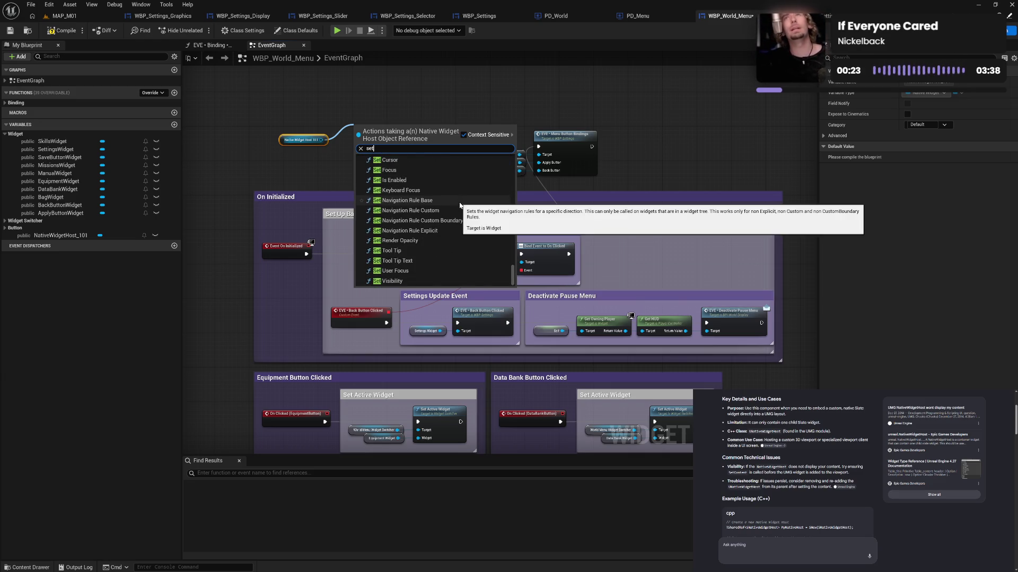
scroll(460, 205, "up", 5)
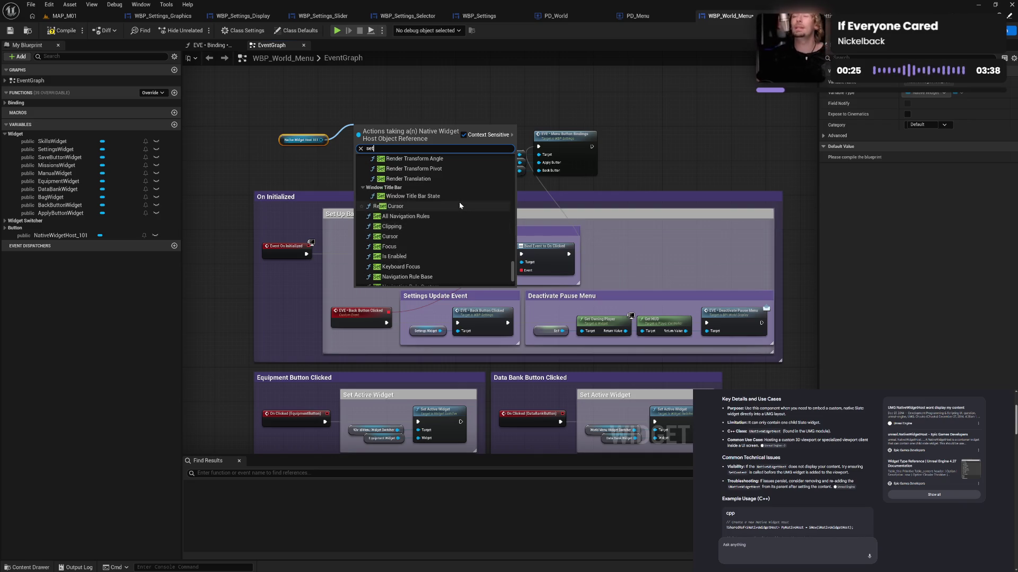
scroll(460, 205, "up", 4)
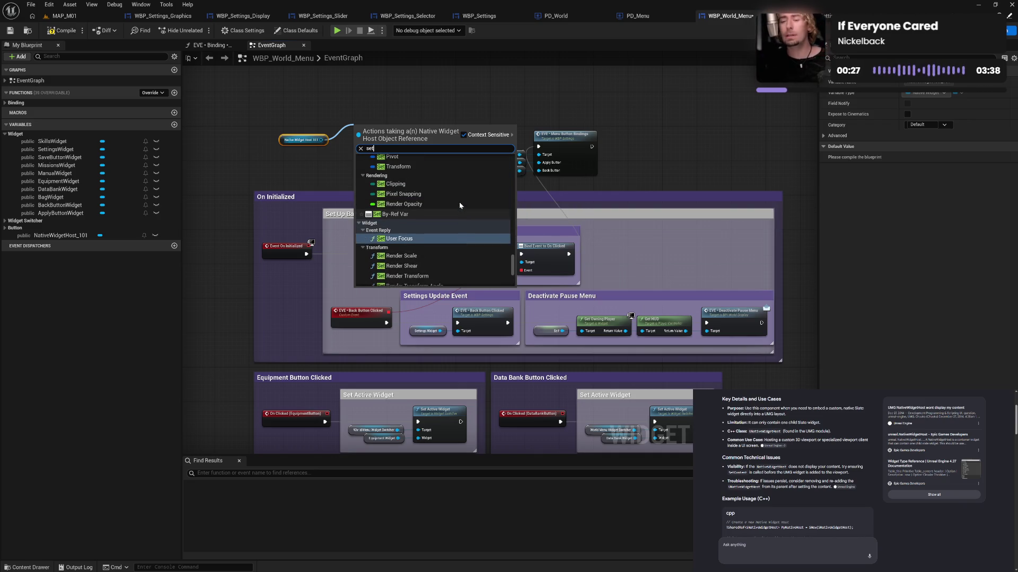
scroll(459, 205, "up", 3)
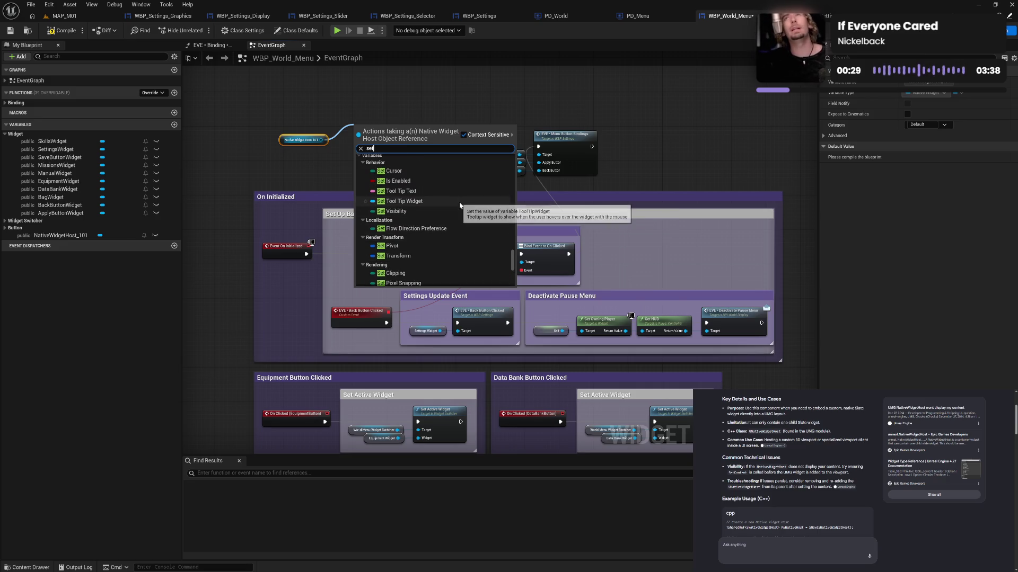
scroll(460, 205, "up", 2)
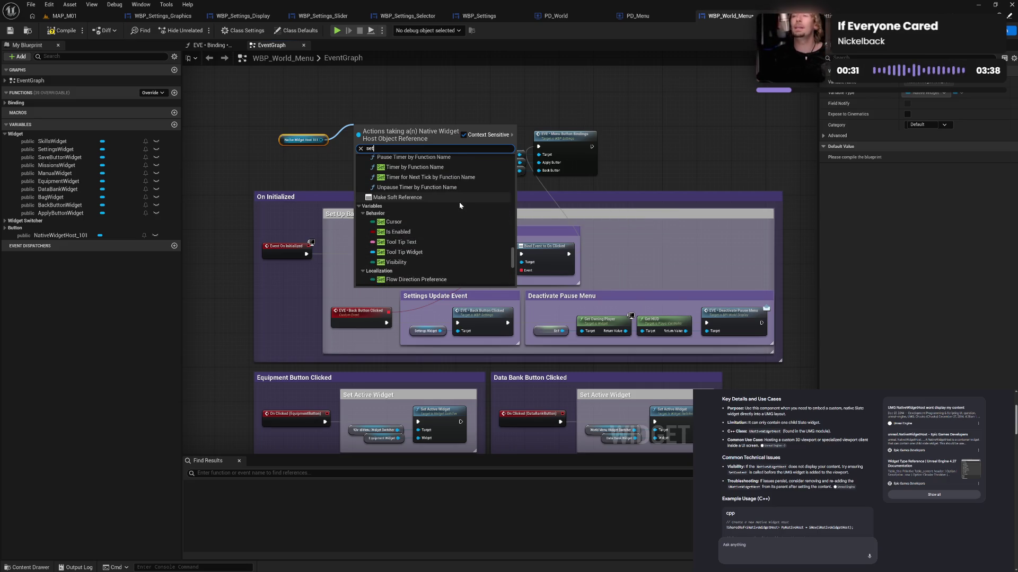
scroll(460, 205, "up", 1)
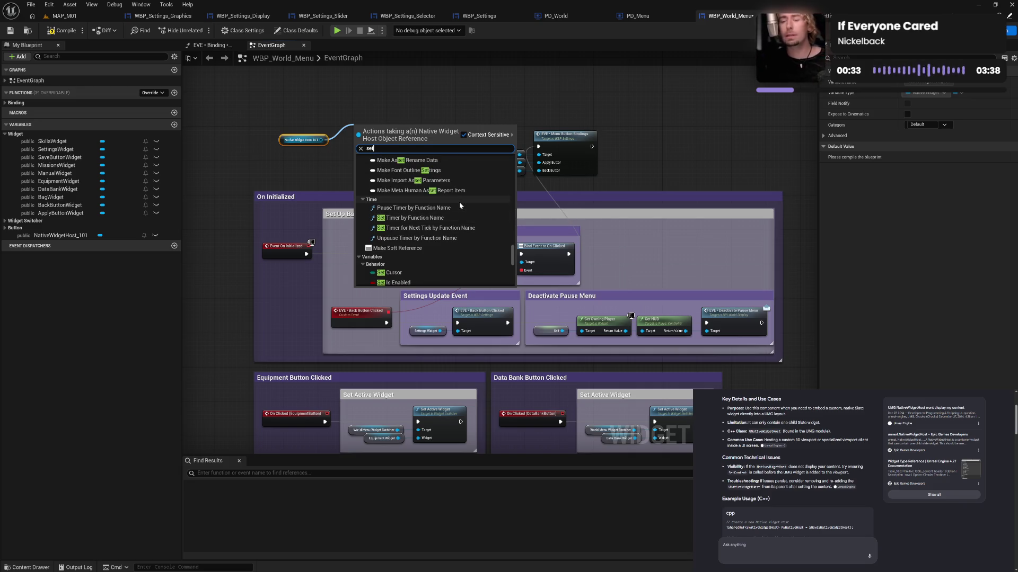
scroll(459, 202, "up", 3)
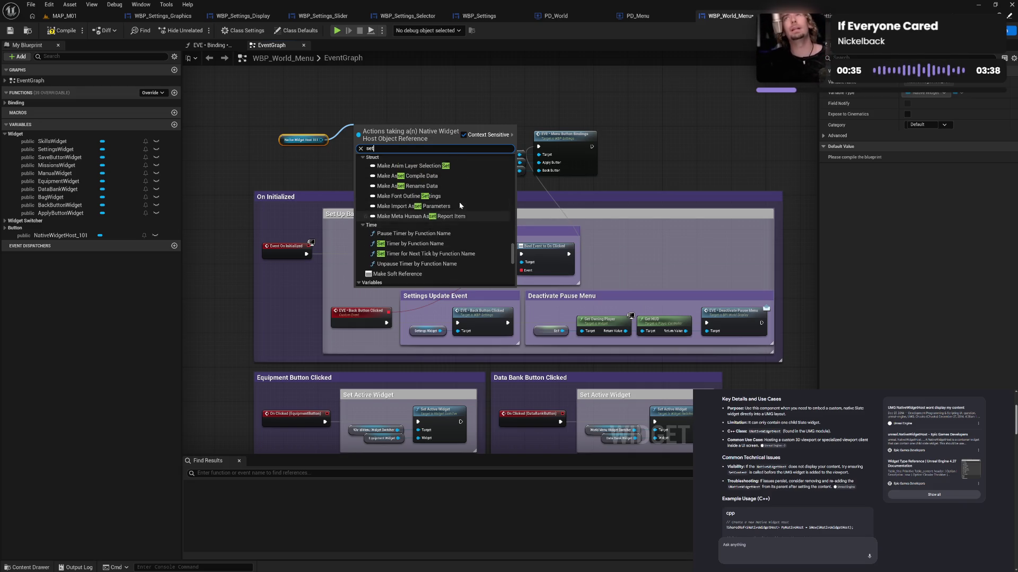
scroll(459, 205, "up", 2)
scroll(459, 205, "up", 1)
scroll(460, 206, "up", 5)
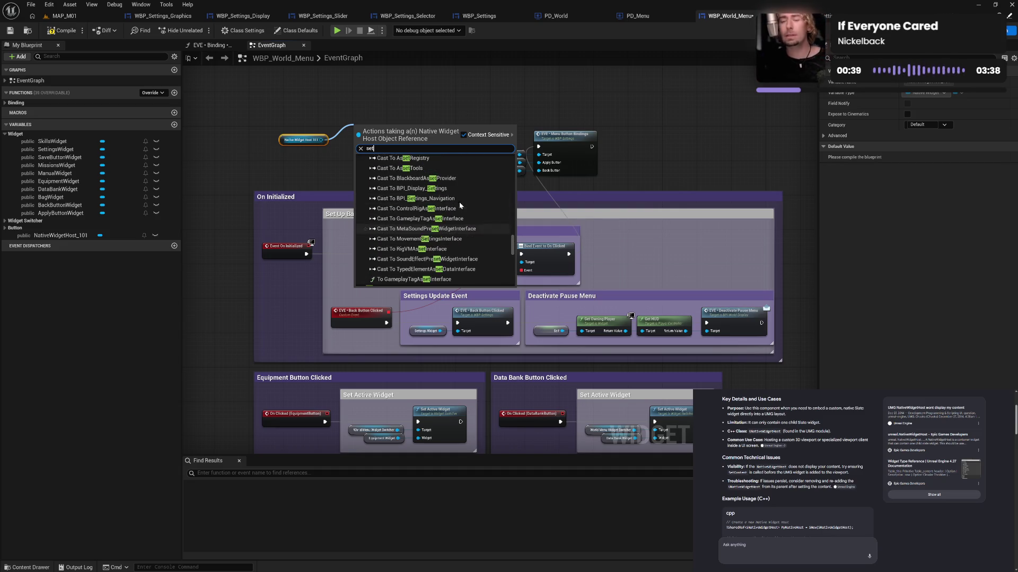
scroll(460, 206, "up", 1)
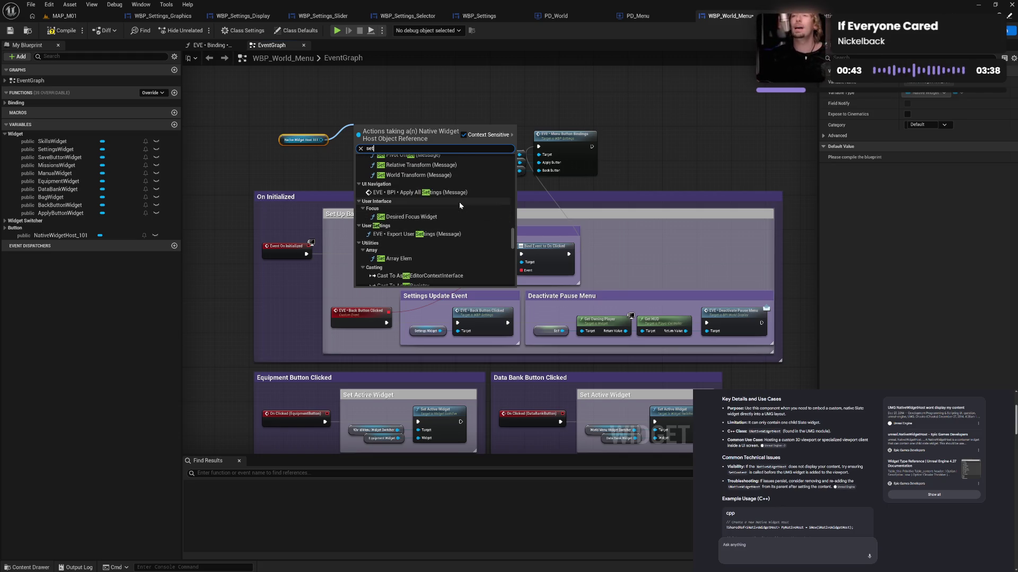
scroll(460, 205, "up", 3)
scroll(460, 206, "up", 2)
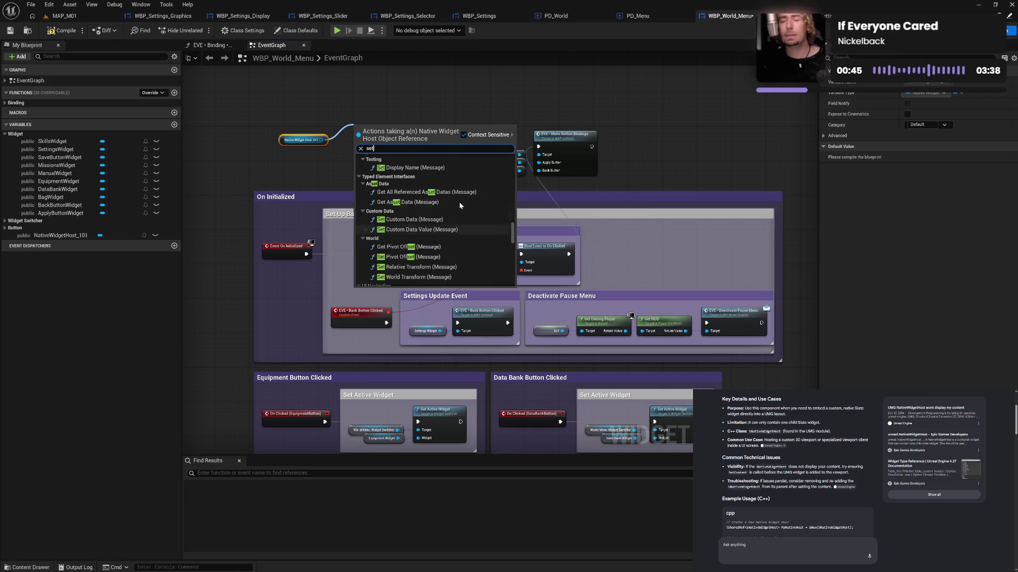
scroll(460, 206, "up", 4)
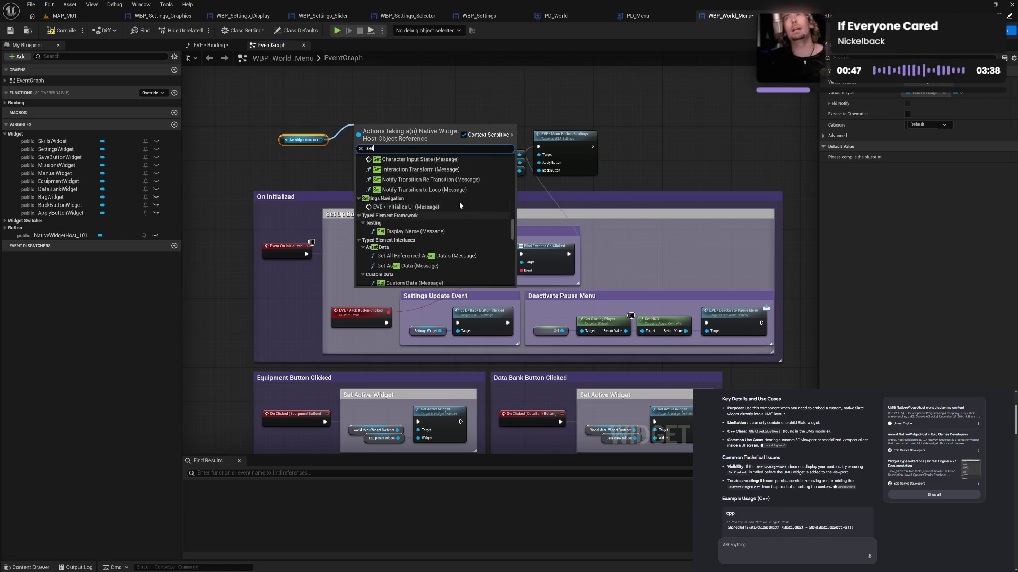
scroll(460, 205, "up", 1)
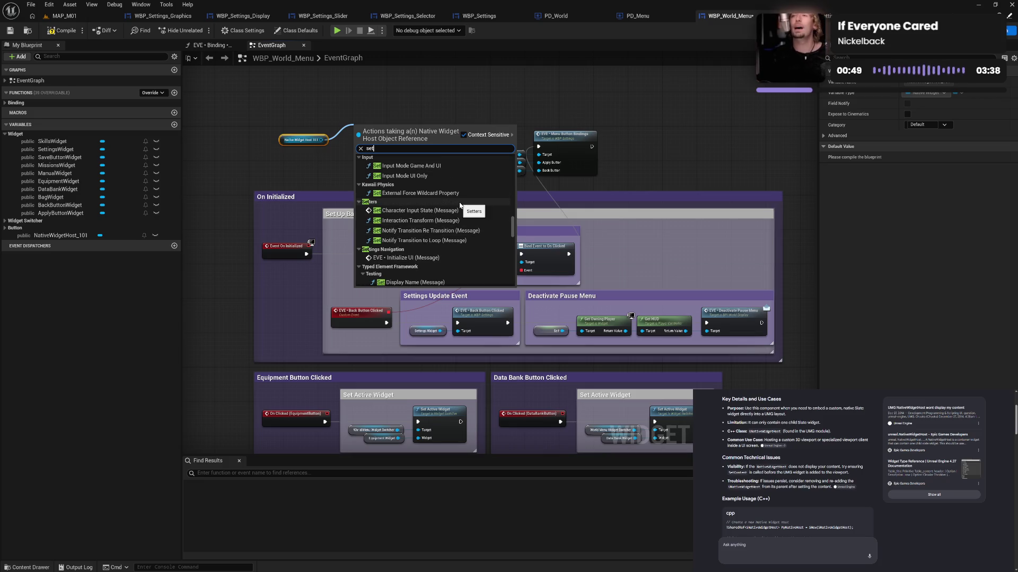
scroll(460, 205, "up", 1)
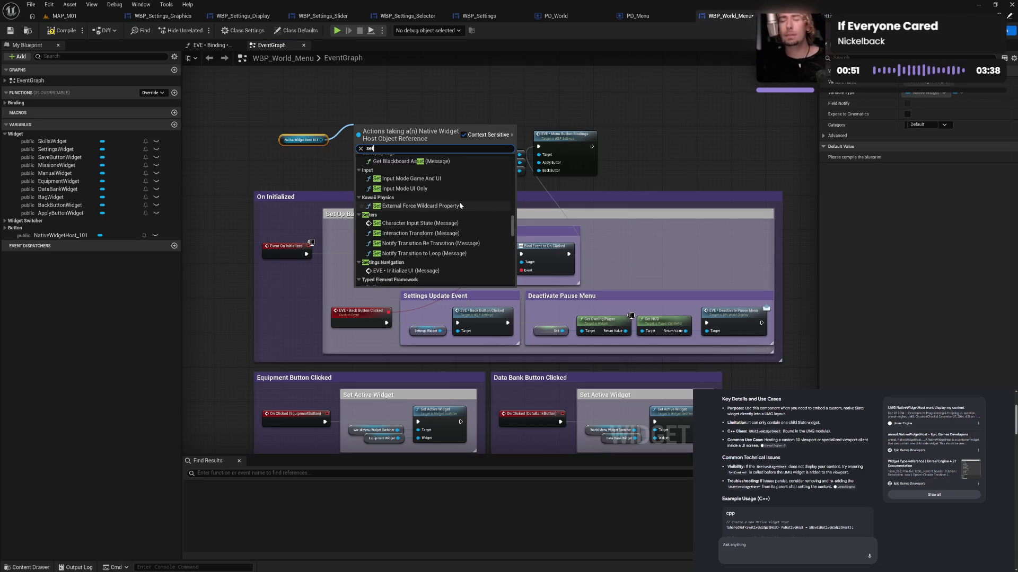
scroll(459, 205, "up", 2)
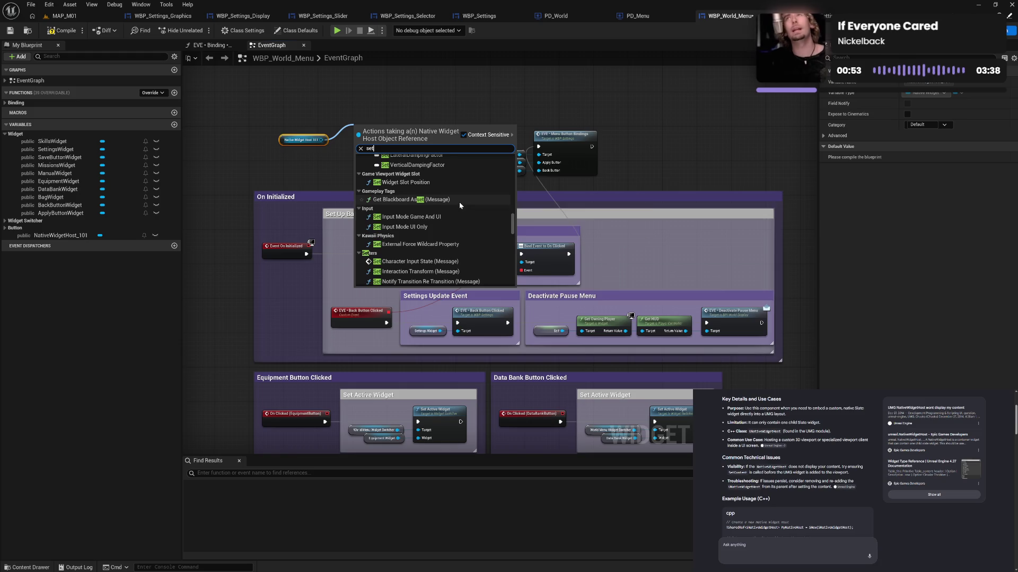
scroll(460, 205, "up", 2)
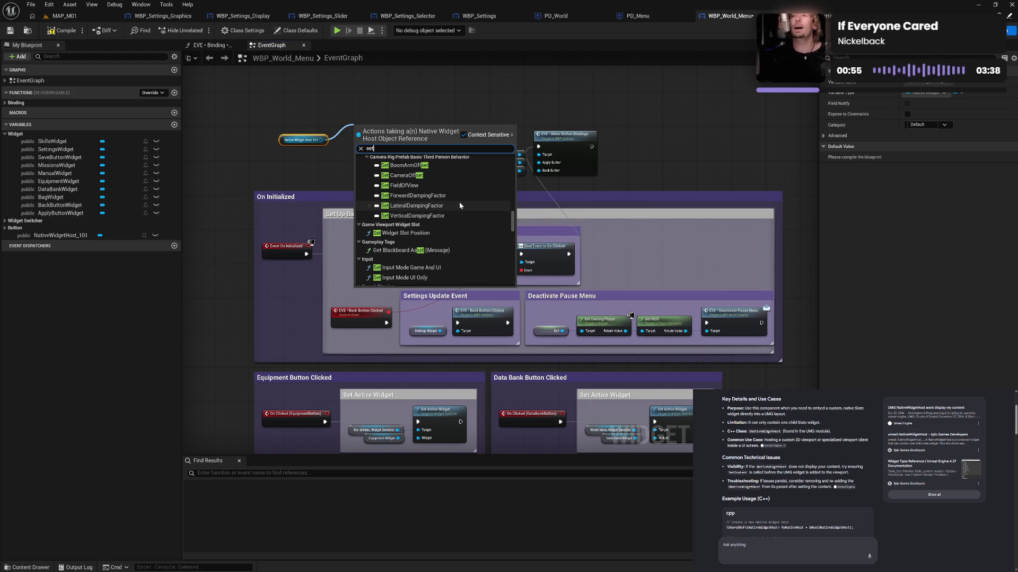
scroll(459, 202, "up", 6)
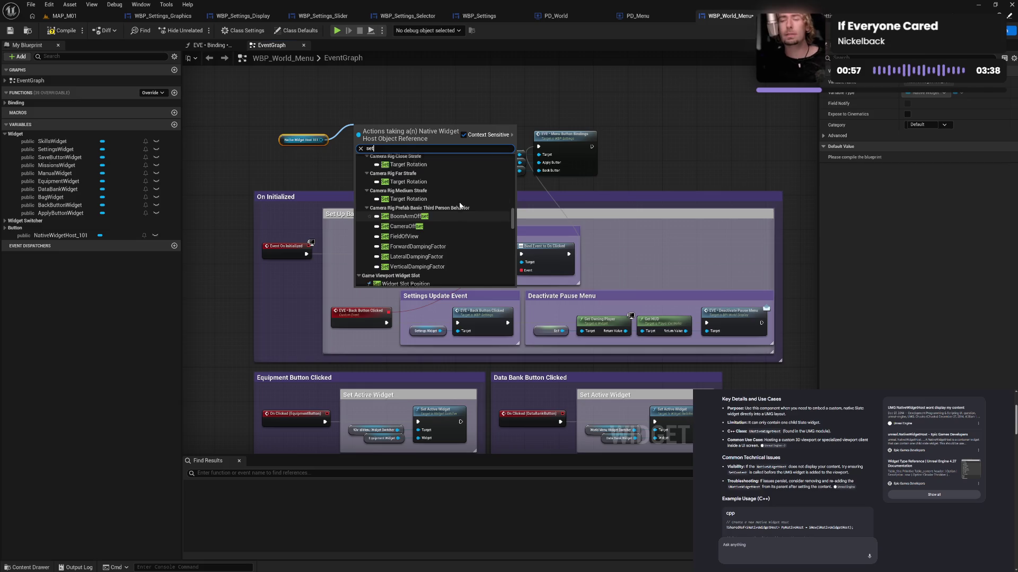
left_click(335, 153)
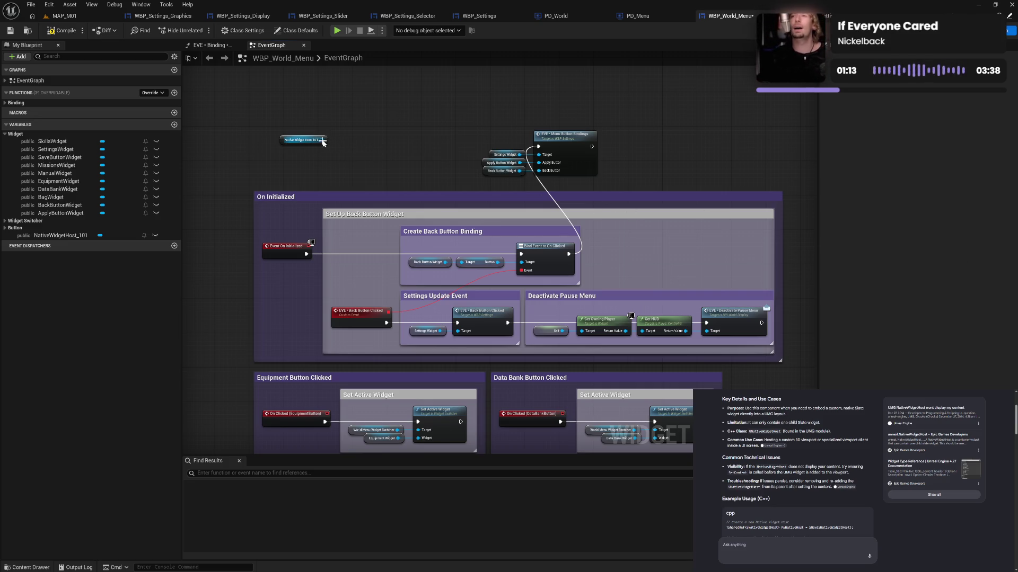
Scroll through the Native Widget Host search results, then go to YouTube from the start page.
scroll(797, 477, "down", 3)
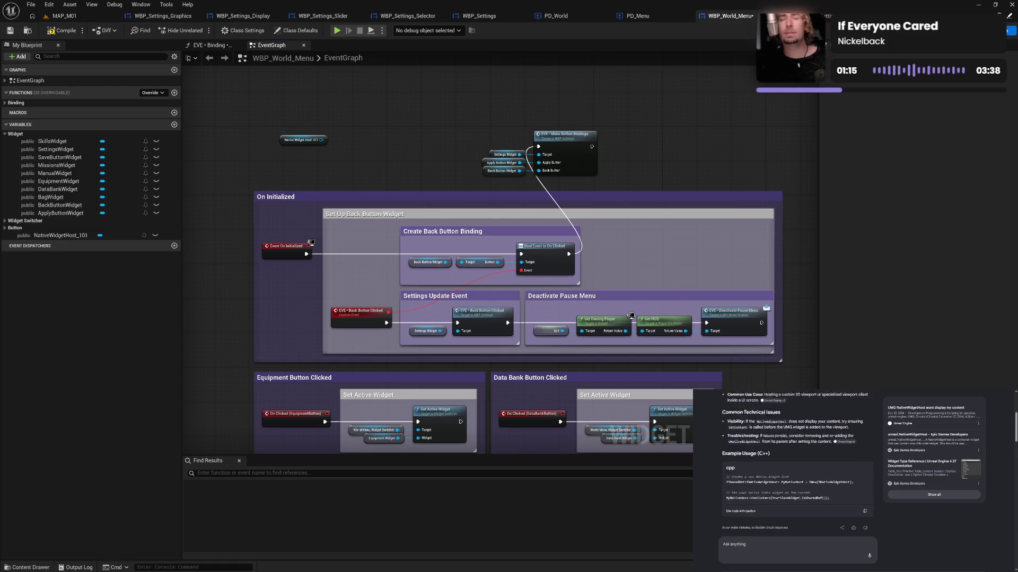
scroll(797, 477, "down", 2)
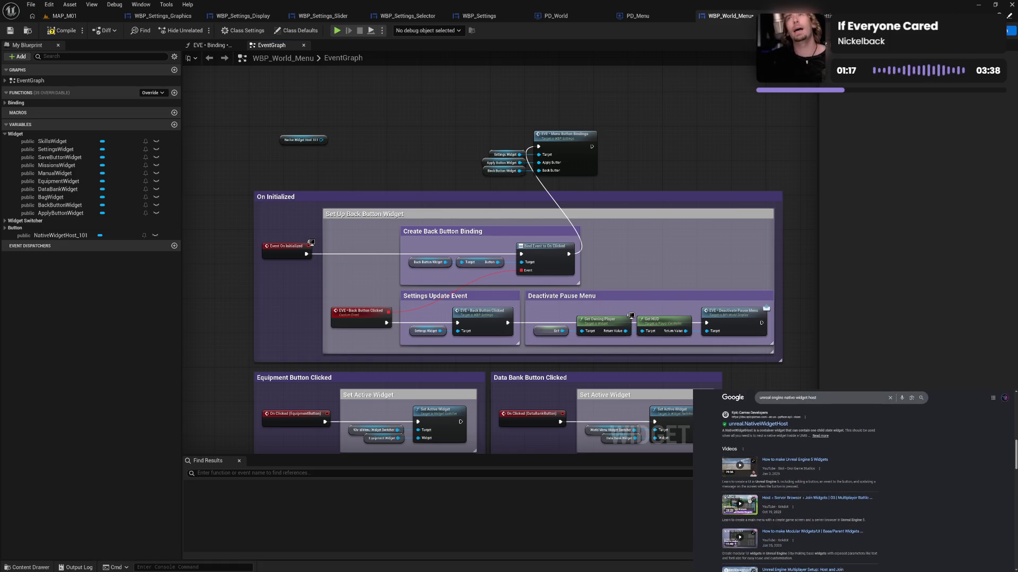
scroll(797, 477, "down", 1)
scroll(811, 483, "down", 1)
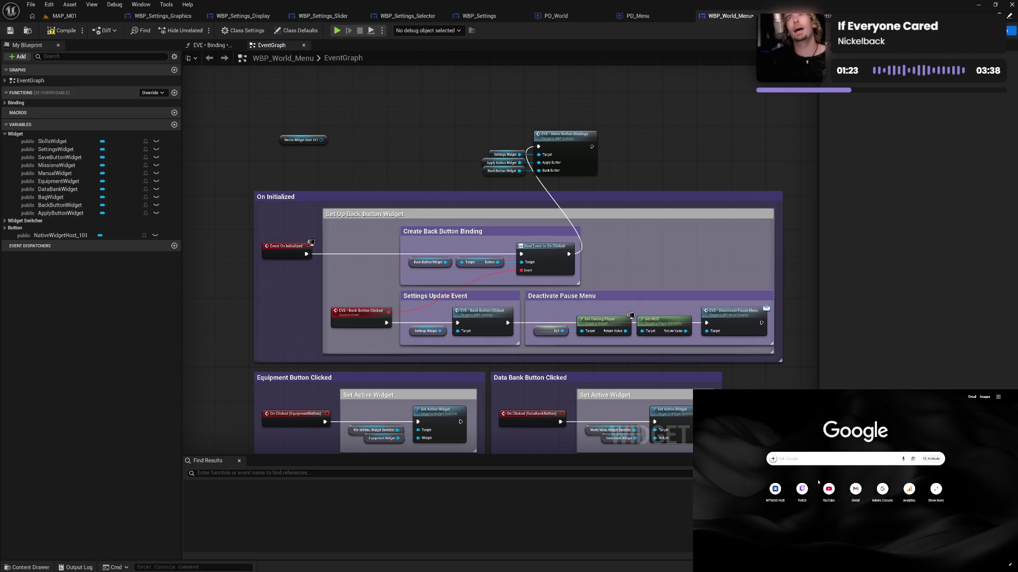
left_click(828, 490)
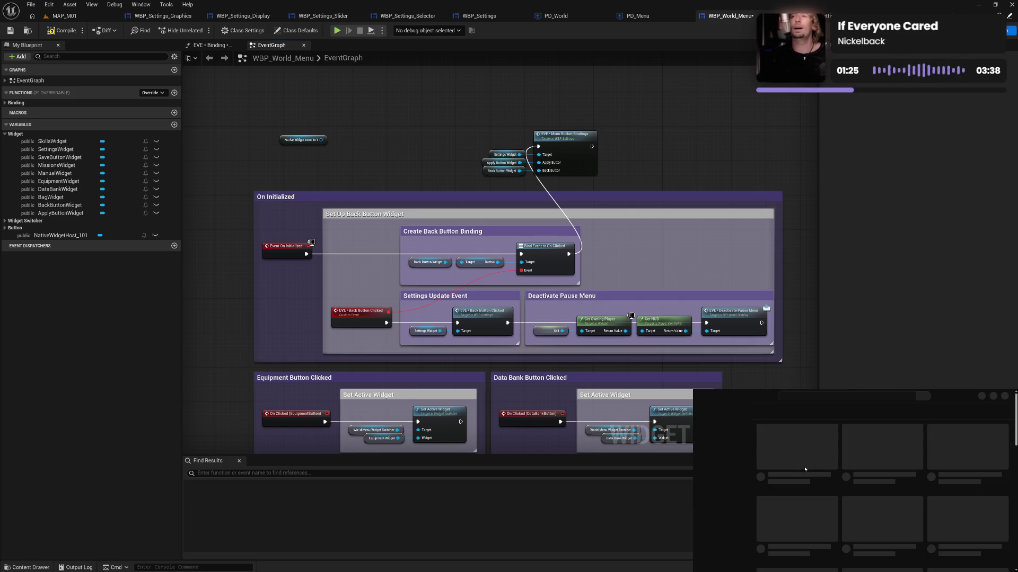
Search YouTube for 'unreal engine native widget host' and scroll to the Advanced Widgets for UI video.
left_click(810, 398)
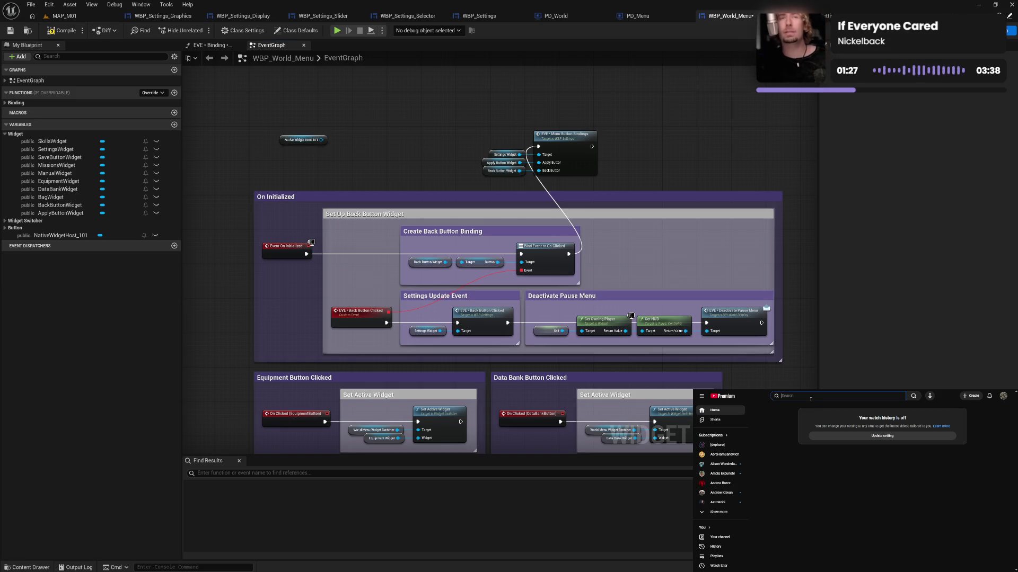
type("nre")
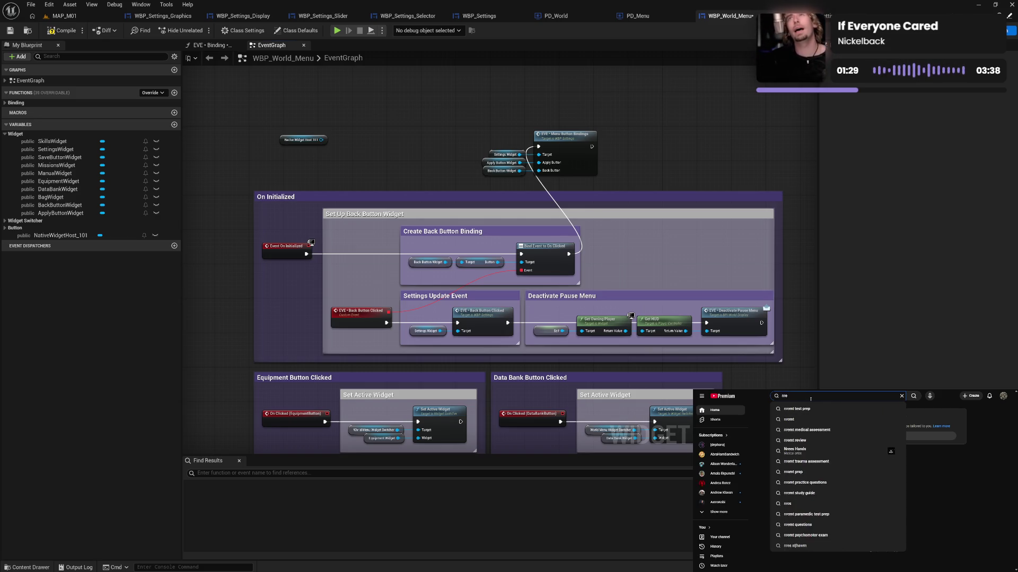
type("nreal")
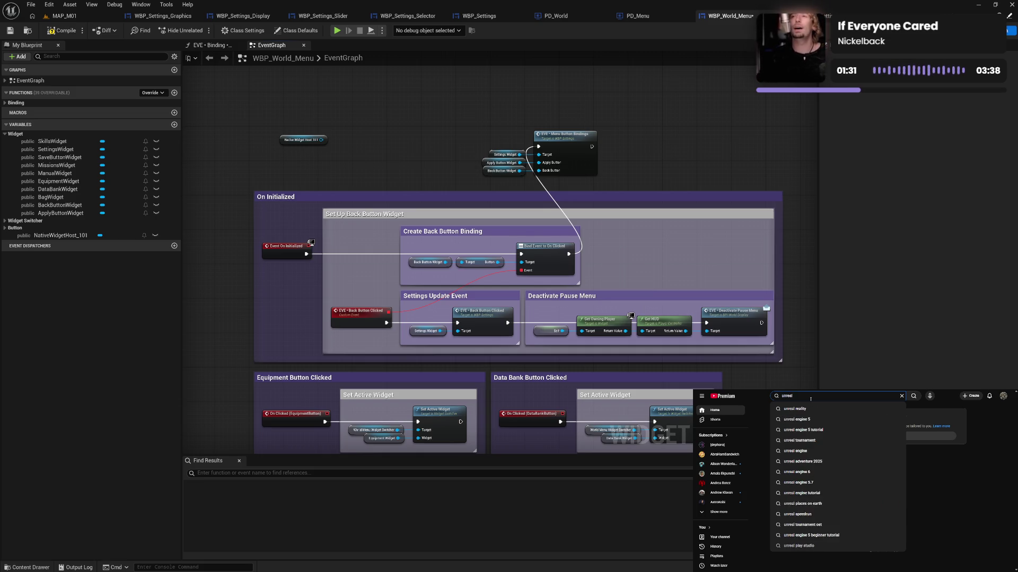
type(" engine native")
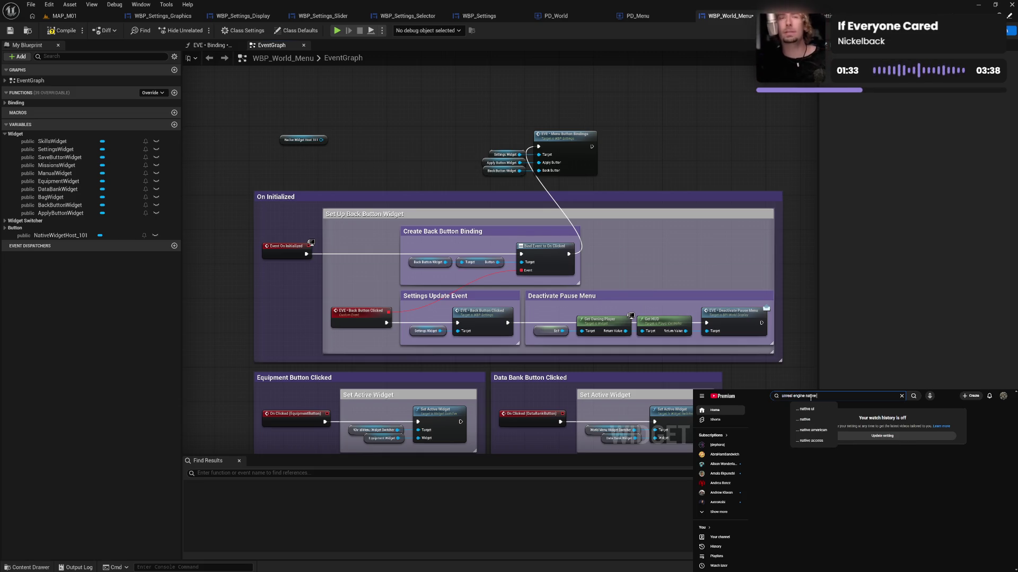
type(" widget host")
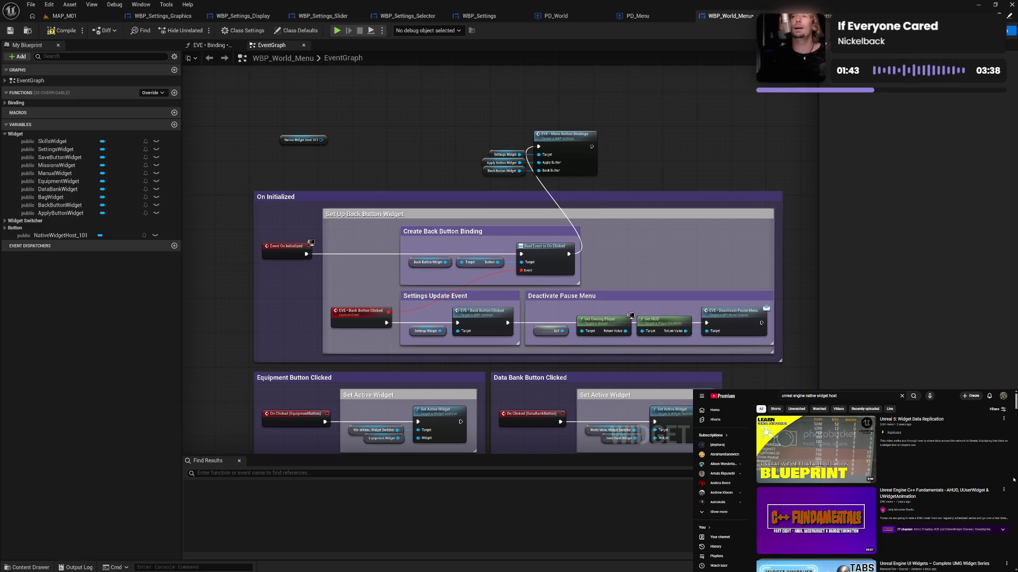
scroll(955, 469, "down", 1)
scroll(1014, 480, "down", 5)
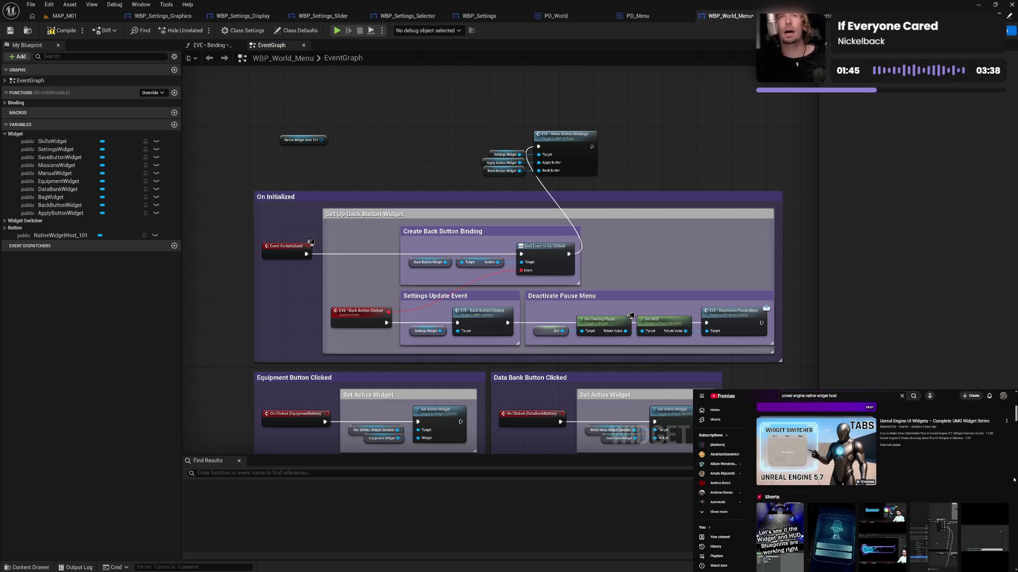
scroll(1013, 481, "down", 1)
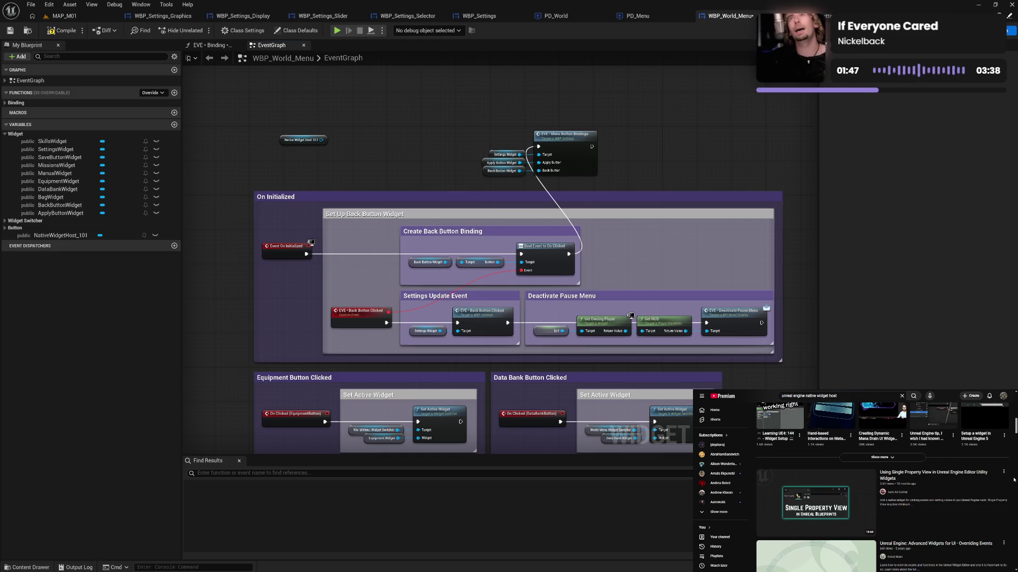
scroll(1014, 481, "down", 2)
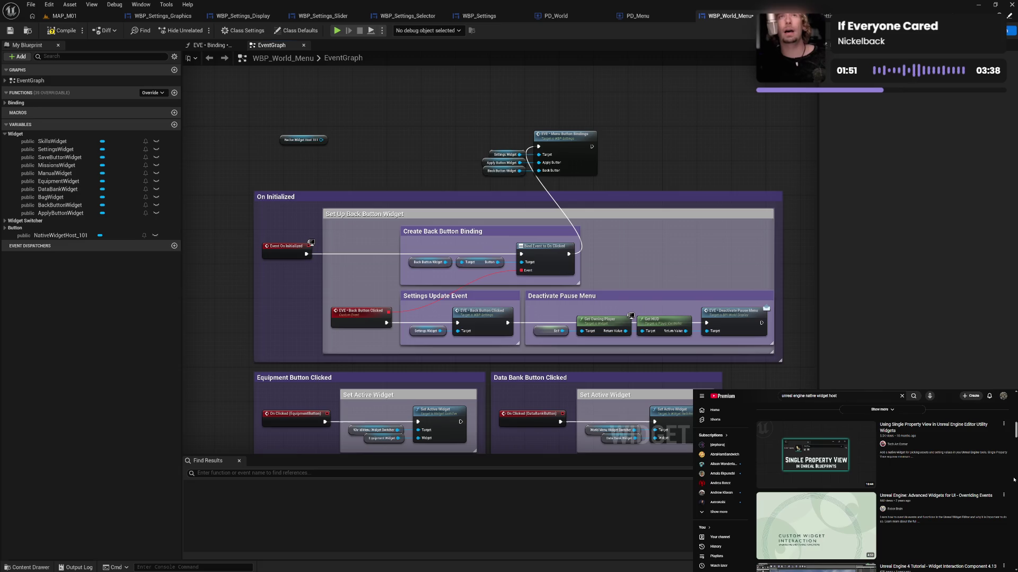
scroll(1014, 481, "down", 2)
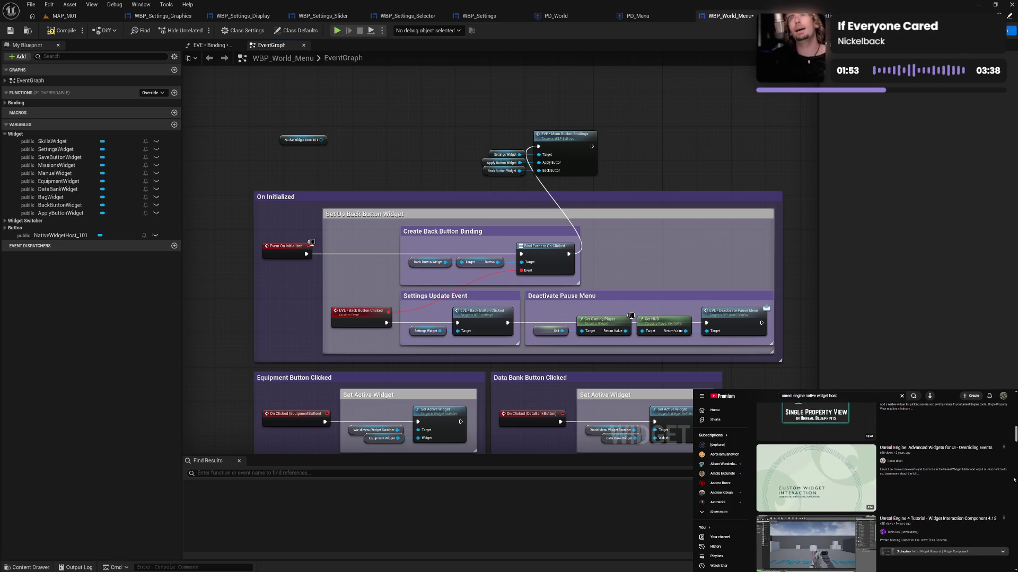
scroll(1013, 481, "down", 1)
scroll(1013, 480, "down", 3)
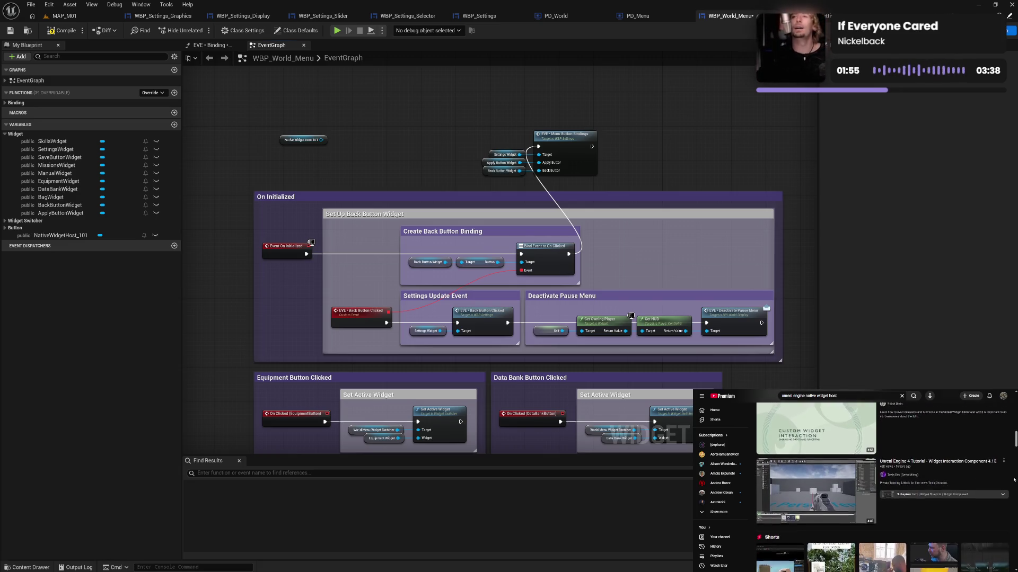
scroll(1014, 480, "down", 5)
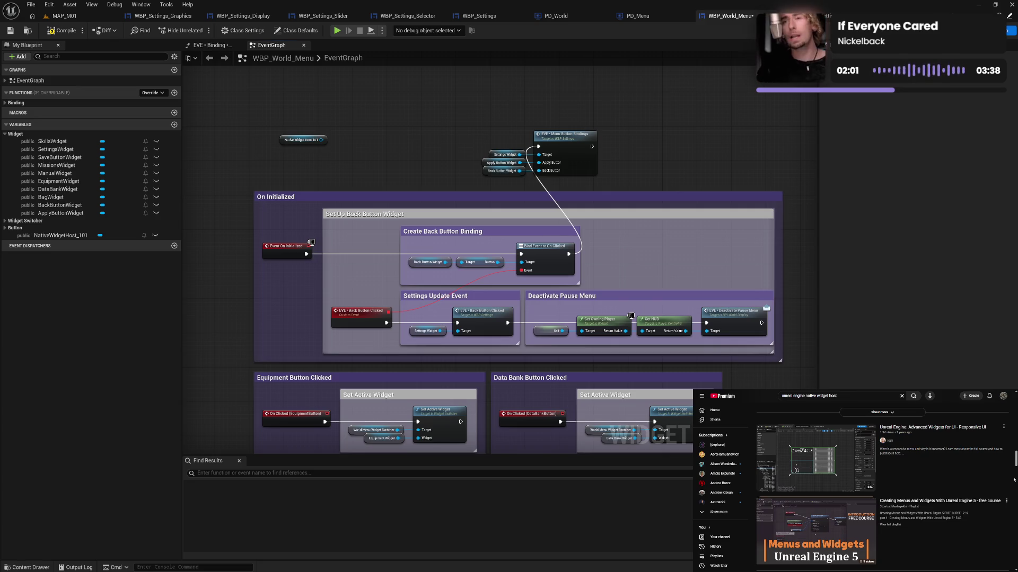
scroll(1013, 480, "down", 2)
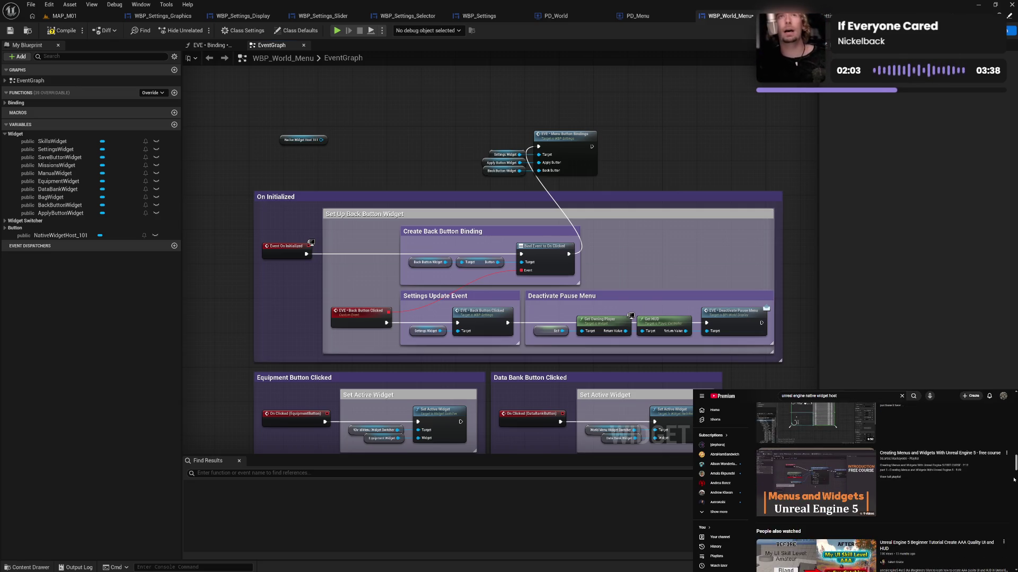
scroll(1014, 480, "down", 3)
scroll(1013, 481, "up", 3)
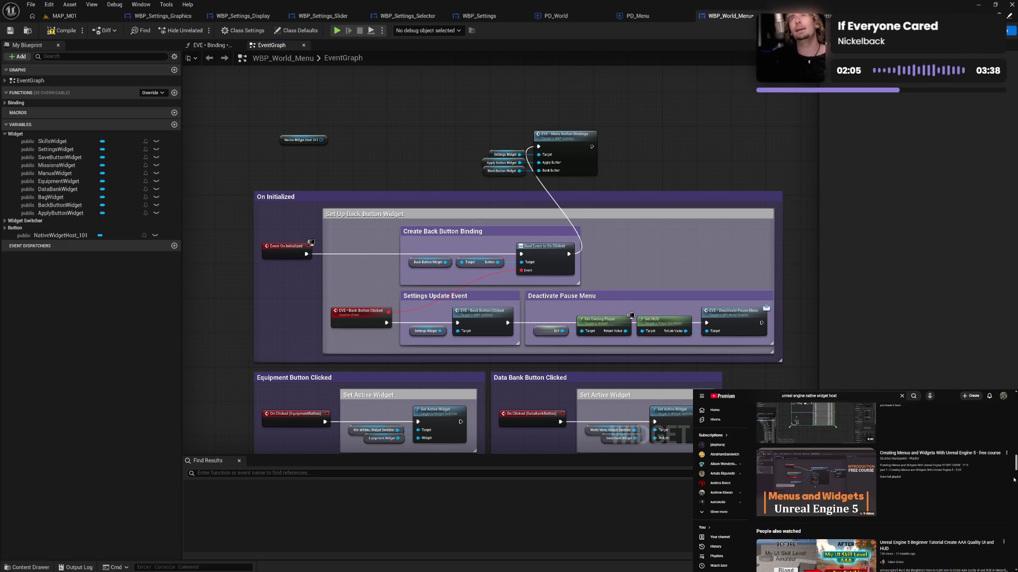
scroll(1014, 480, "up", 3)
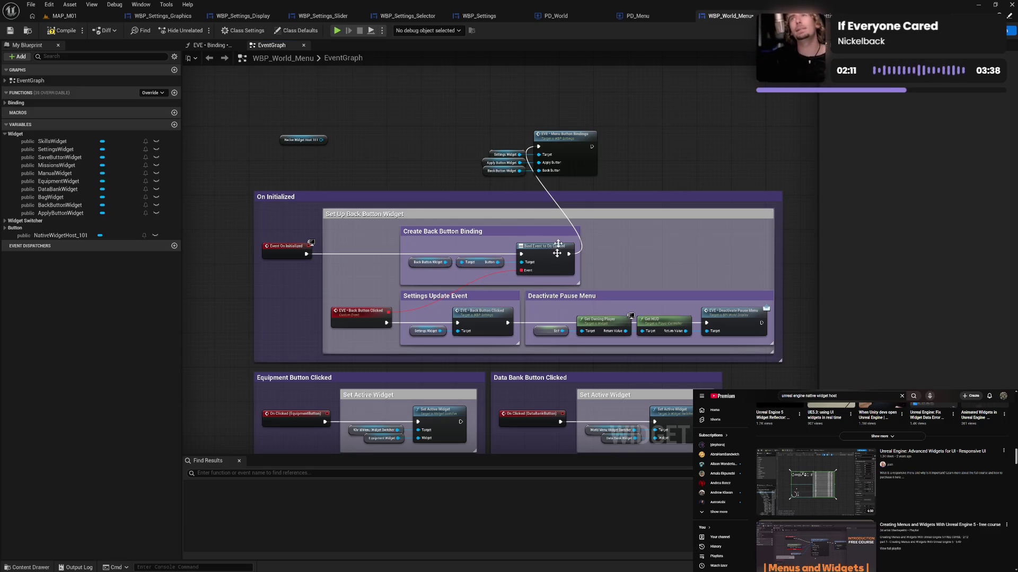
Switch WBP_World_Menu to its Designer layout with Ctrl+Shift+Alt+D and scroll the Palette down.
key("ctrl+shift+alt+d")
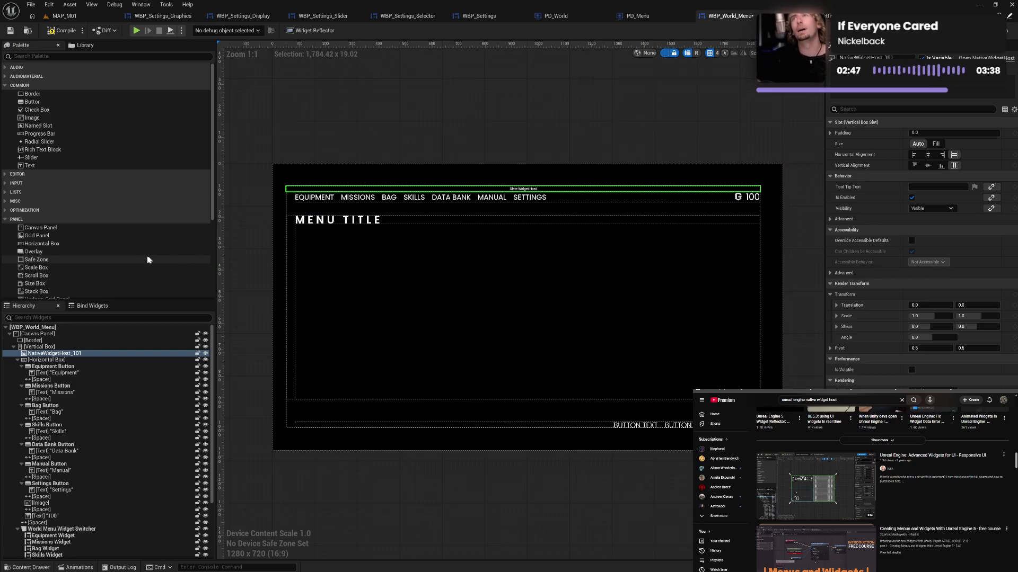
scroll(144, 256, "down", 3)
scroll(144, 256, "down", 2)
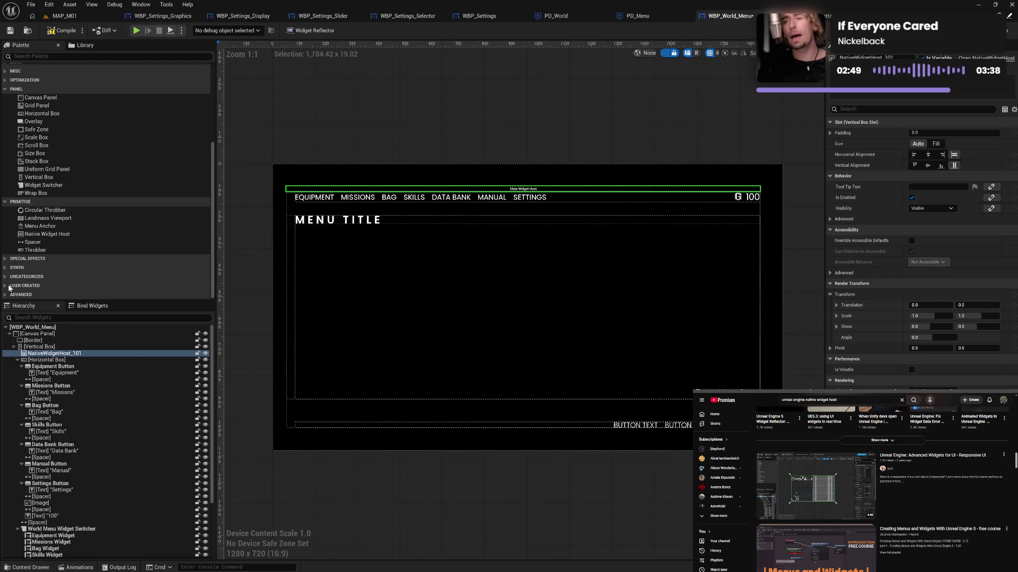
scroll(107, 265, "down", 15)
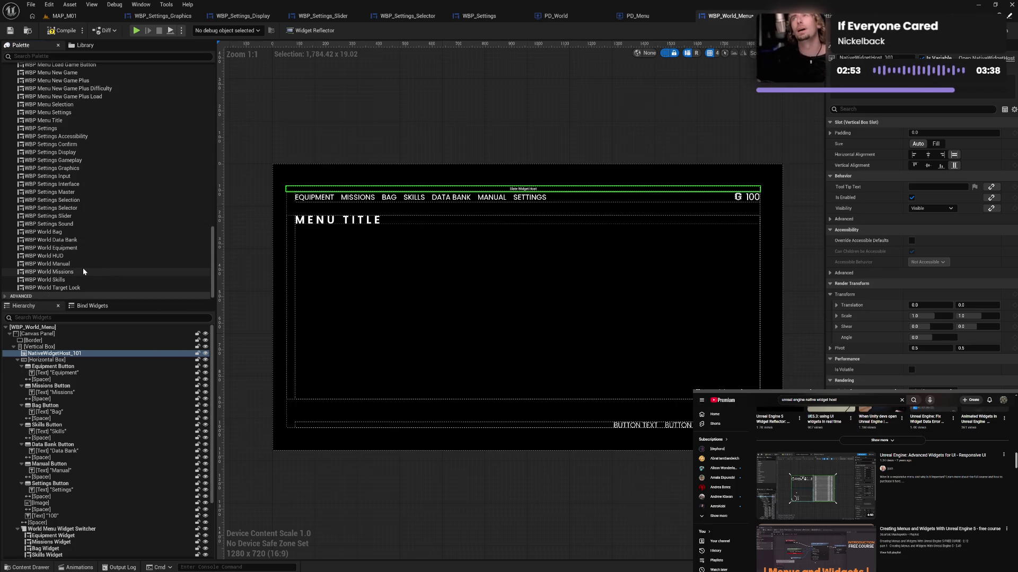
Drag WBP World Manual toward the Hierarchy, then abandon the drop, leaving the hierarchy unchanged.
mouse_move(48, 267)
left_mouse_down()
mouse_move(51, 357)
mouse_move(341, 336)
mouse_move(831, 364)
mouse_move(881, 389)
mouse_move(871, 199)
left_mouse_up()
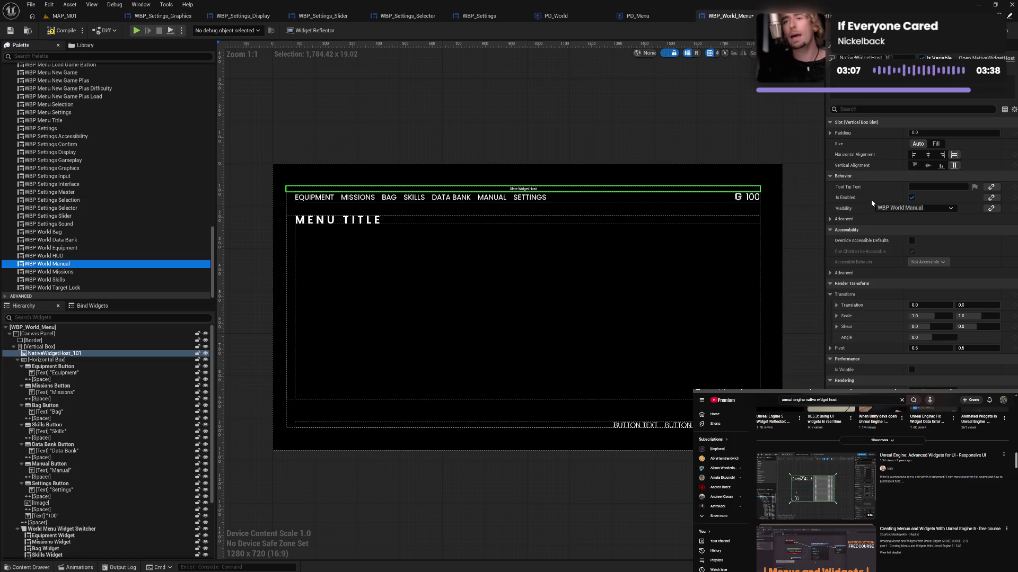
mouse_move(870, 199)
left_mouse_down()
mouse_move(317, 278)
mouse_move(118, 265)
mouse_move(232, 327)
mouse_move(99, 345)
left_mouse_up()
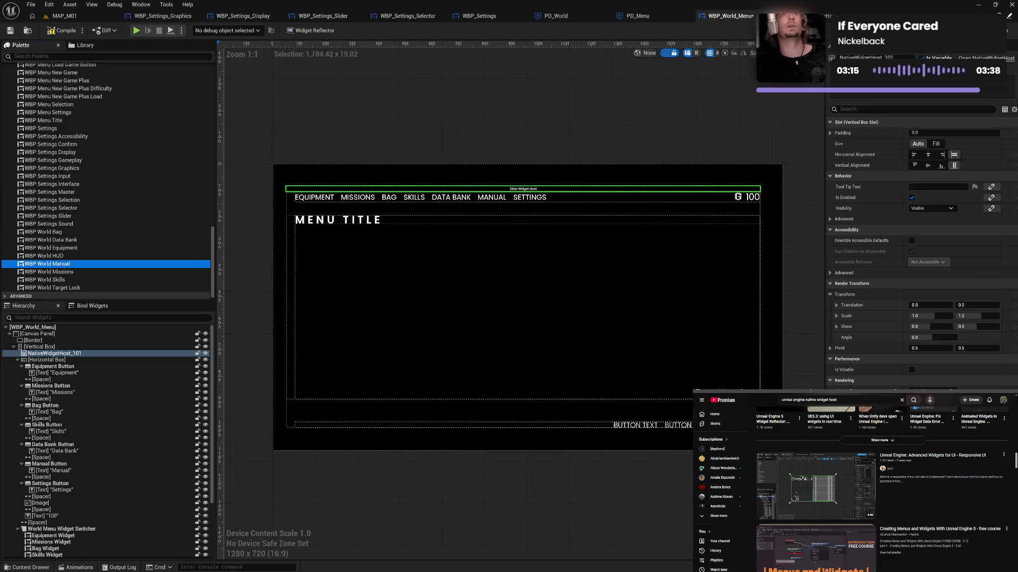
scroll(882, 482, "up", 1)
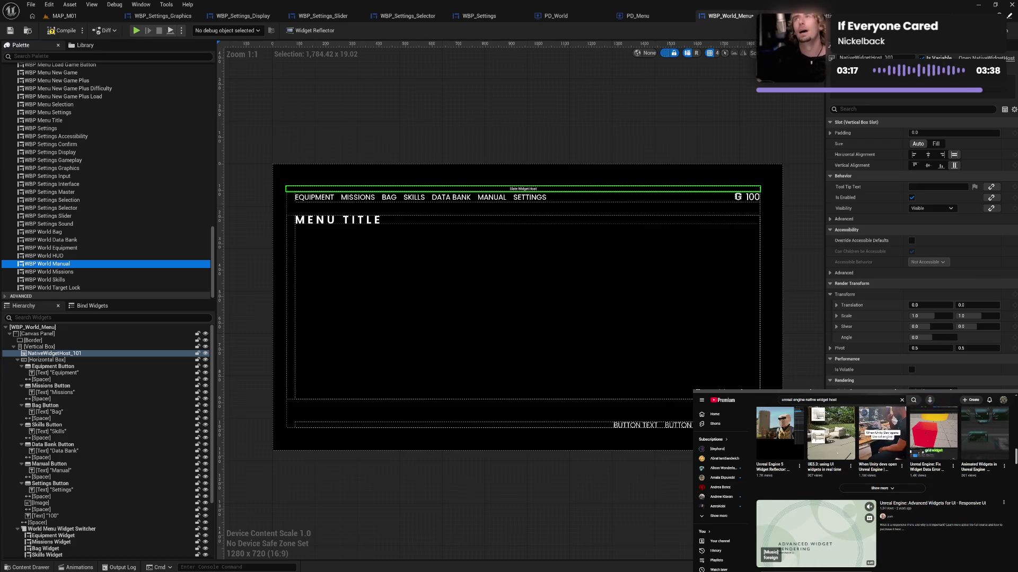
scroll(882, 482, "up", 1)
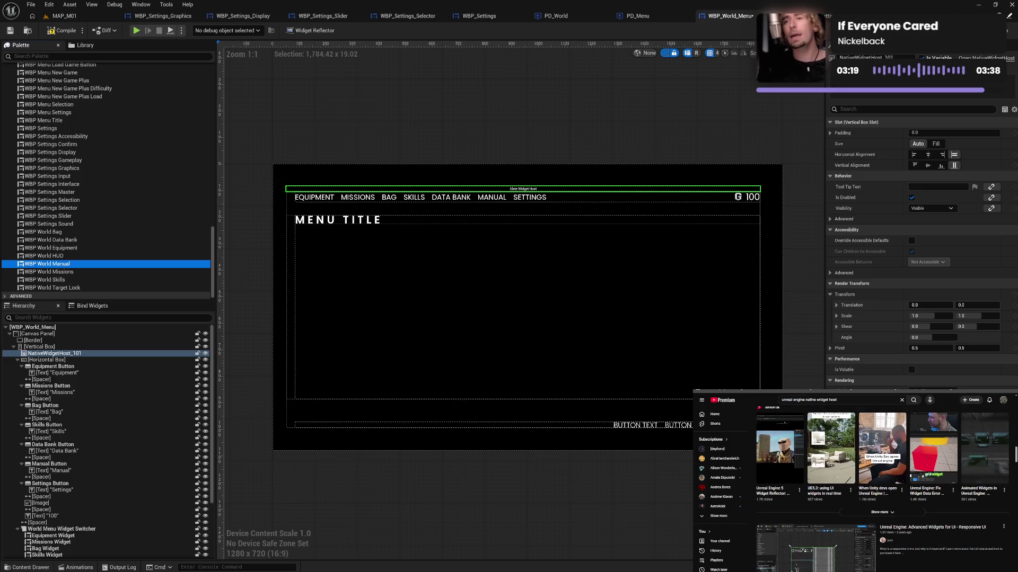
scroll(914, 501, "down", 1)
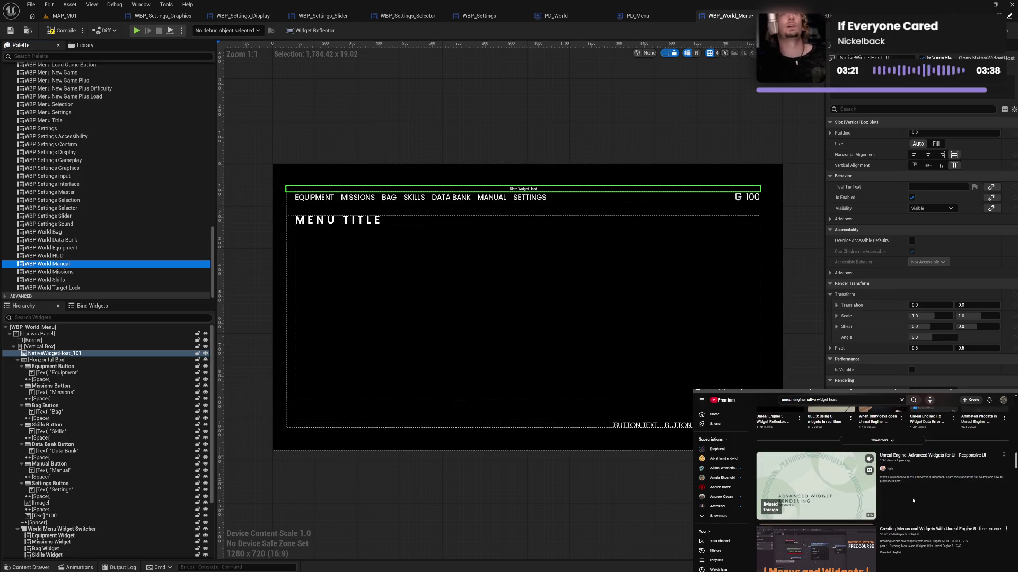
Play the 'Unreal Engine: Advanced Widgets for UI - Responsive UI' video and skip ahead past 1:09.
left_click(854, 489)
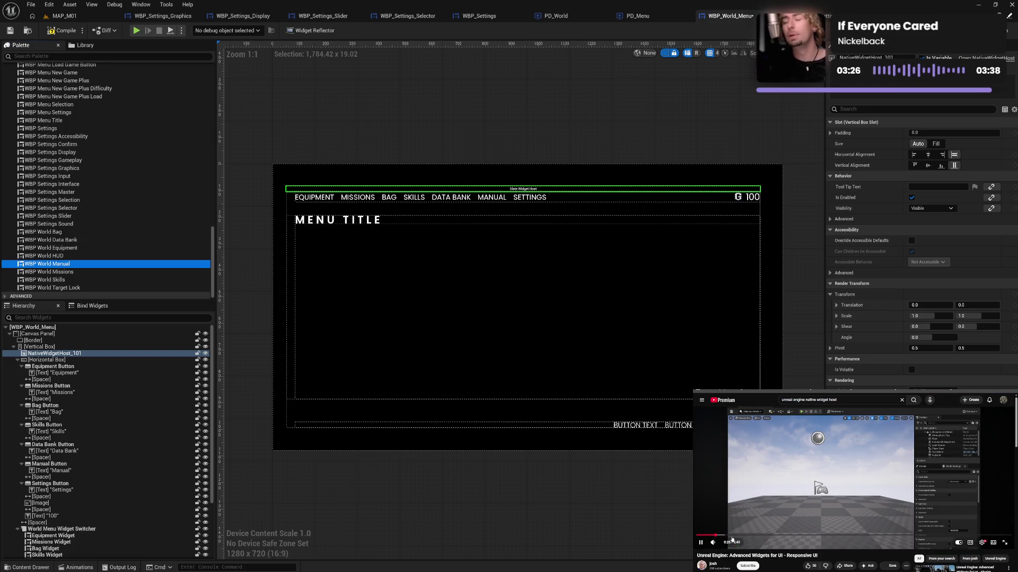
left_click(715, 535)
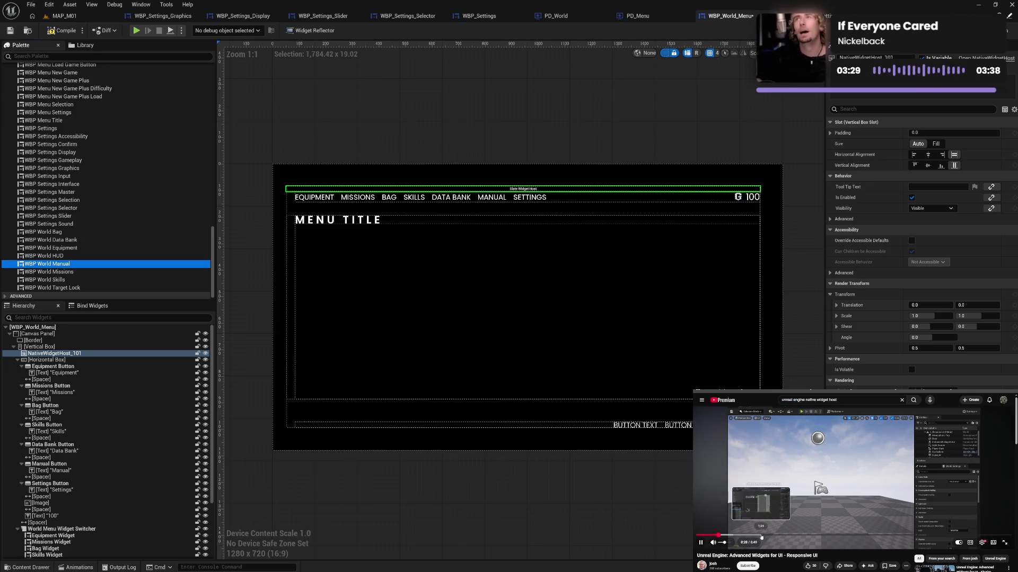
left_click(731, 536)
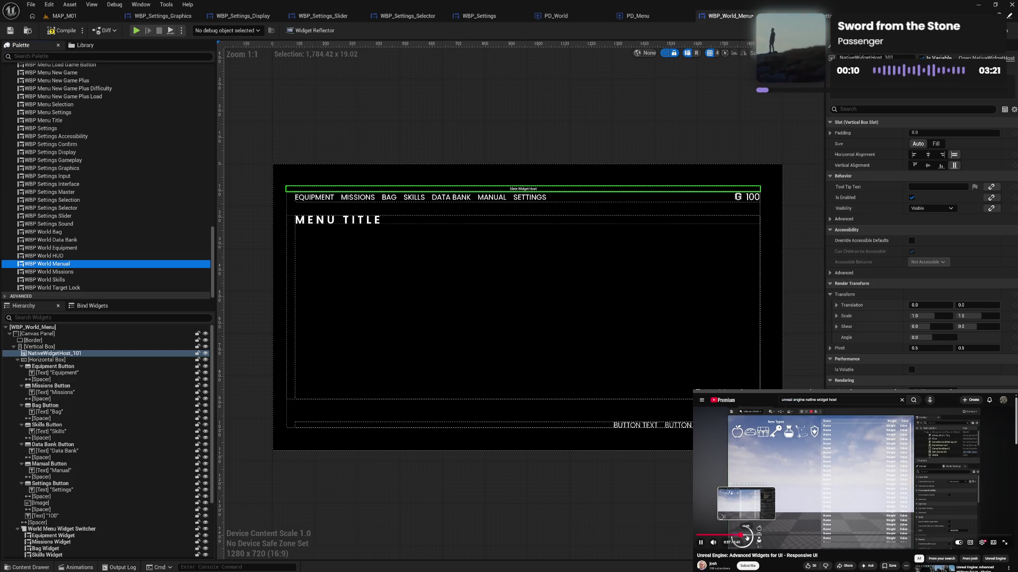
left_click(755, 536)
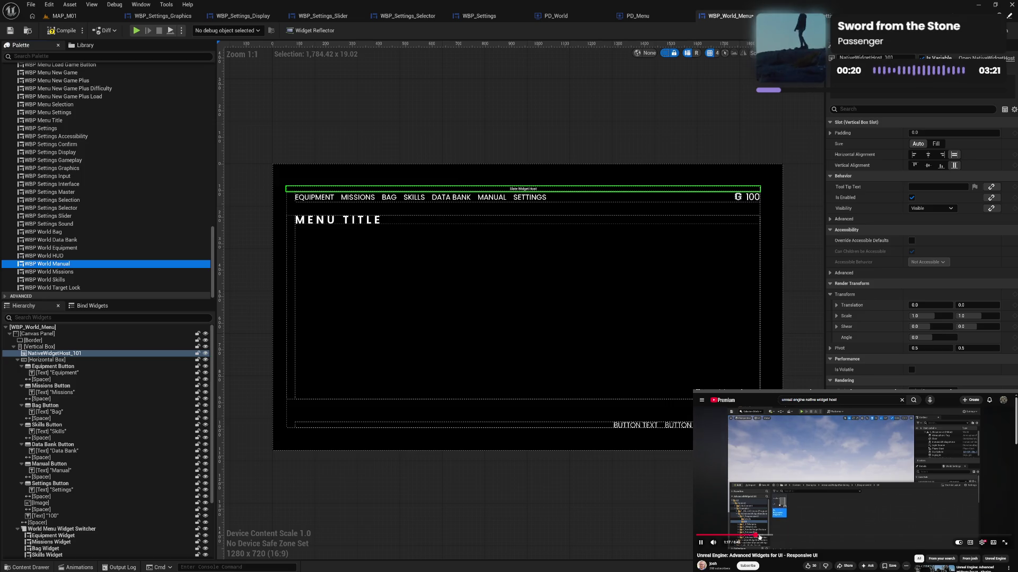
left_click(806, 501)
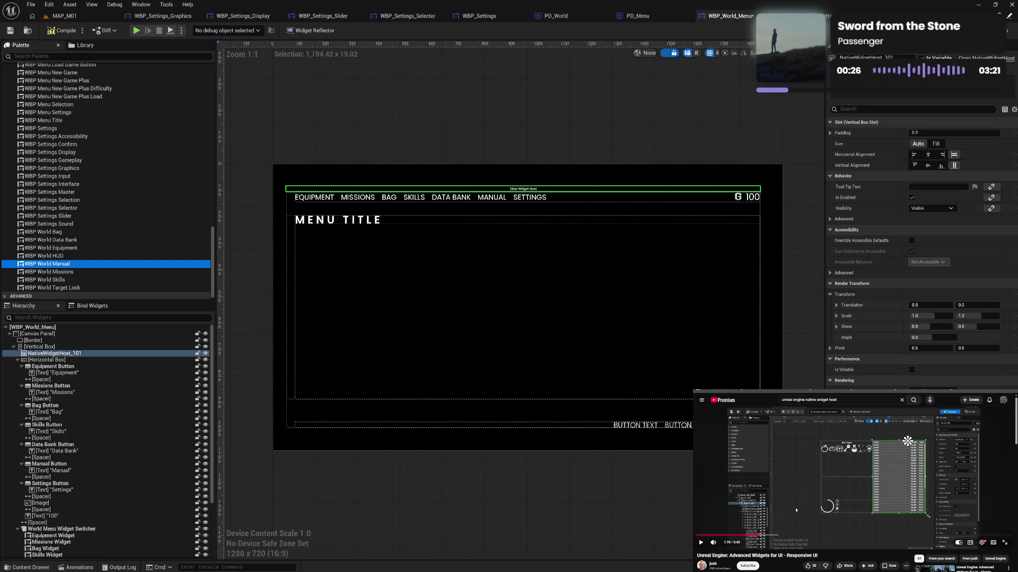
left_click_drag(776, 535, 764, 538)
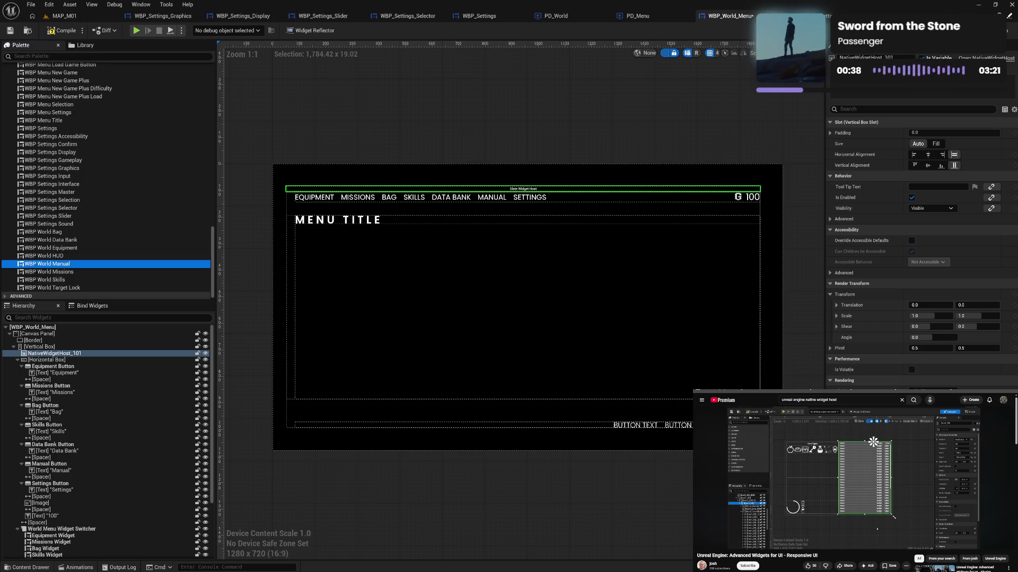
Scrub the tutorial past 1:52 and pause it at 2:19.
left_click_drag(783, 536, 784, 537)
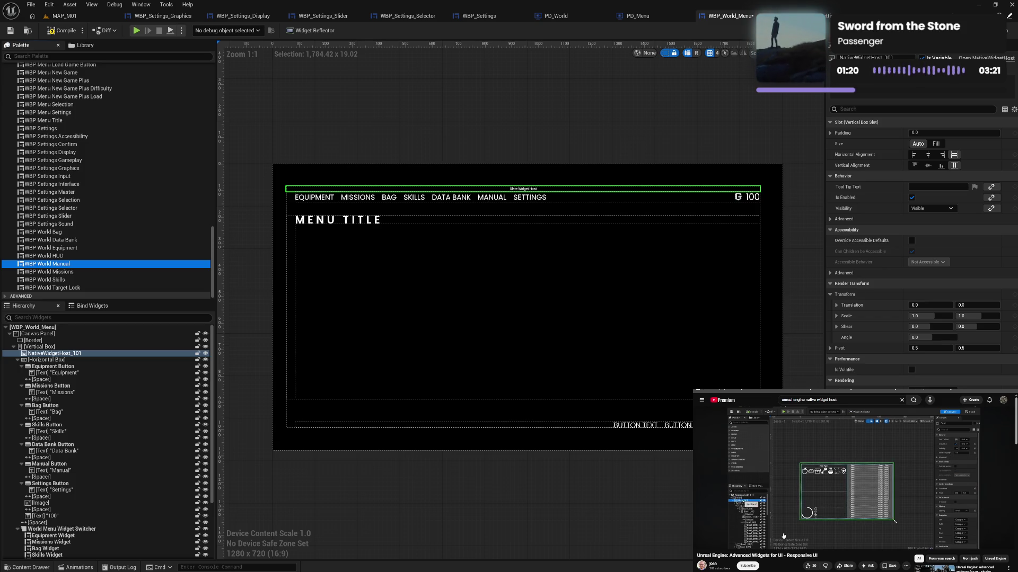
mouse_move(773, 530)
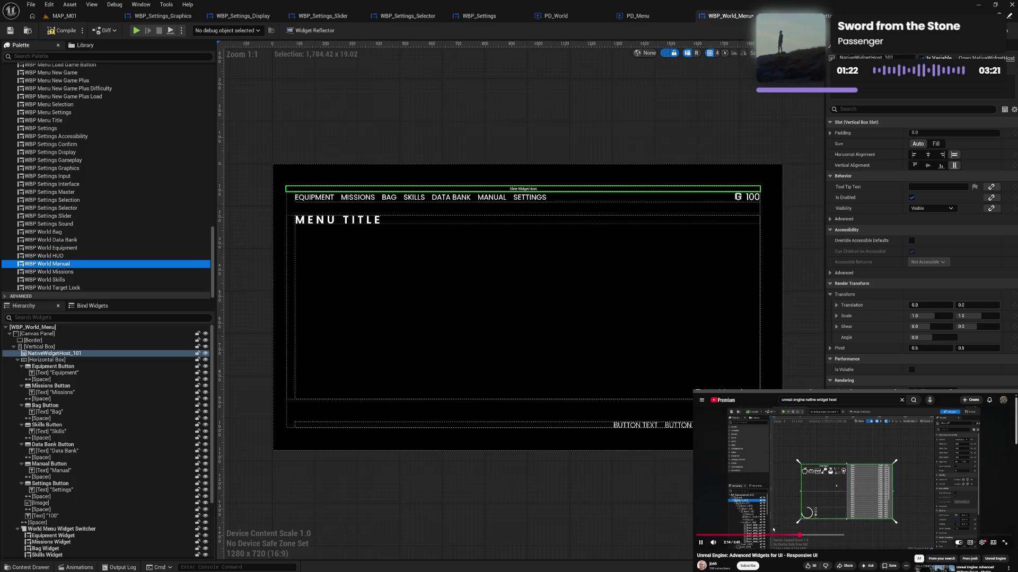
left_click(783, 514)
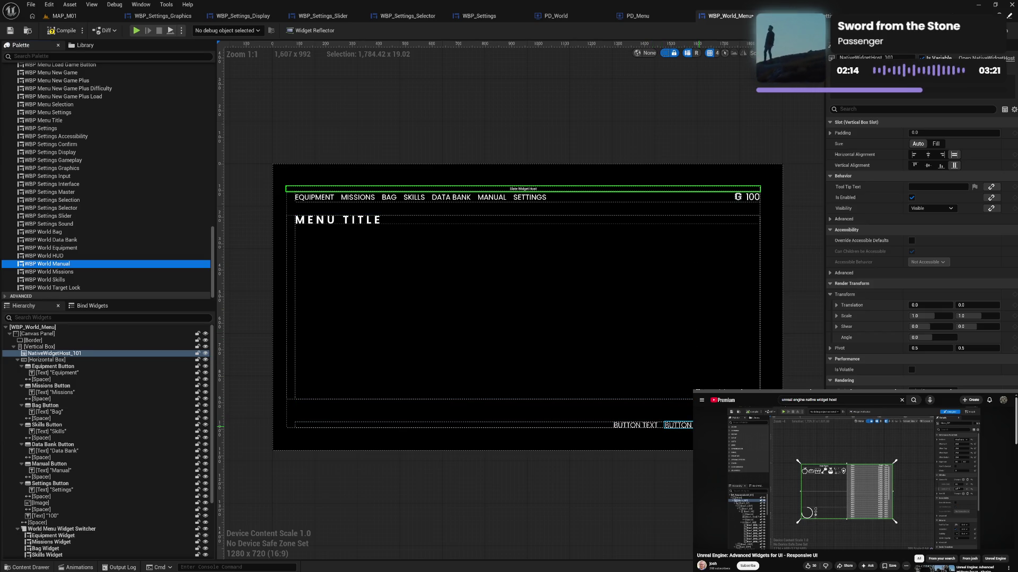
Delete the Save Button Widget and its spacer from WBP_World_Menu's hierarchy and compile.
left_click(683, 429)
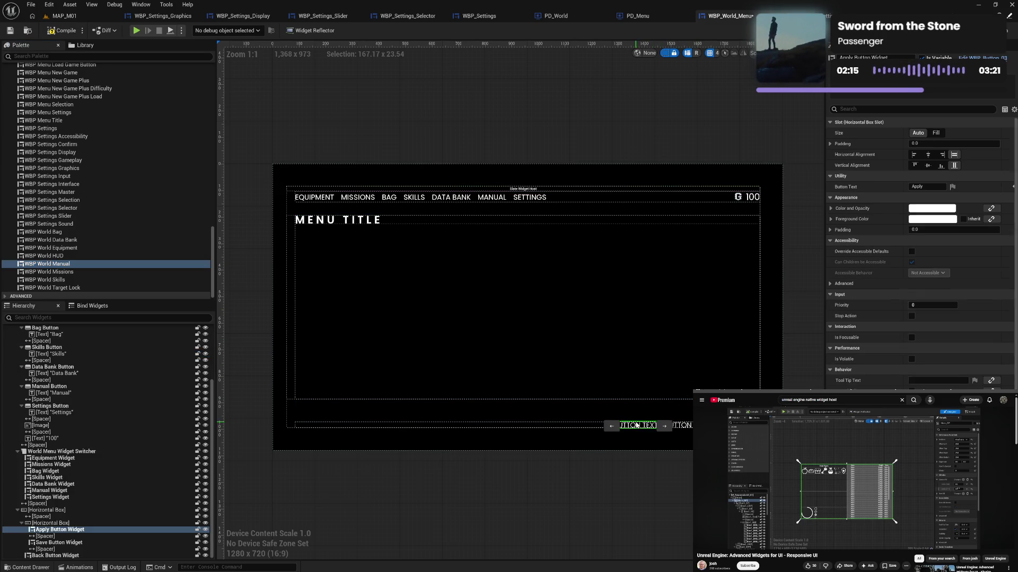
left_click(688, 427)
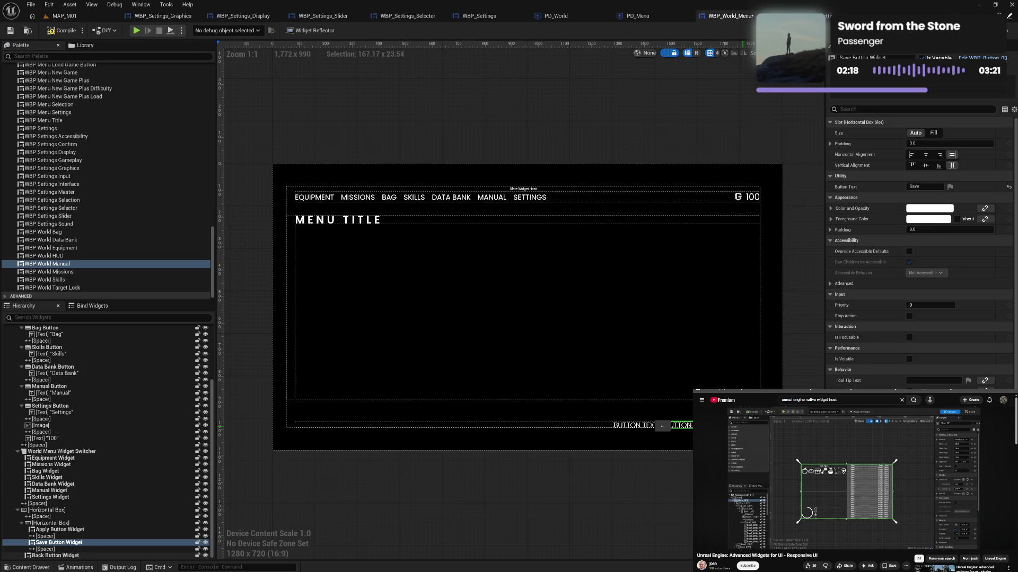
left_click(697, 426)
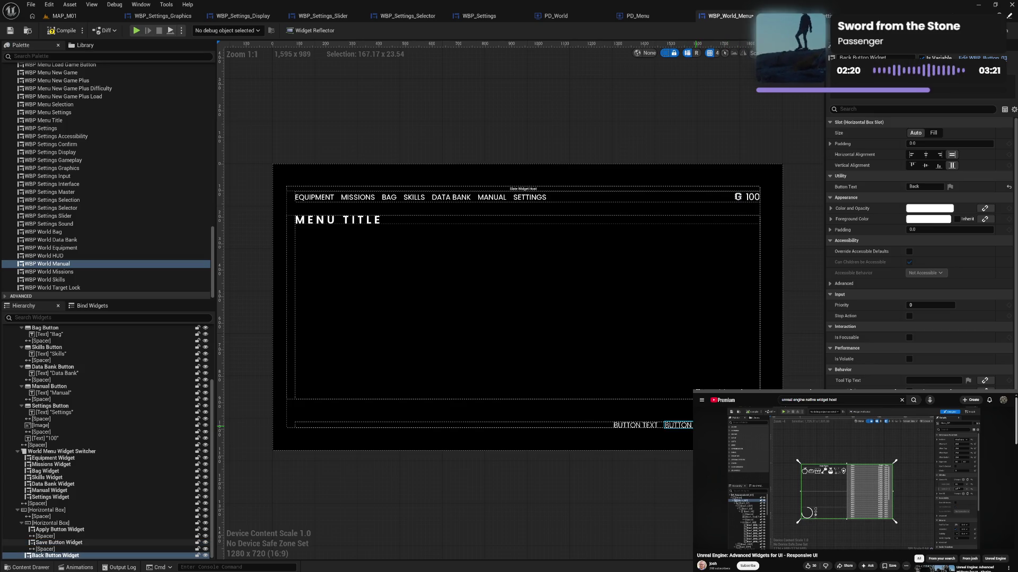
left_click(663, 426)
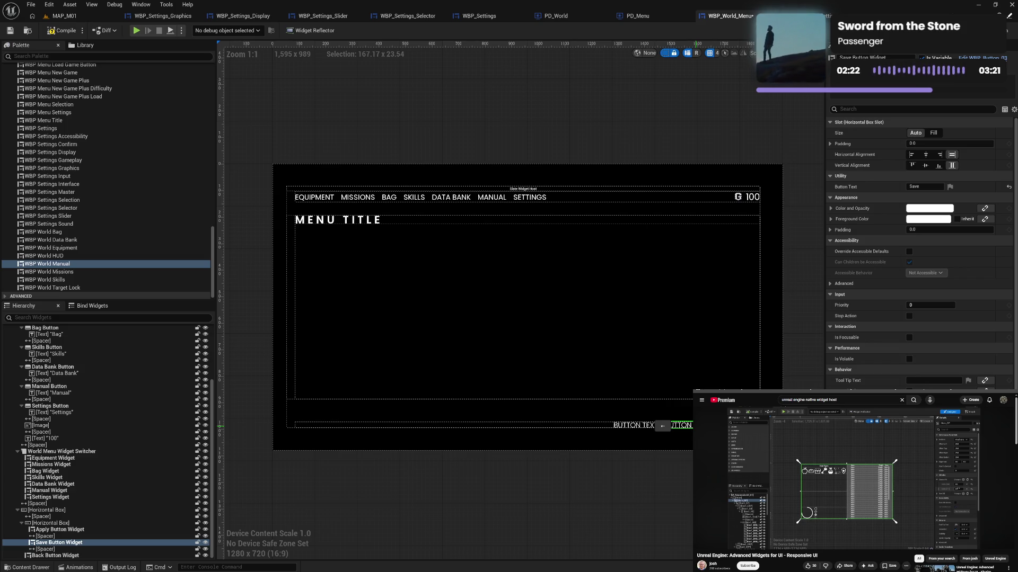
left_click(74, 536, "ctrl")
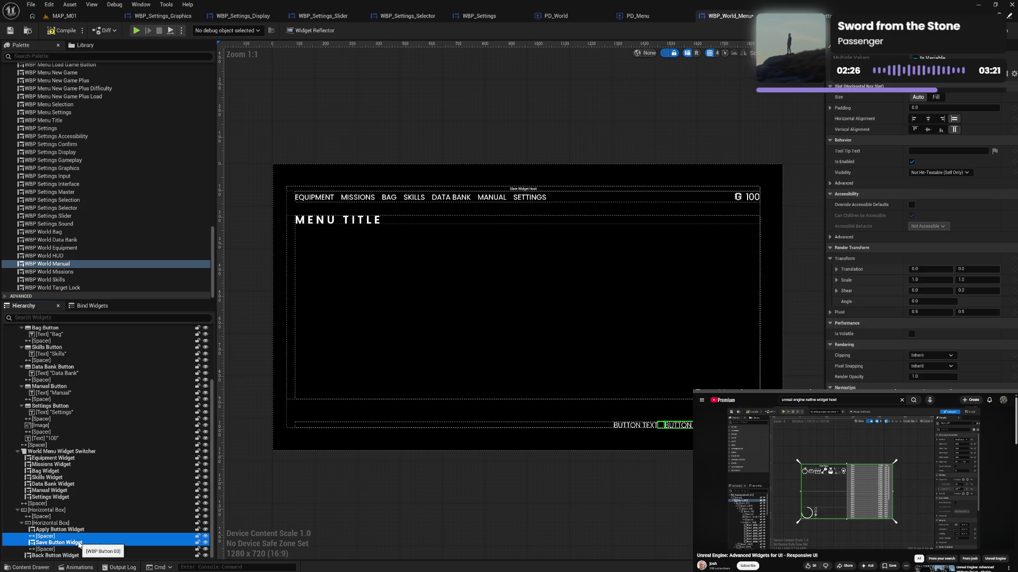
key("Delete")
left_click(62, 31)
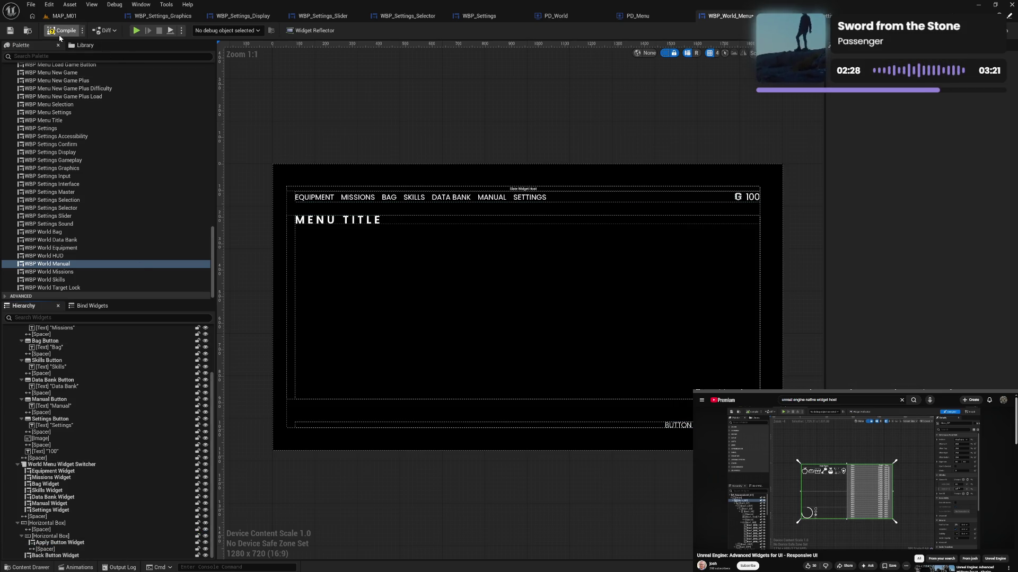
Compare with WBP_Menu_Settings' event graph and designer, then return to WBP_World_Menu.
left_click(73, 537)
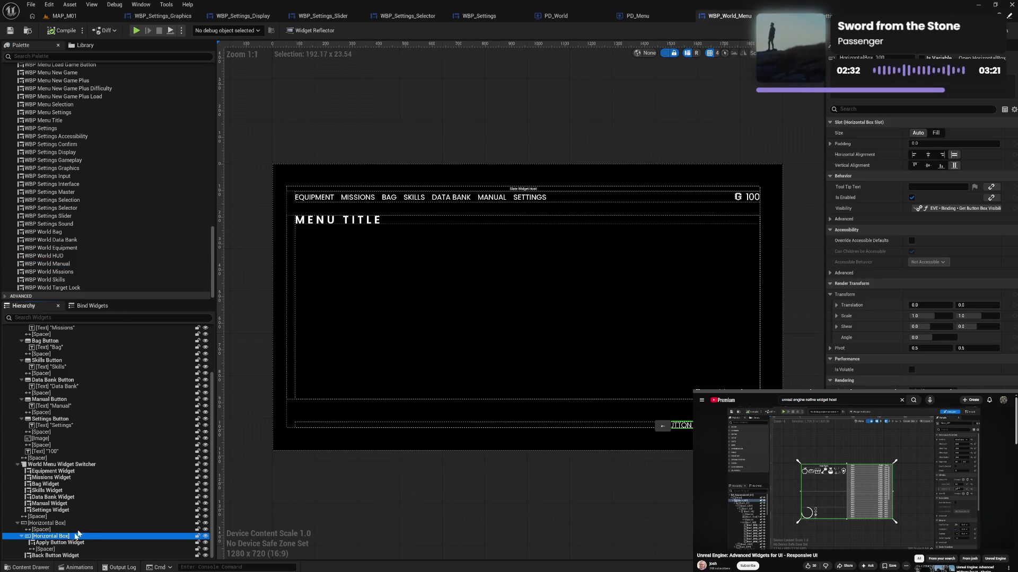
double_click(676, 198)
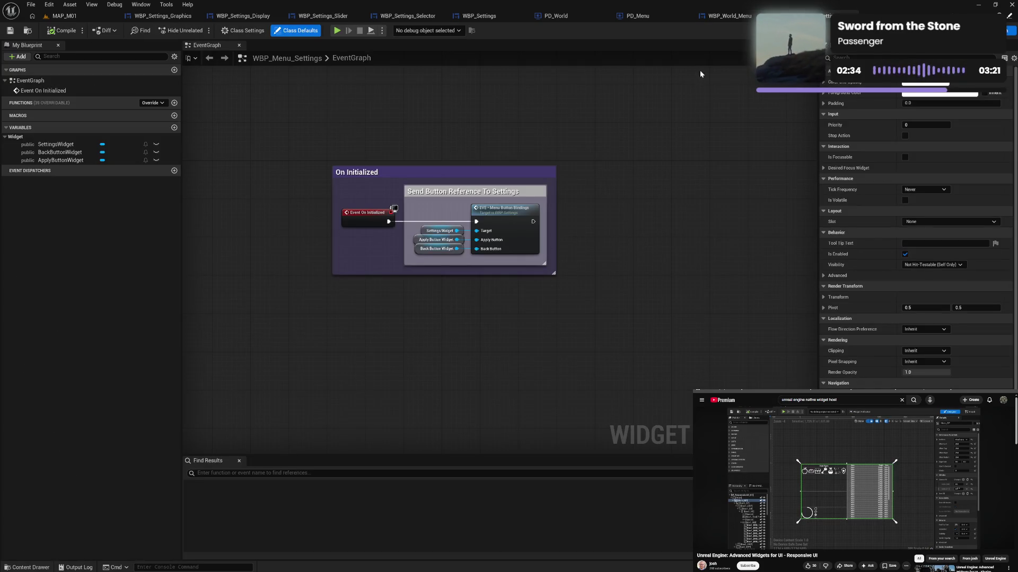
left_click(999, 31)
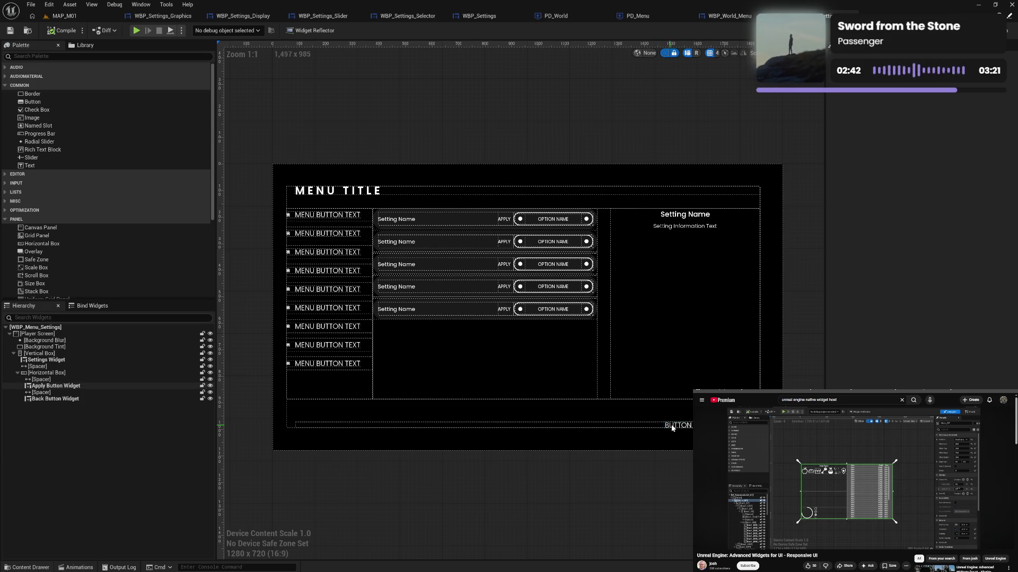
left_click(729, 16)
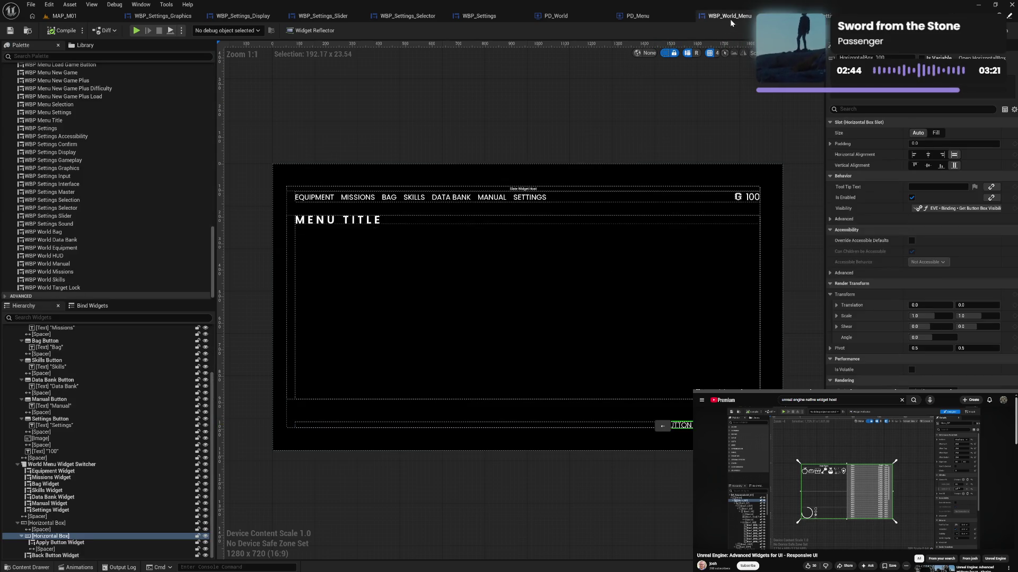
Move Apply Button Widget and the spacer out of the inner Horizontal Box, delete the box, and compile.
left_click_drag(55, 544, 42, 542)
left_click(43, 550)
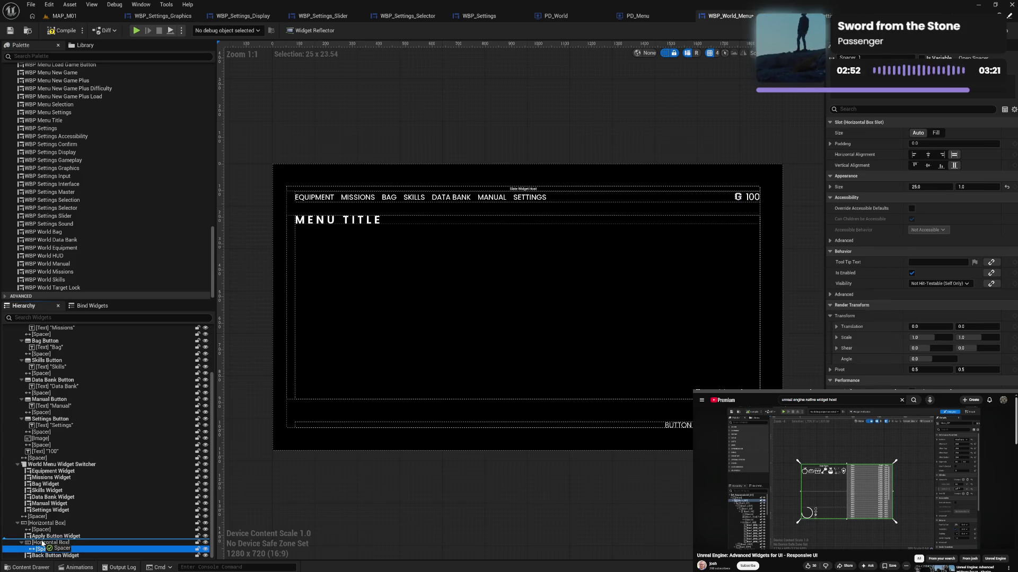
left_click(45, 549)
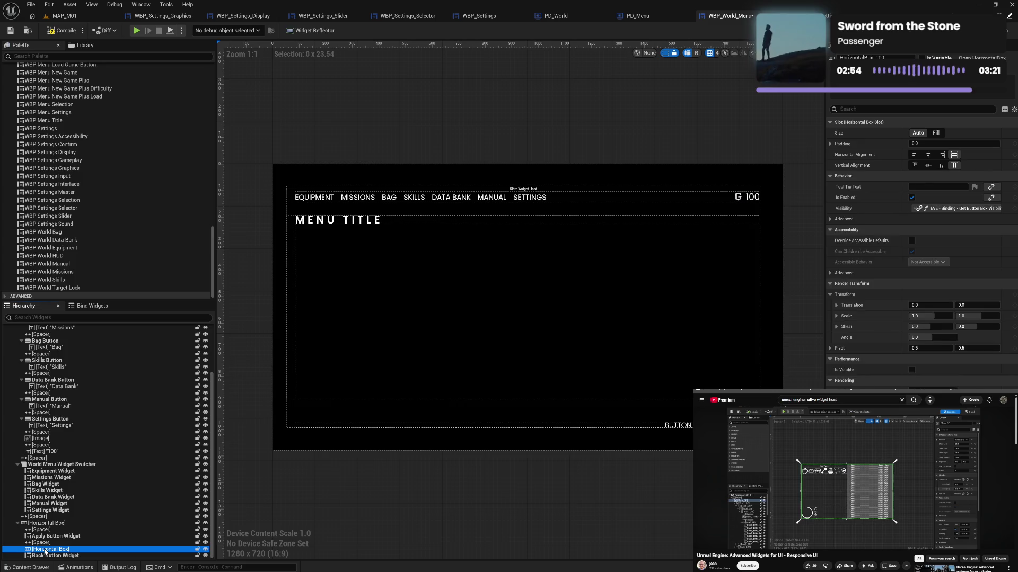
key("Delete")
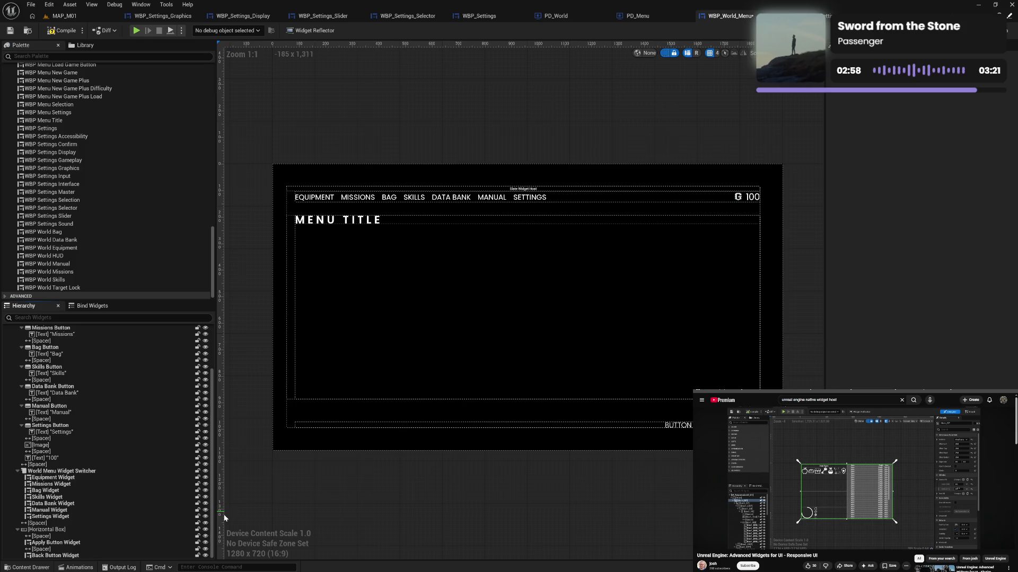
left_click(59, 33)
left_click(1002, 30)
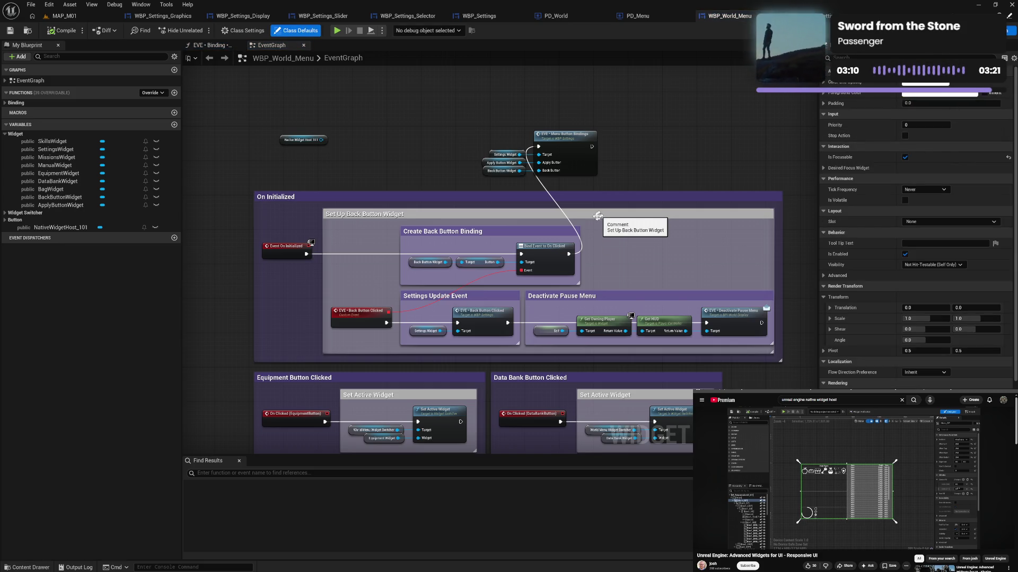
Compile and save WBP_World_Menu, then expand Binding to select Get Button Box Visibility.
mouse_move(306, 254)
left_mouse_down()
mouse_move(522, 142)
mouse_move(538, 147)
left_mouse_up()
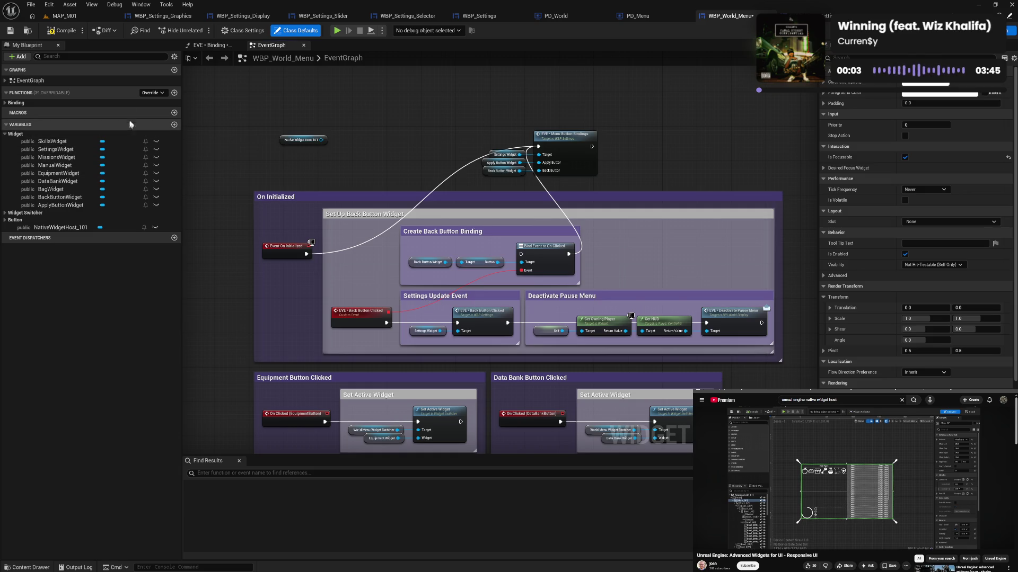
left_click(6, 103)
left_click(5, 103)
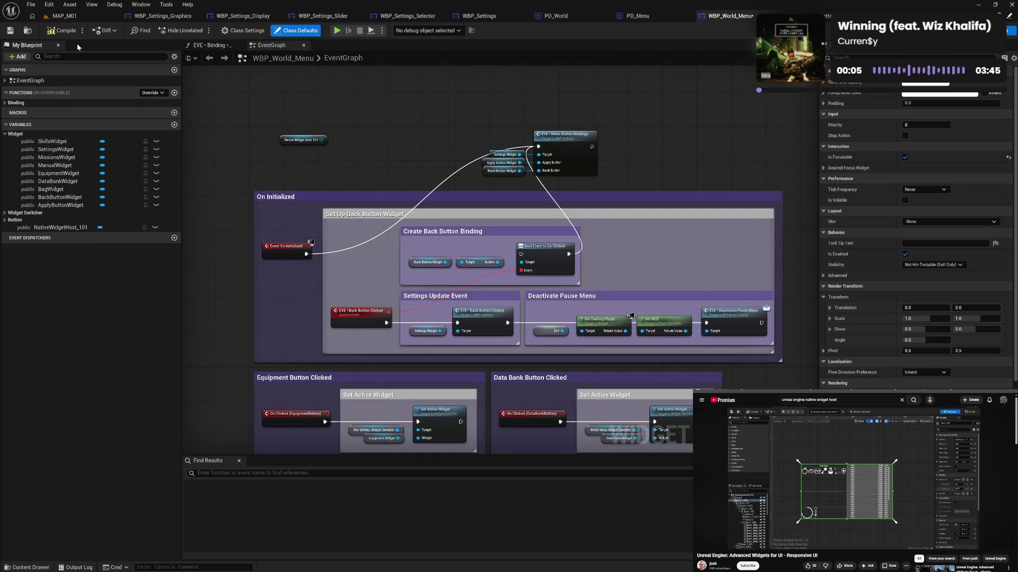
left_click(61, 31)
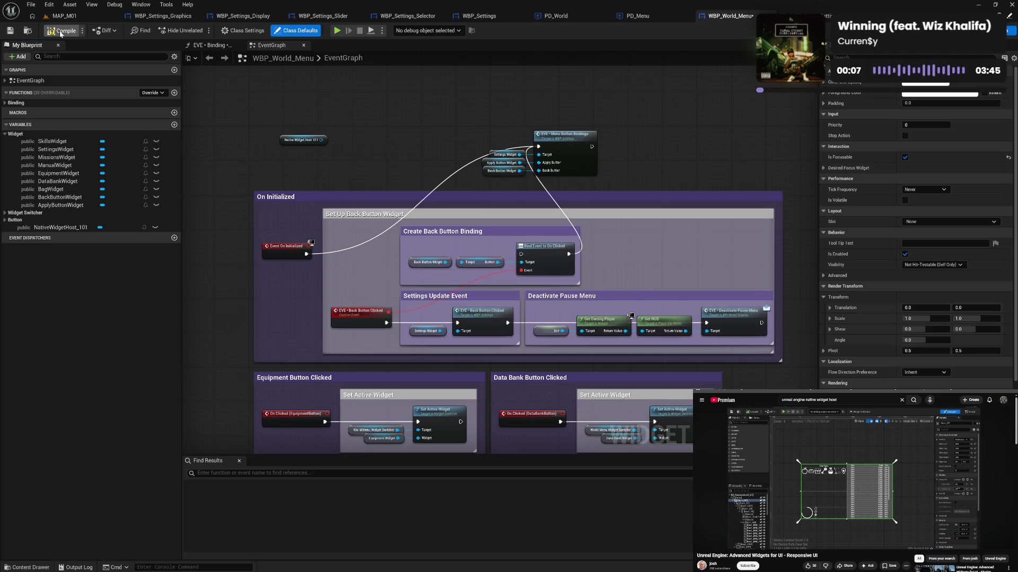
left_click(6, 103)
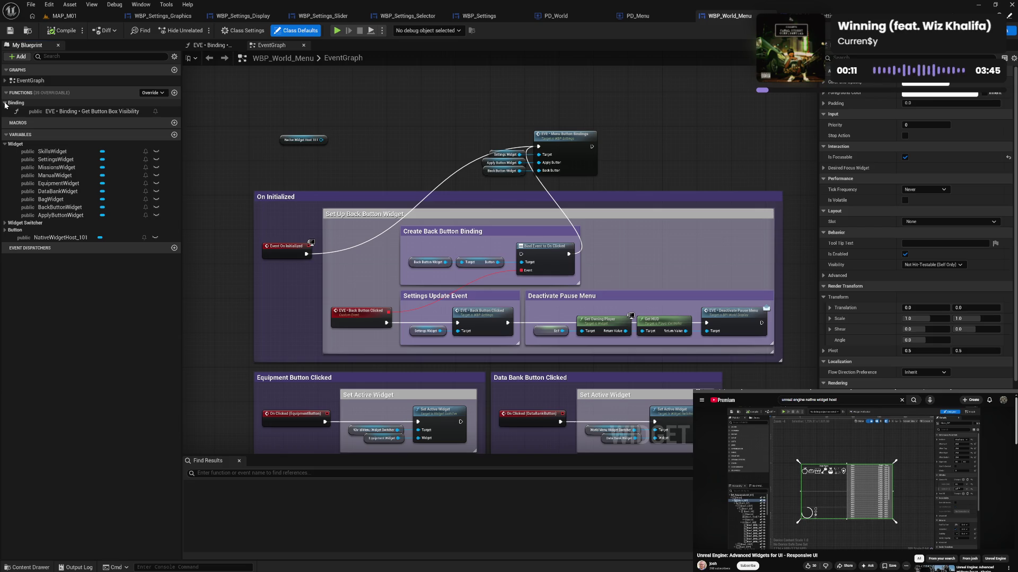
left_click(5, 103)
Open the Get Button Box Visibility function graph and pan it into full view.
left_click(5, 104)
left_click(53, 112)
double_click(53, 111)
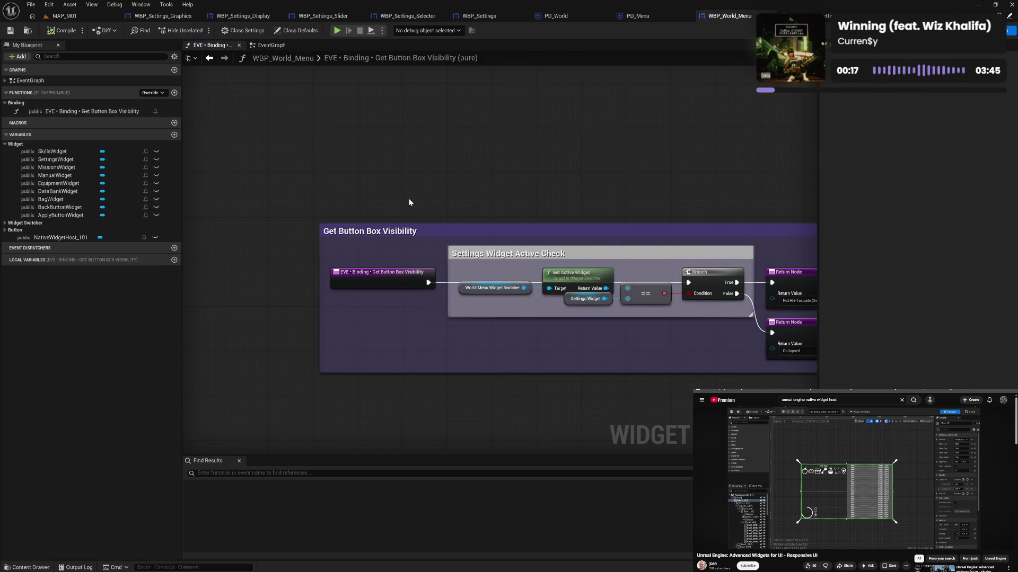
left_click_drag(409, 202, 329, 184)
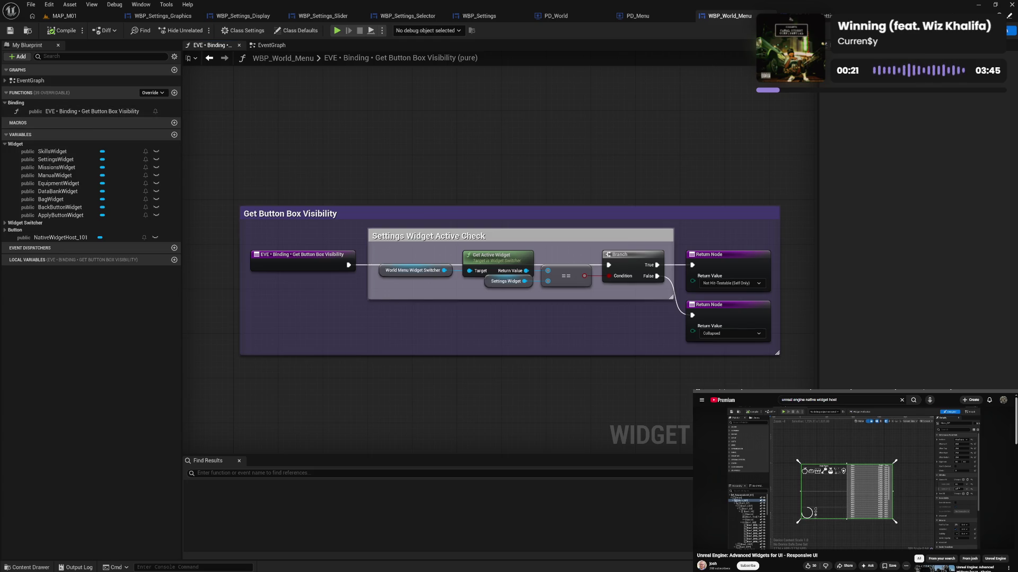
Inspect the NativeWidgetHost_101 widget's properties in the Designer.
left_click(996, 30)
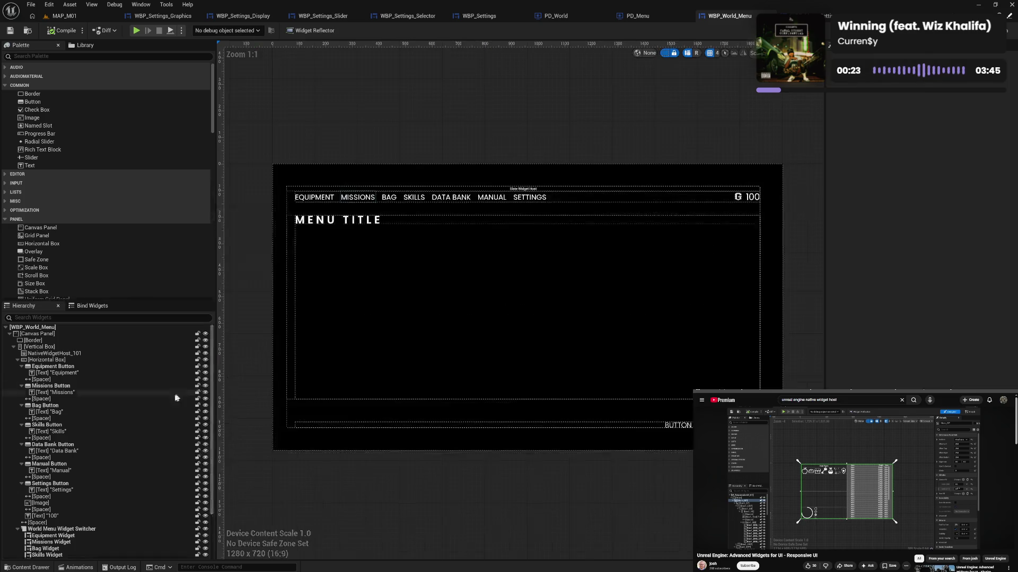
left_click(107, 353)
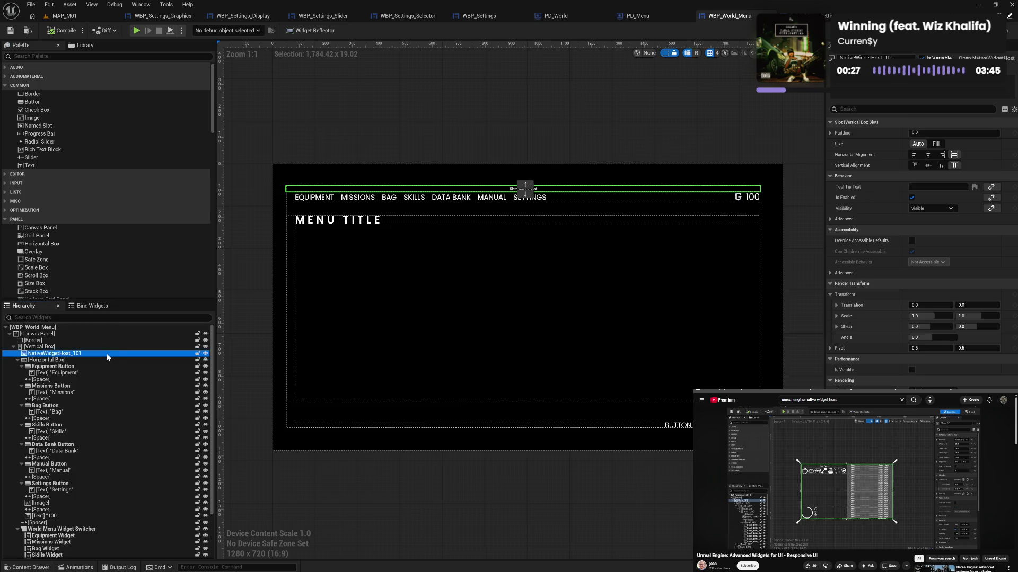
left_click(104, 361)
scroll(104, 362, "down", 3)
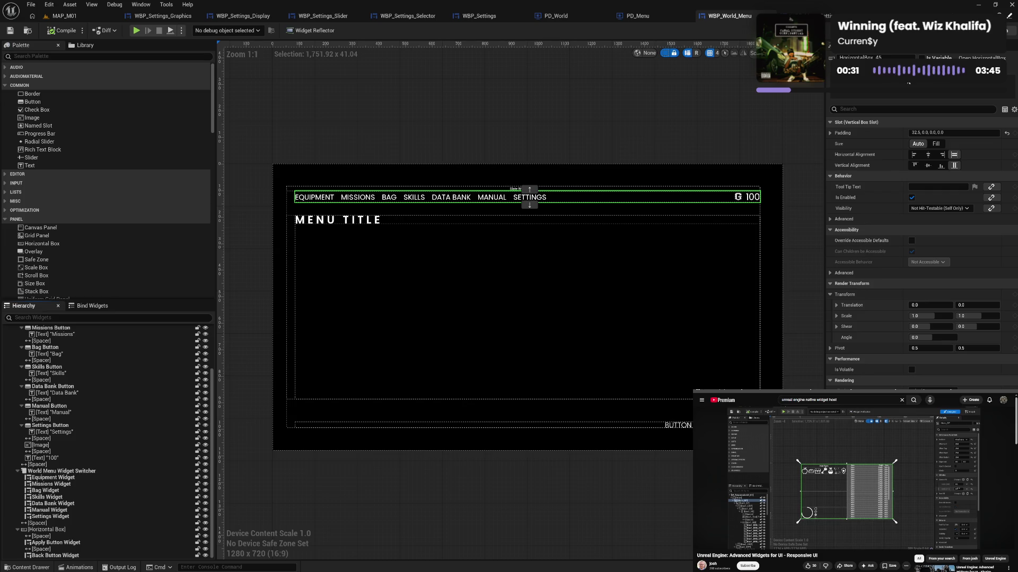
Delete the Get Button Box Visibility function and recompile the widget blueprint.
left_click(1009, 30)
left_click(85, 112)
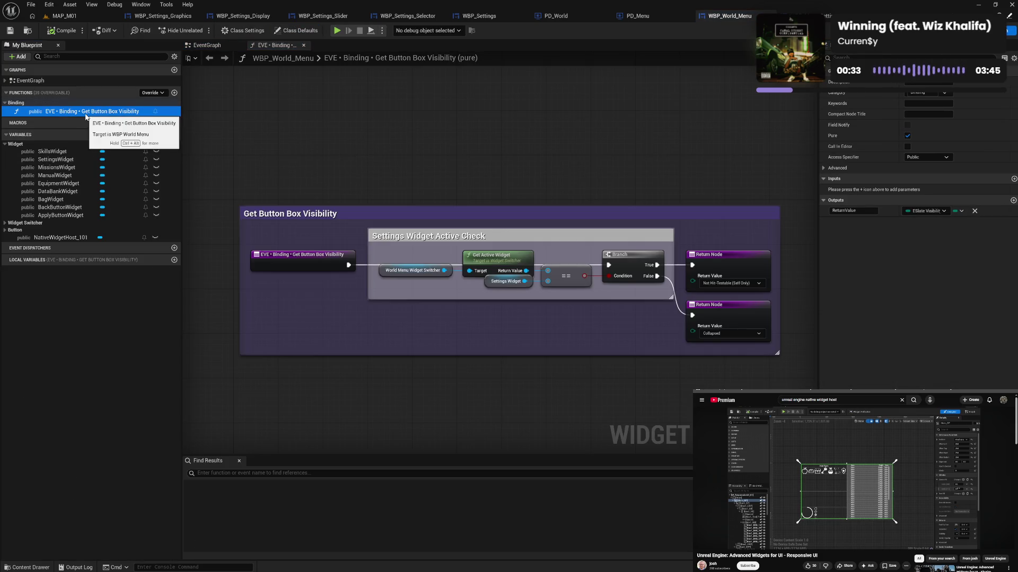
key("Delete")
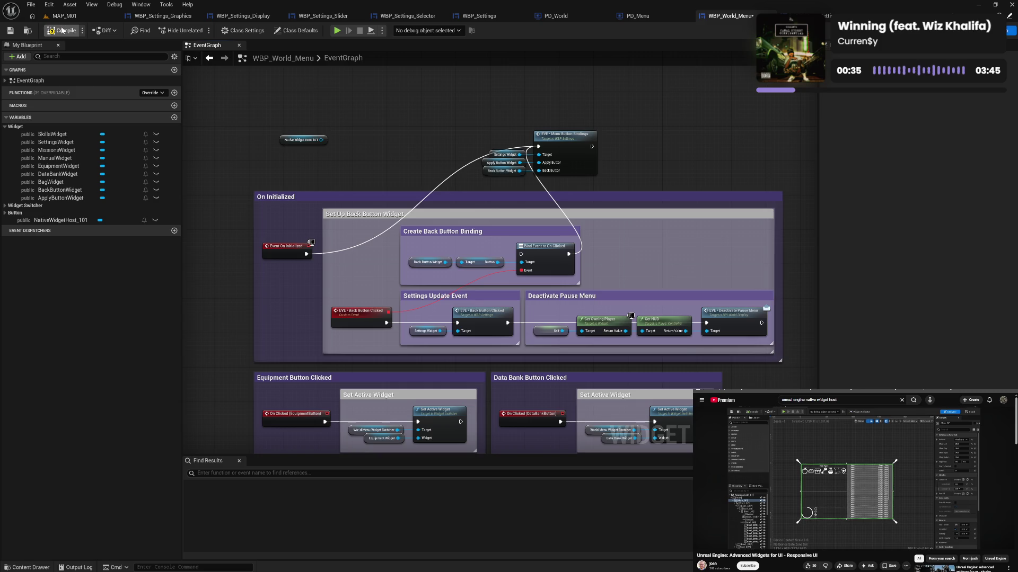
left_click(64, 31)
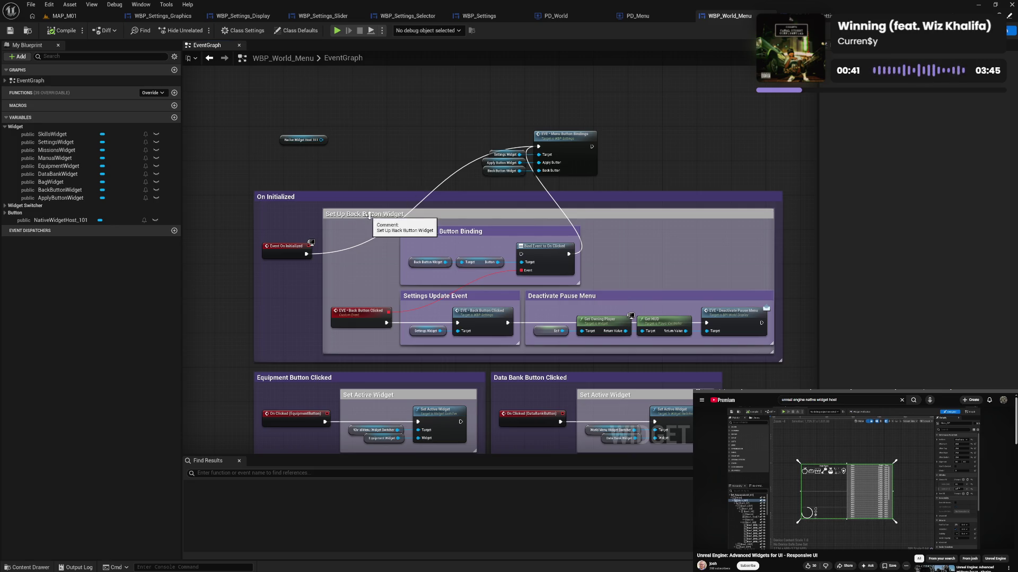
List the Native Widget Host's actions from the NativeWidgetHost_101 getter and scroll through the Widget category.
left_click_drag(321, 140, 370, 127)
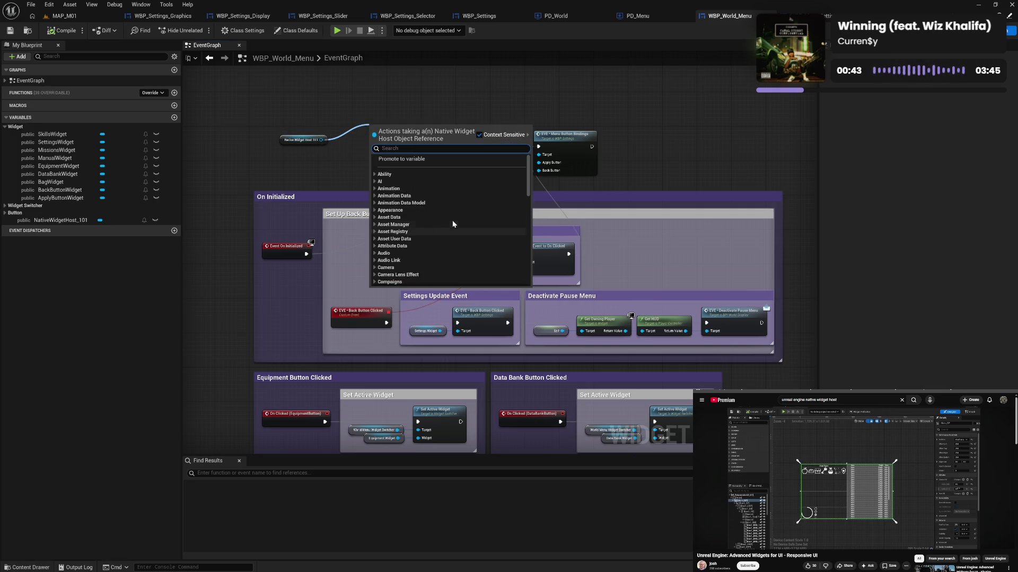
scroll(453, 220, "down", 3)
scroll(452, 220, "down", 10)
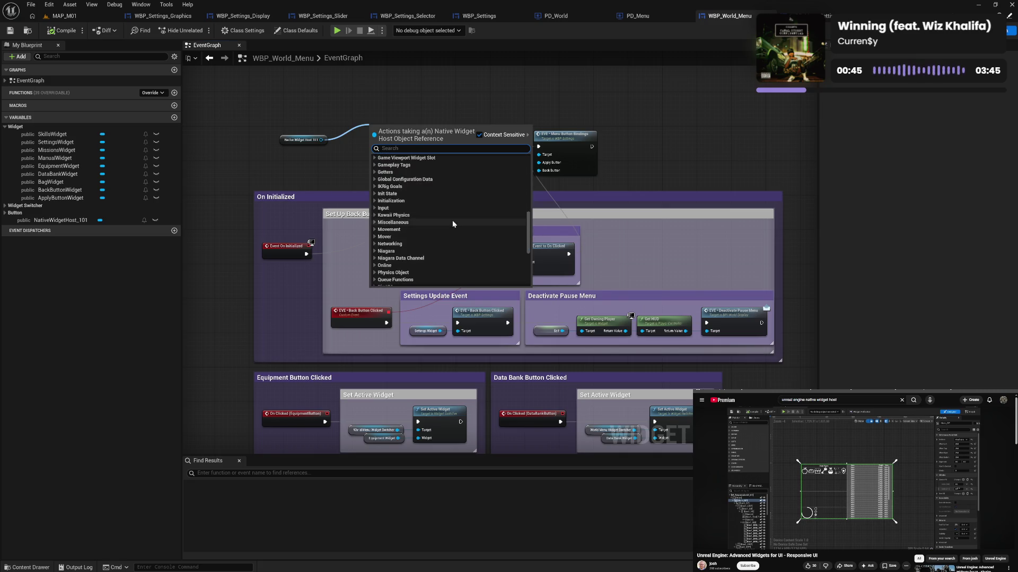
left_click(373, 256)
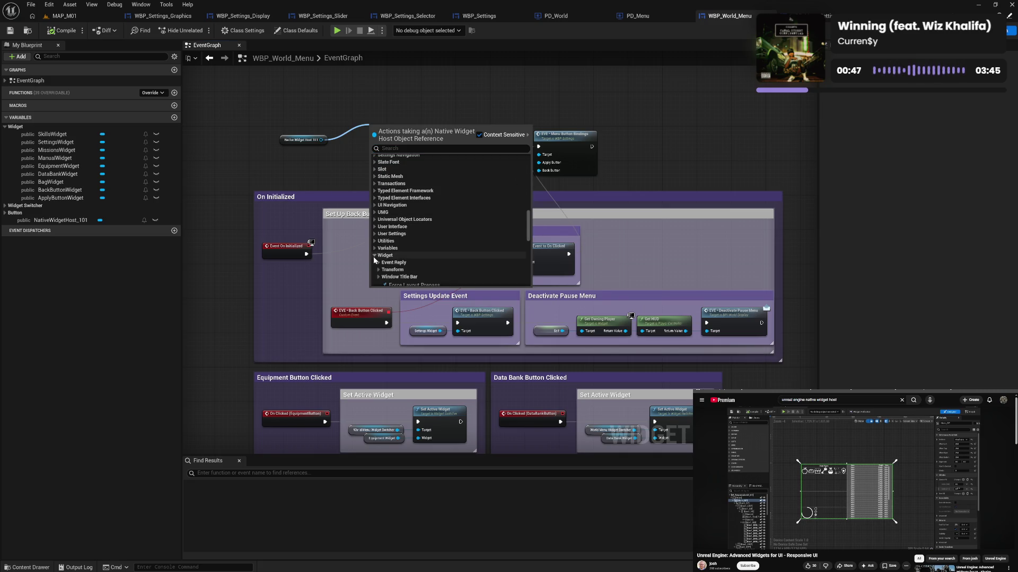
scroll(407, 256, "down", 2)
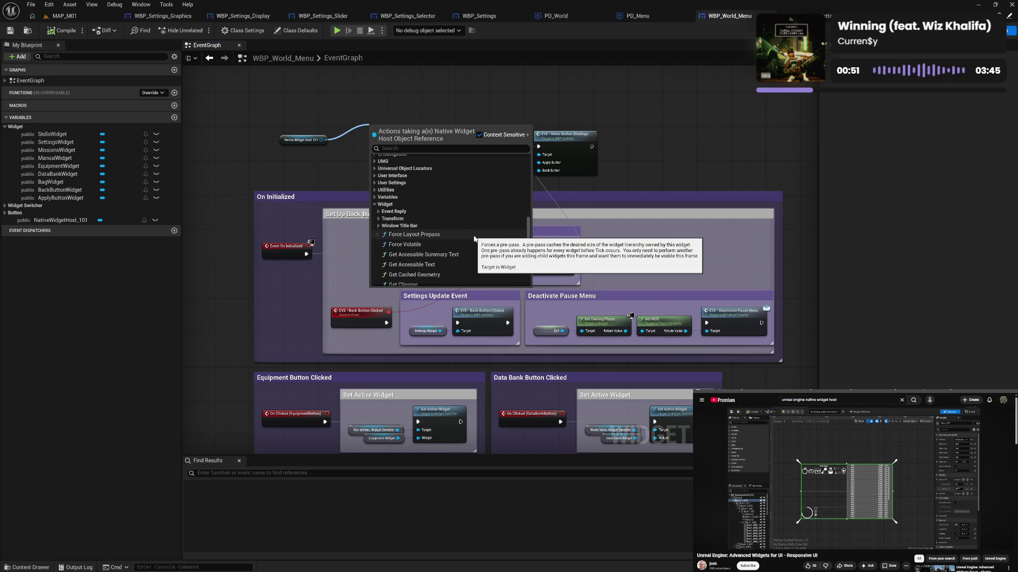
scroll(473, 238, "down", 2)
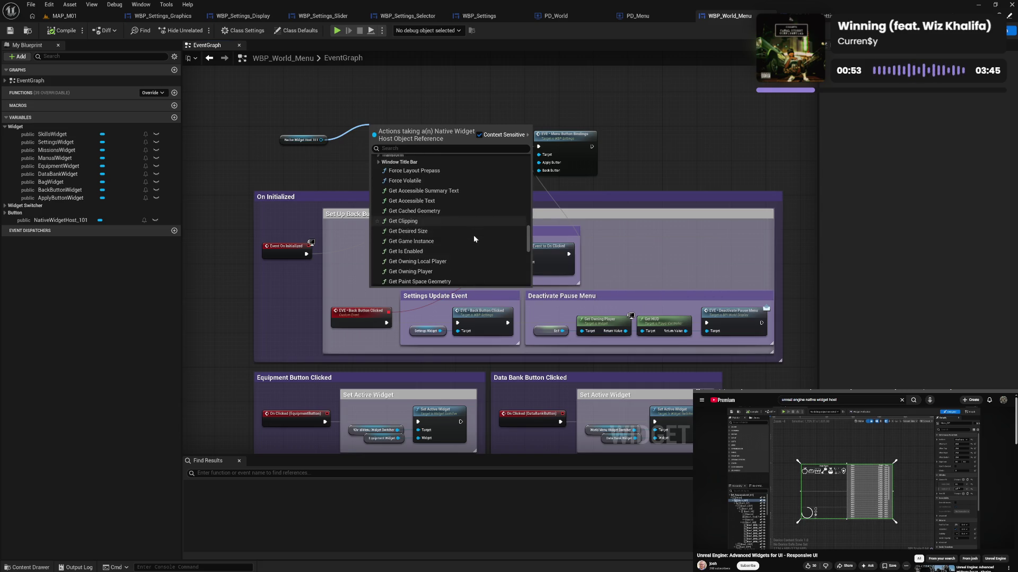
scroll(474, 239, "down", 1)
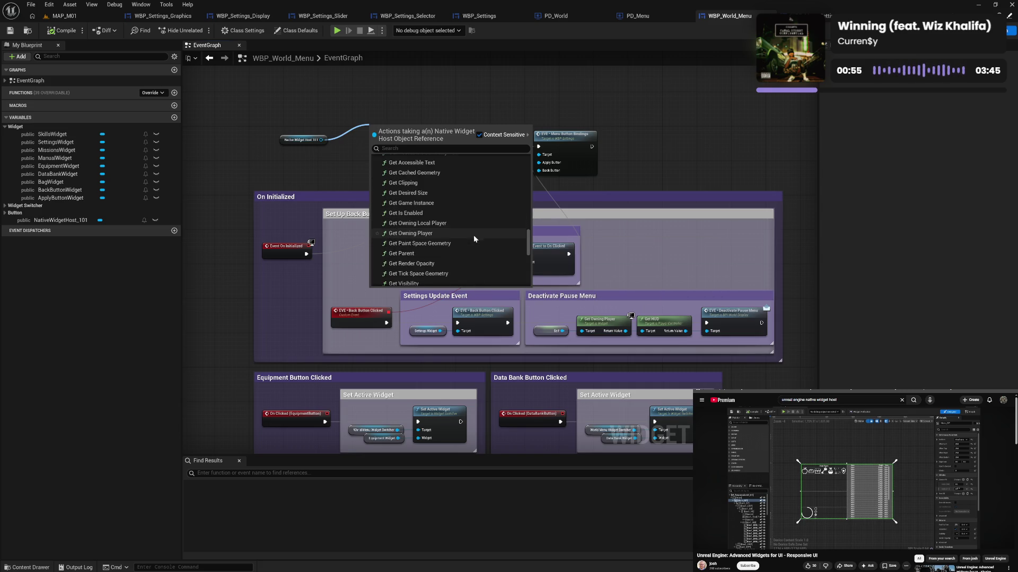
scroll(474, 239, "down", 1)
scroll(474, 238, "down", 1)
scroll(474, 239, "down", 1)
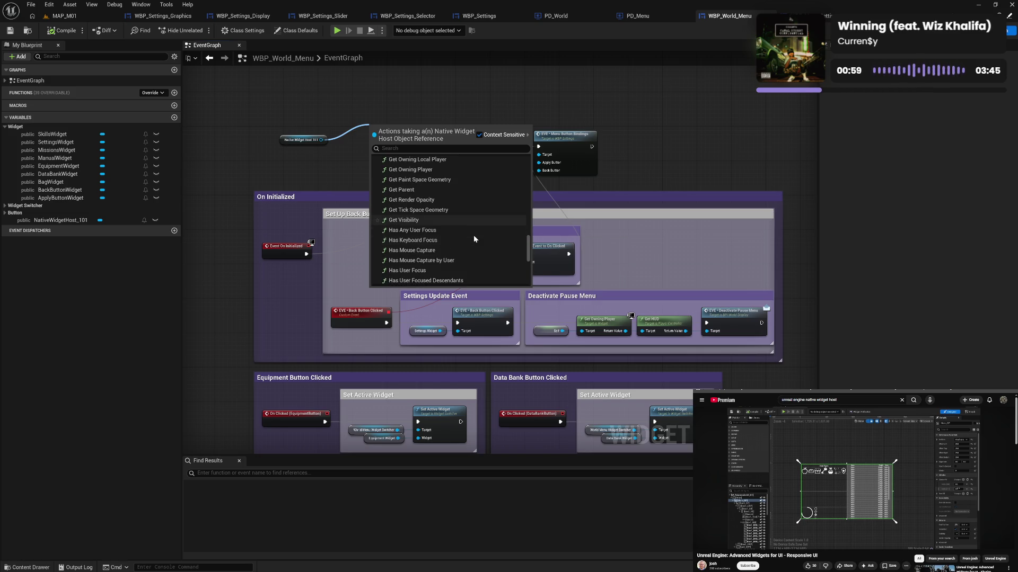
scroll(474, 239, "down", 1)
scroll(474, 238, "down", 2)
scroll(474, 238, "down", 1)
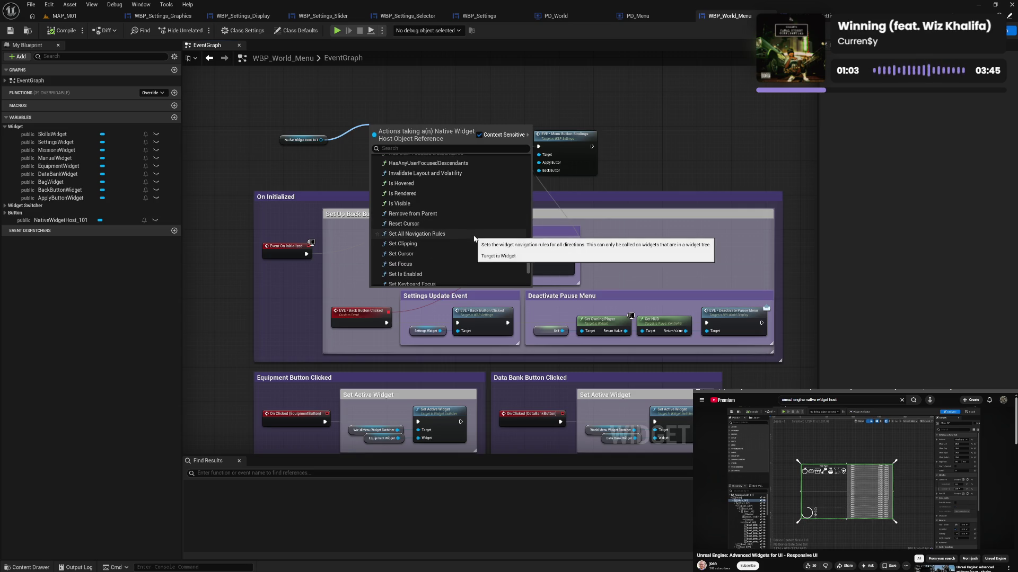
scroll(474, 238, "down", 2)
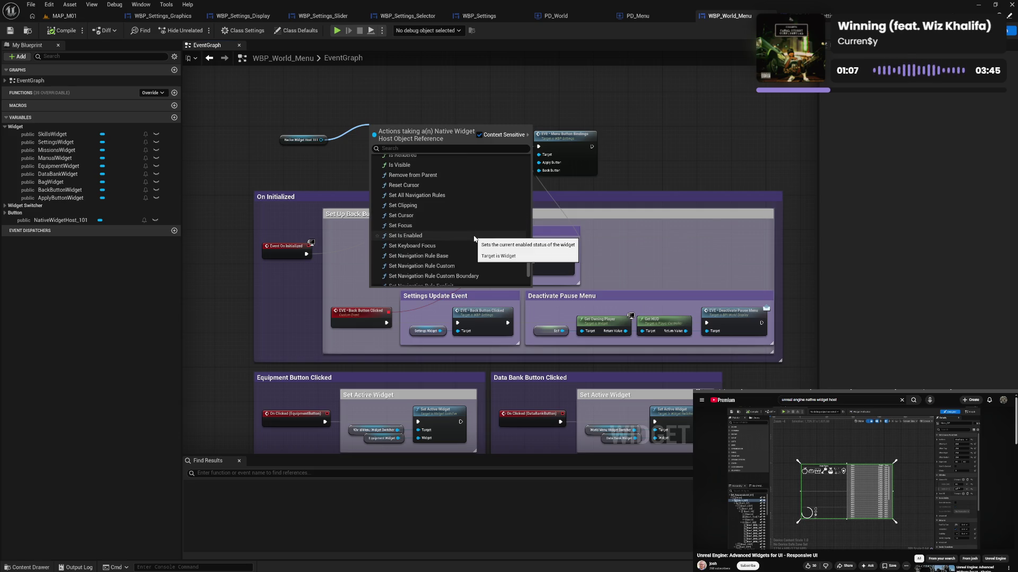
scroll(474, 239, "down", 3)
scroll(474, 238, "down", 2)
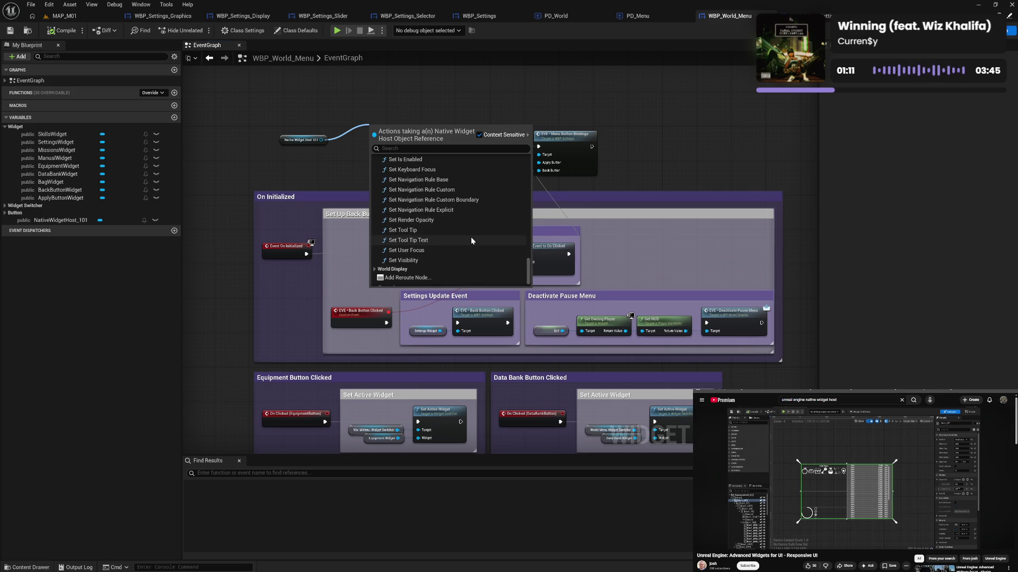
scroll(464, 253, "up", 2)
scroll(464, 252, "up", 15)
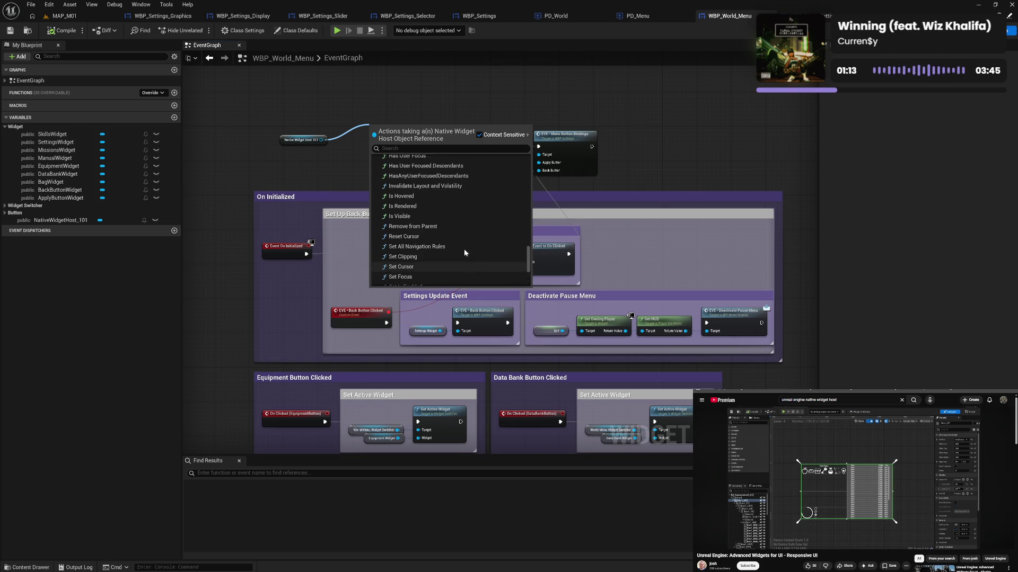
scroll(464, 253, "up", 1)
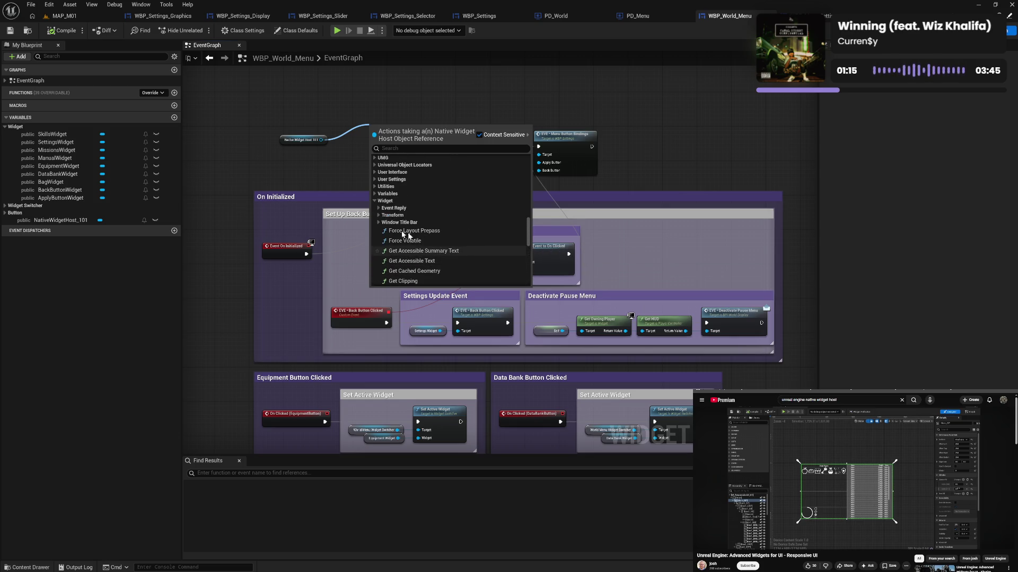
Browse the Transform, Window Title Bar and Event Reply action groups.
left_click(378, 216)
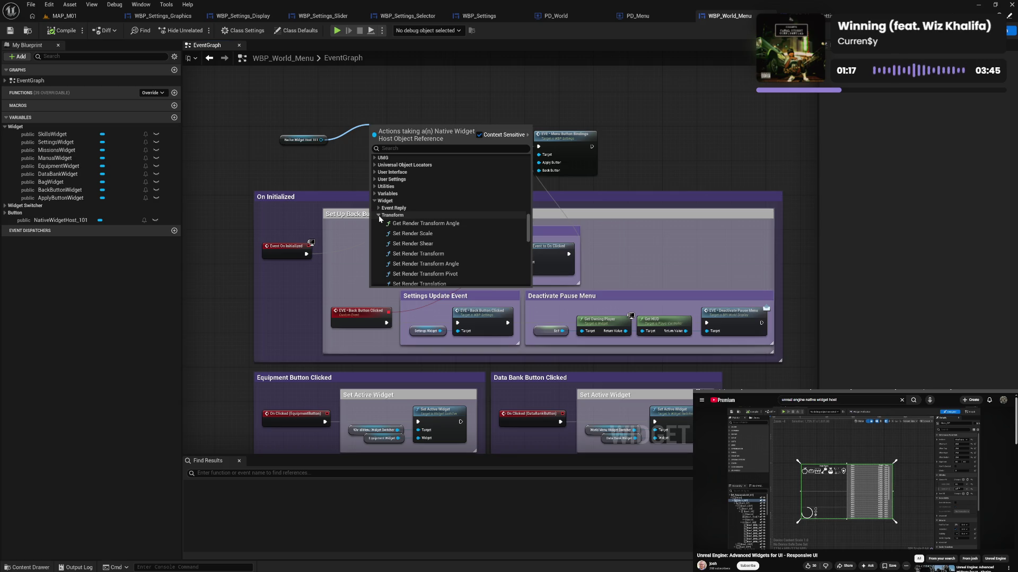
left_click(379, 215)
left_click(379, 222)
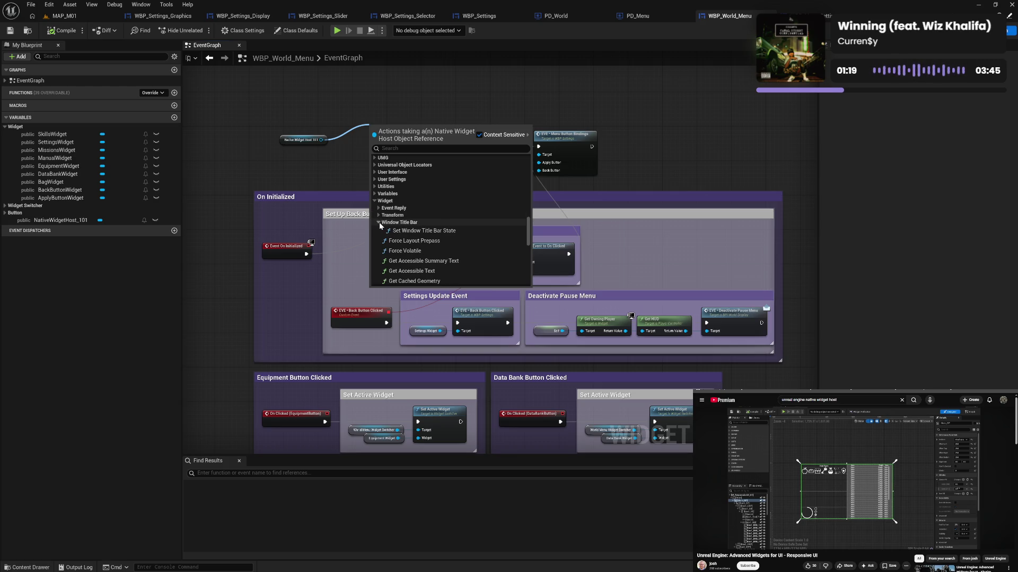
left_click(379, 208)
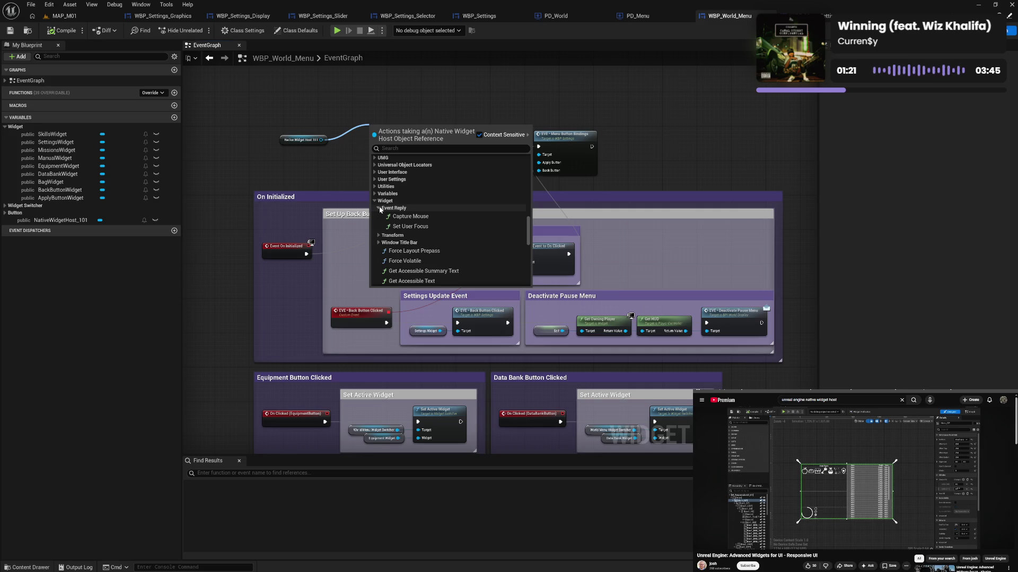
left_click(379, 208)
scroll(476, 244, "down", 2)
scroll(476, 244, "down", 8)
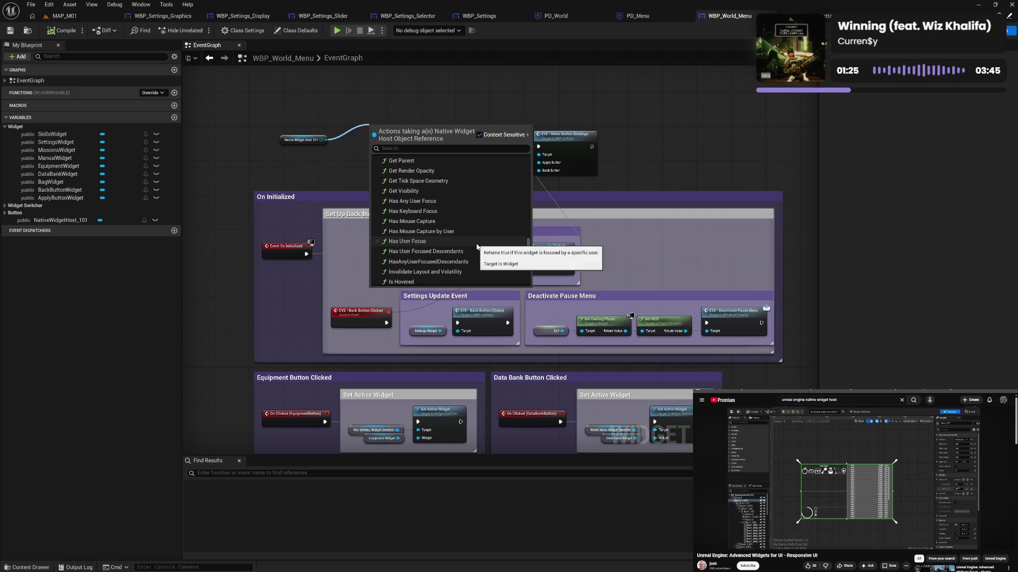
scroll(476, 245, "down", 6)
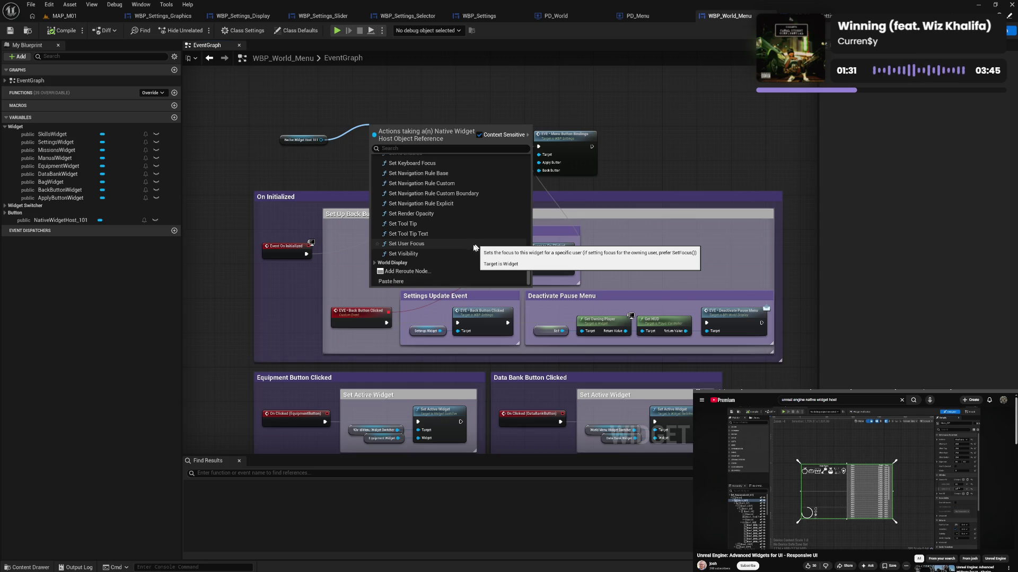
scroll(469, 249, "up", 5)
scroll(465, 251, "up", 2)
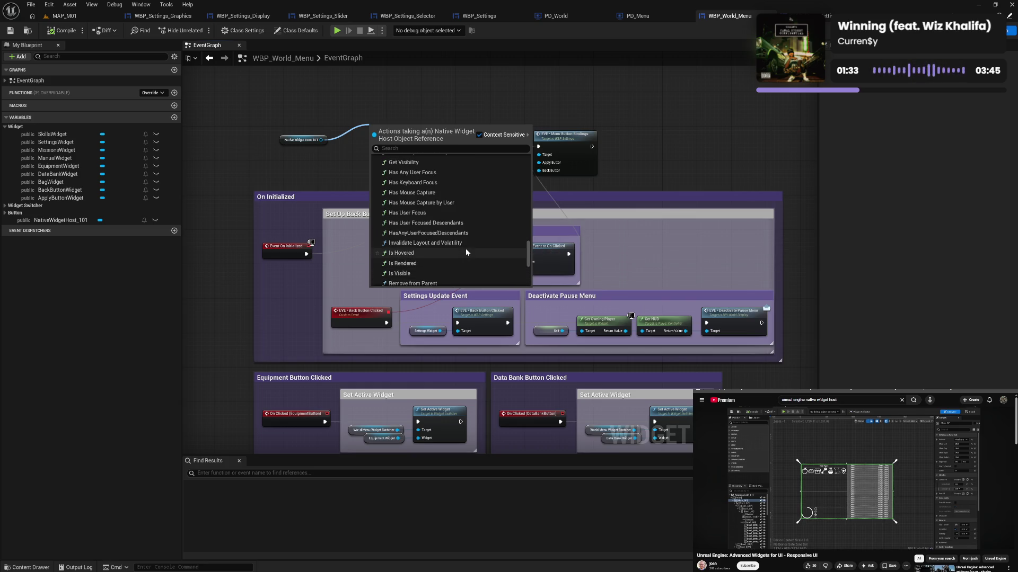
scroll(466, 252, "up", 2)
scroll(466, 251, "up", 2)
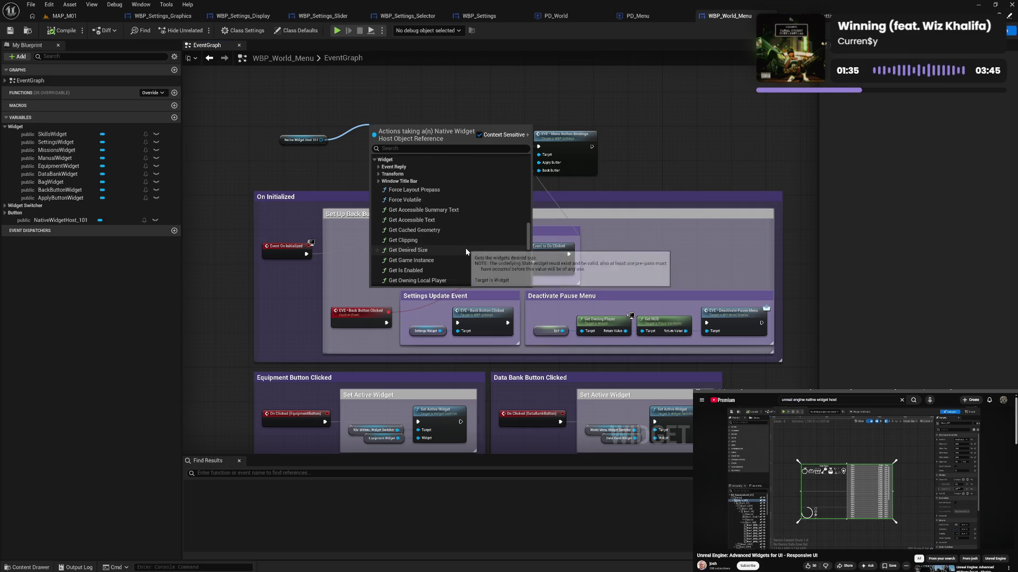
scroll(466, 252, "up", 3)
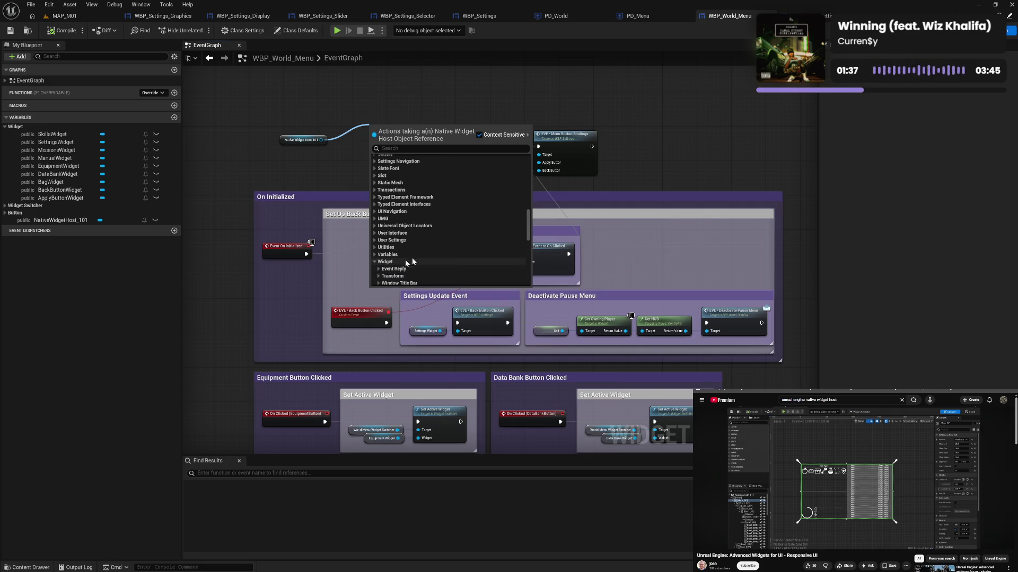
scroll(412, 258, "down", 2)
Check the UMG and User Interface categories, then close the list without adding a node.
left_click(375, 225)
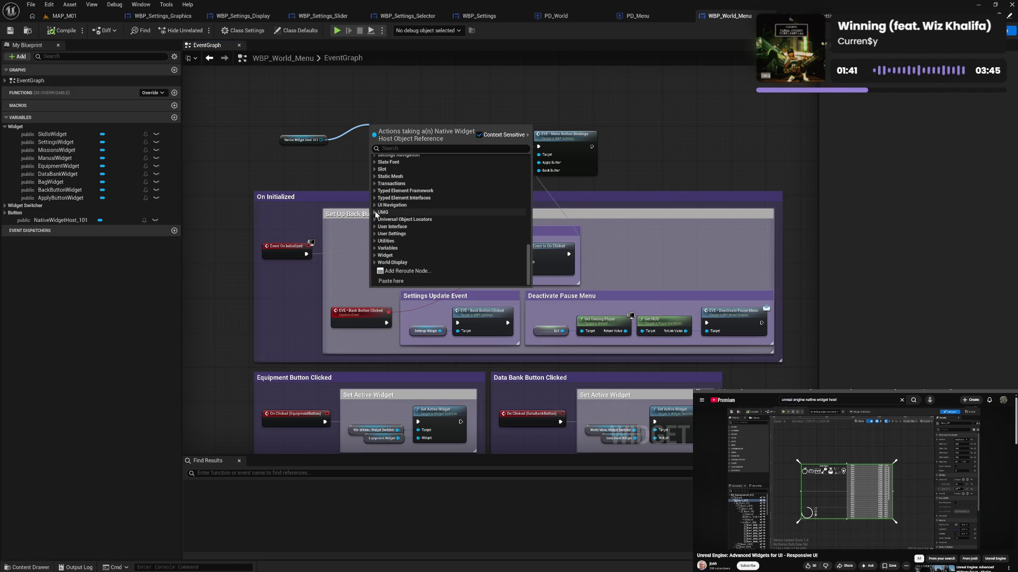
left_click(375, 213)
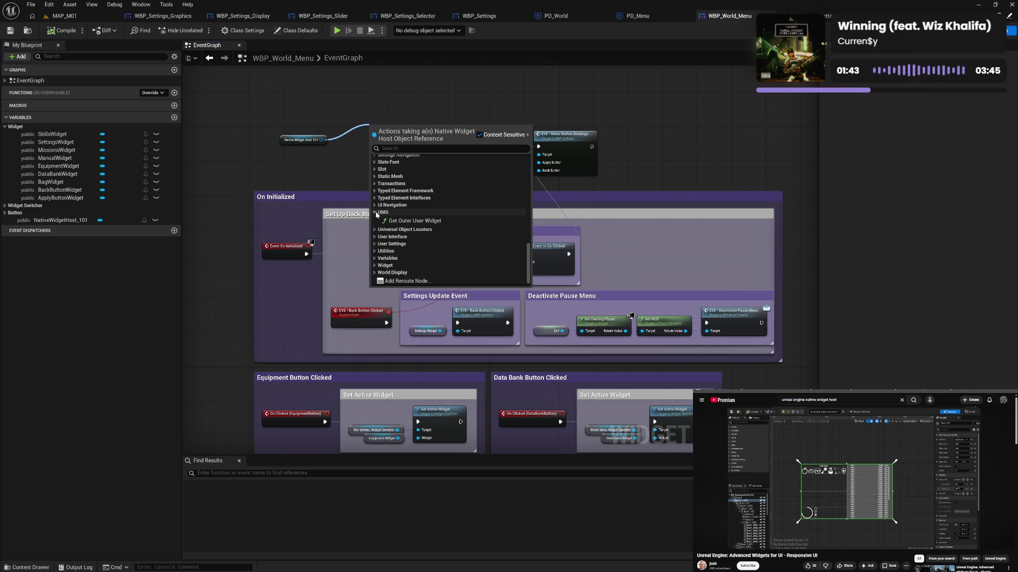
left_click(374, 212)
left_click(376, 213)
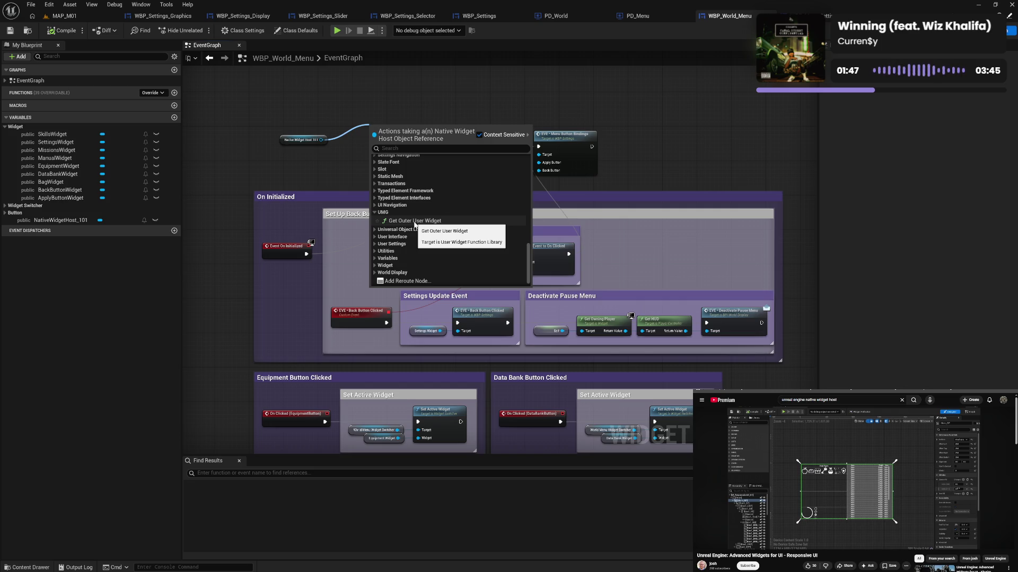
left_click(375, 213)
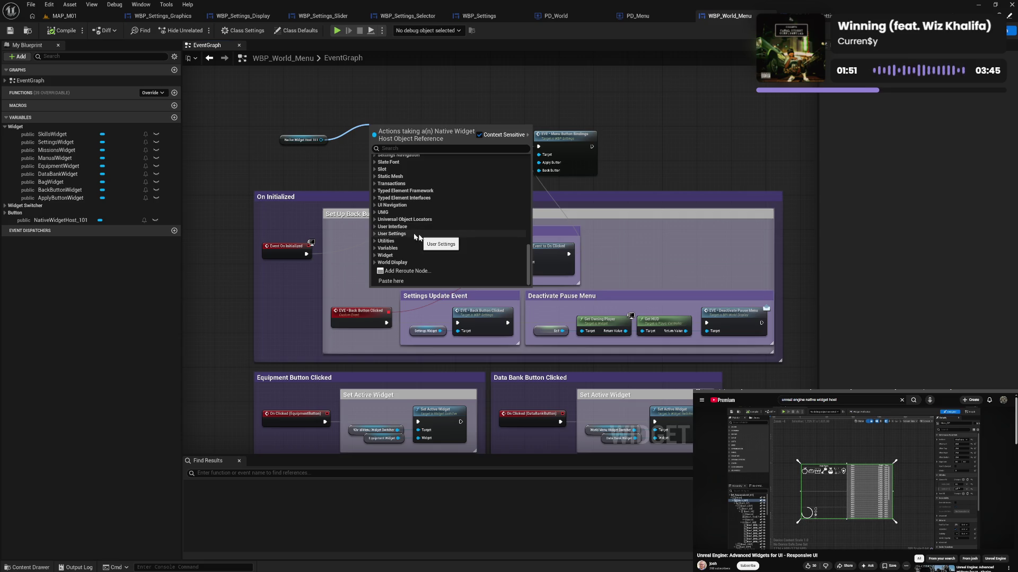
left_click(375, 226)
left_click(378, 234)
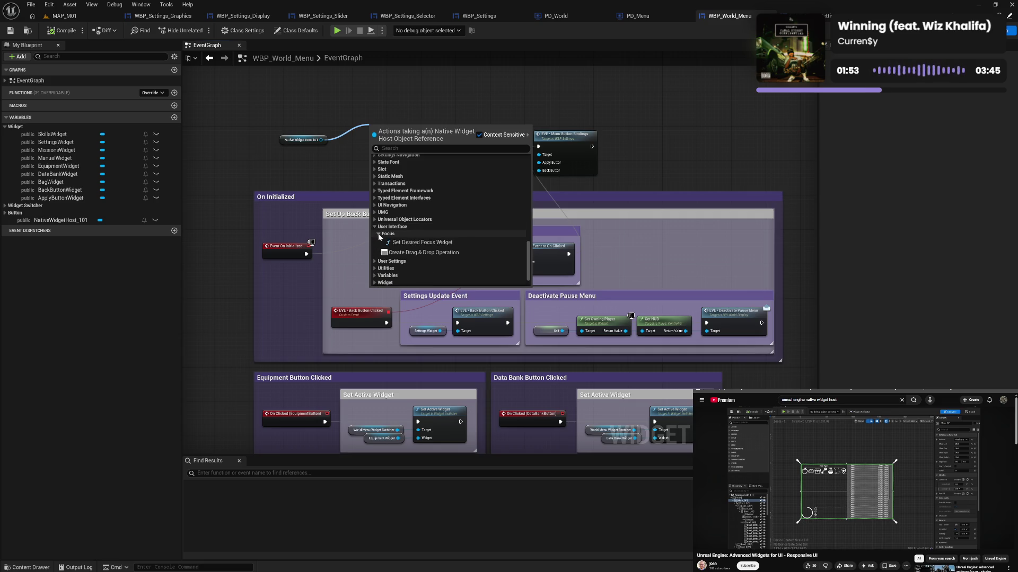
left_click(377, 234)
left_click(375, 226)
scroll(458, 236, "up", 5)
scroll(458, 236, "up", 2)
scroll(458, 236, "up", 3)
scroll(458, 236, "up", 5)
scroll(458, 236, "up", 5)
scroll(458, 236, "up", 5)
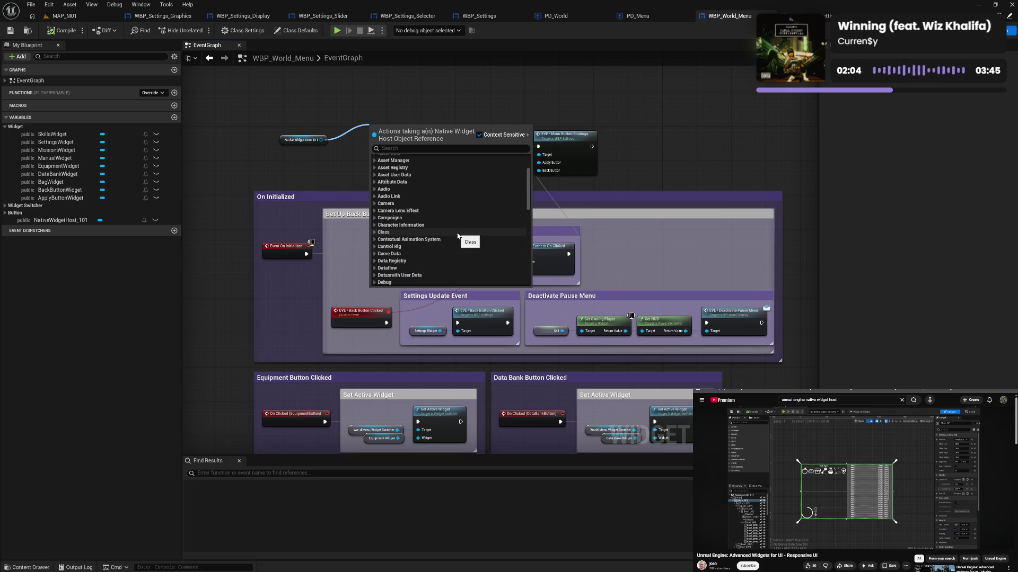
left_click(323, 149)
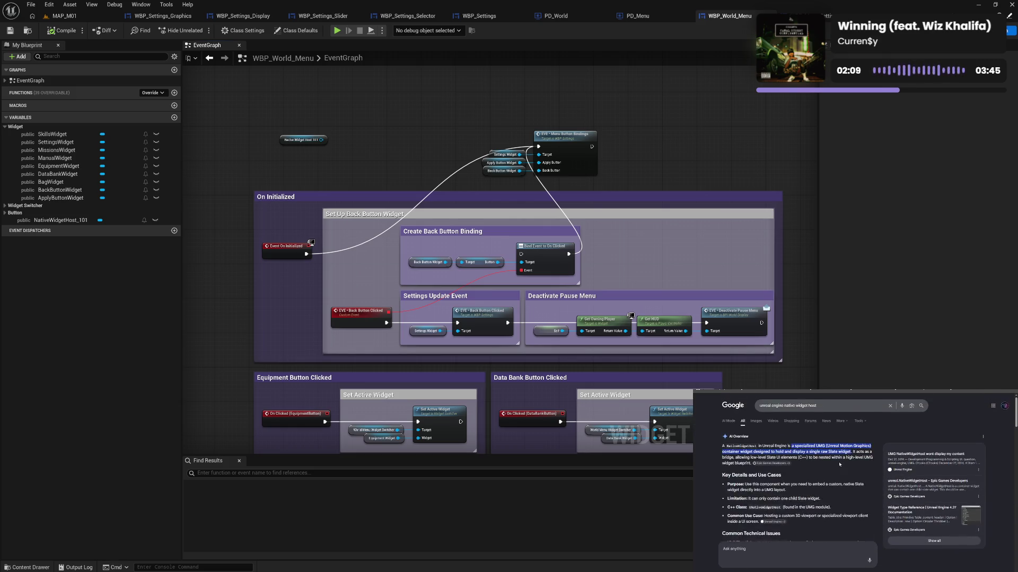
Open the forum thread 'UMG NativeWidgetHost wont display my content' and read through its replies.
scroll(839, 465, "down", 8)
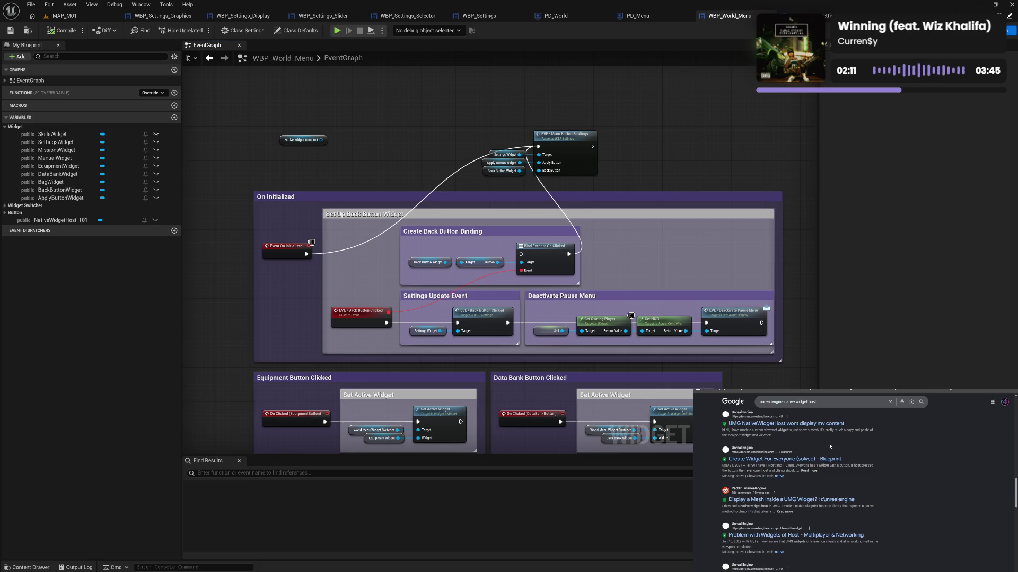
left_click(794, 428)
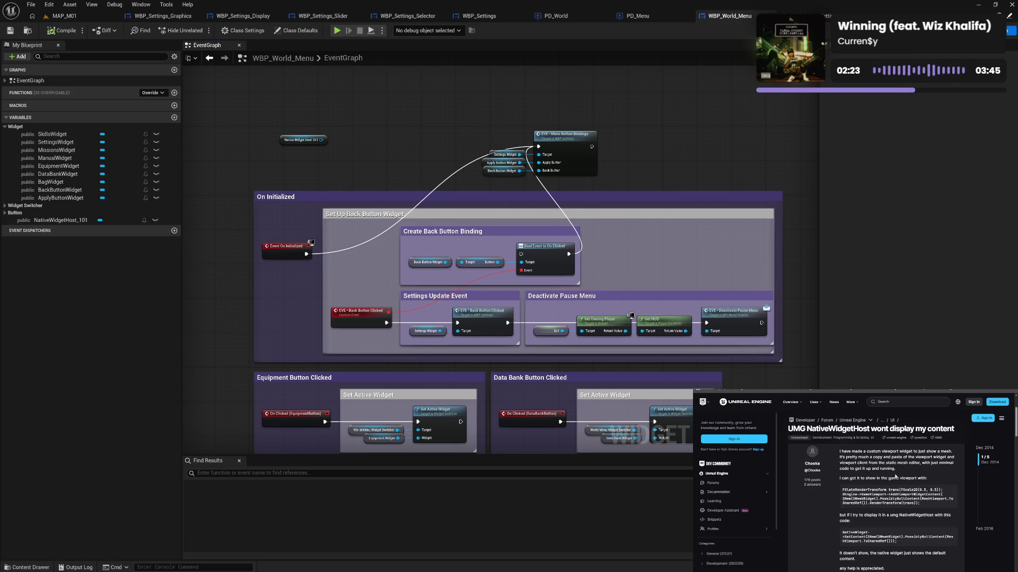
scroll(906, 476, "down", 3)
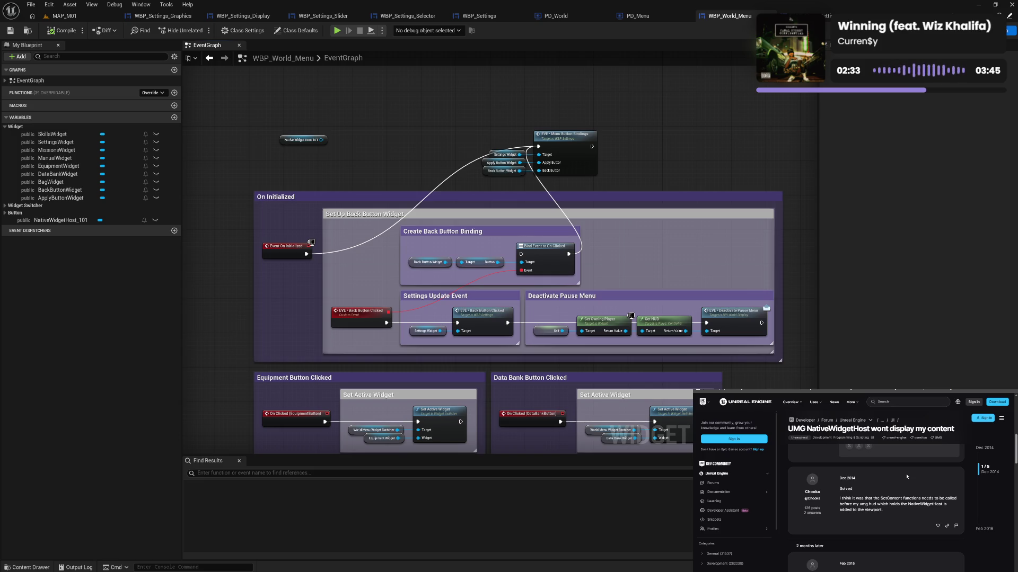
scroll(906, 476, "down", 2)
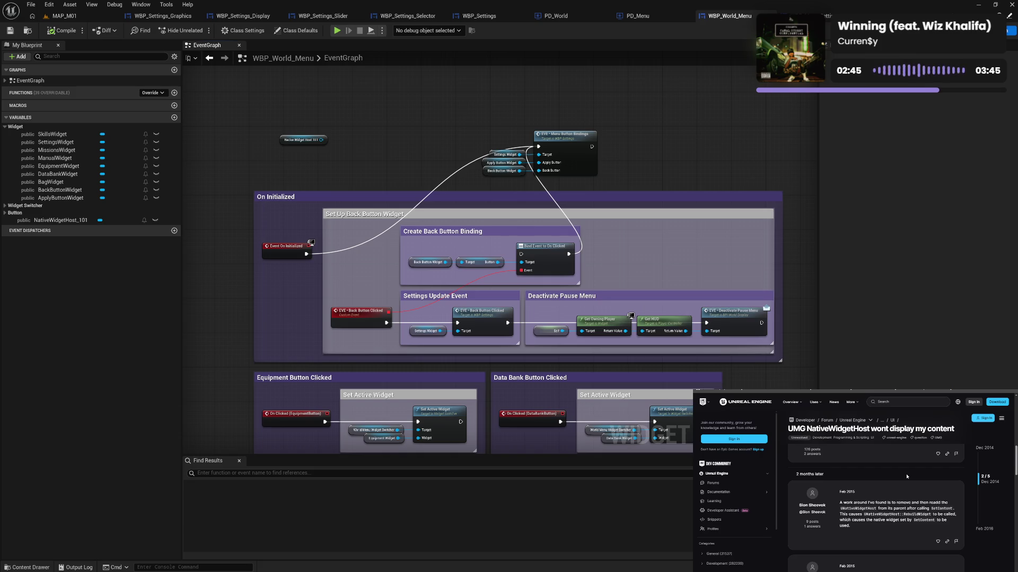
scroll(906, 475, "down", 1)
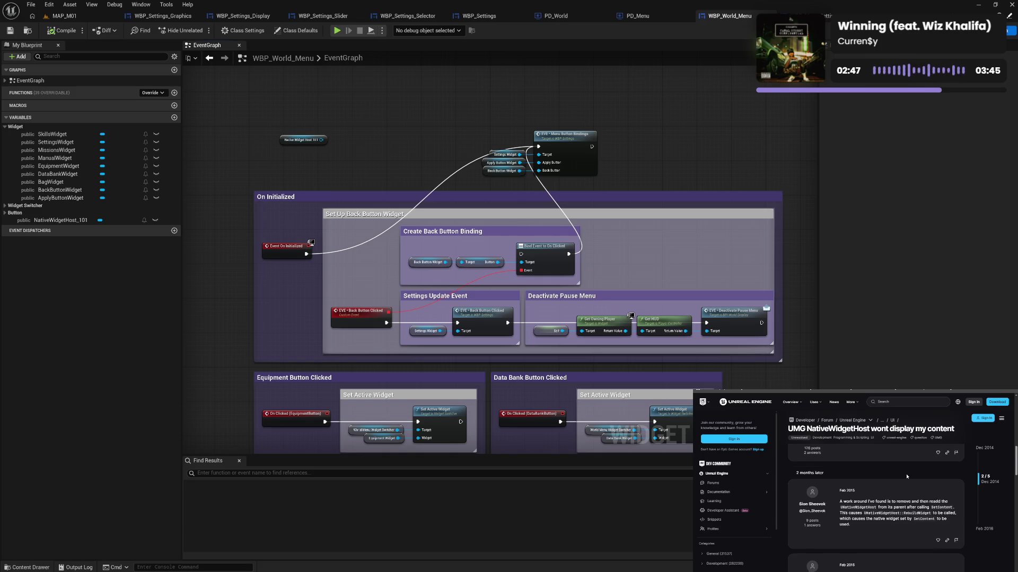
scroll(906, 476, "down", 4)
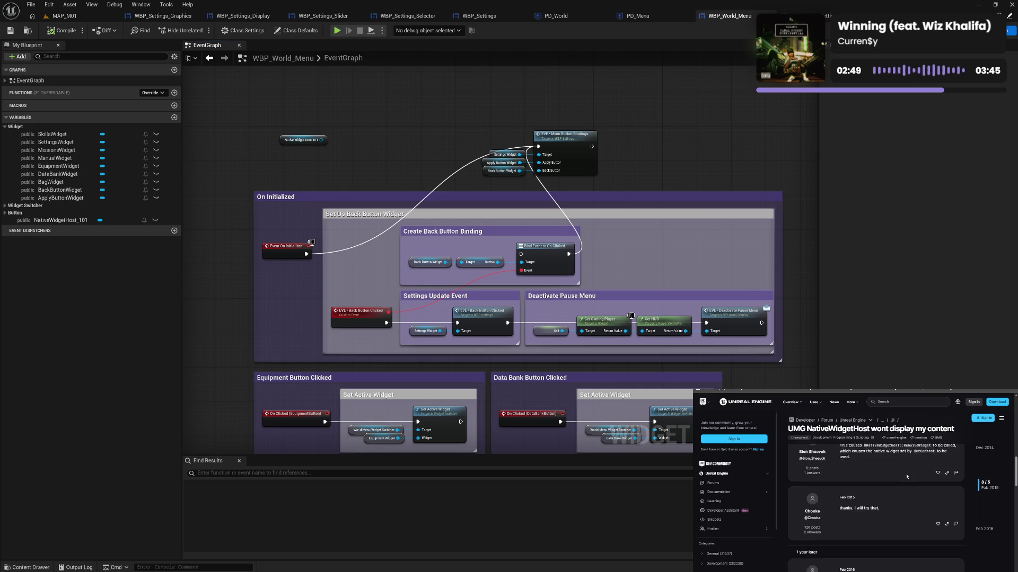
scroll(907, 476, "down", 3)
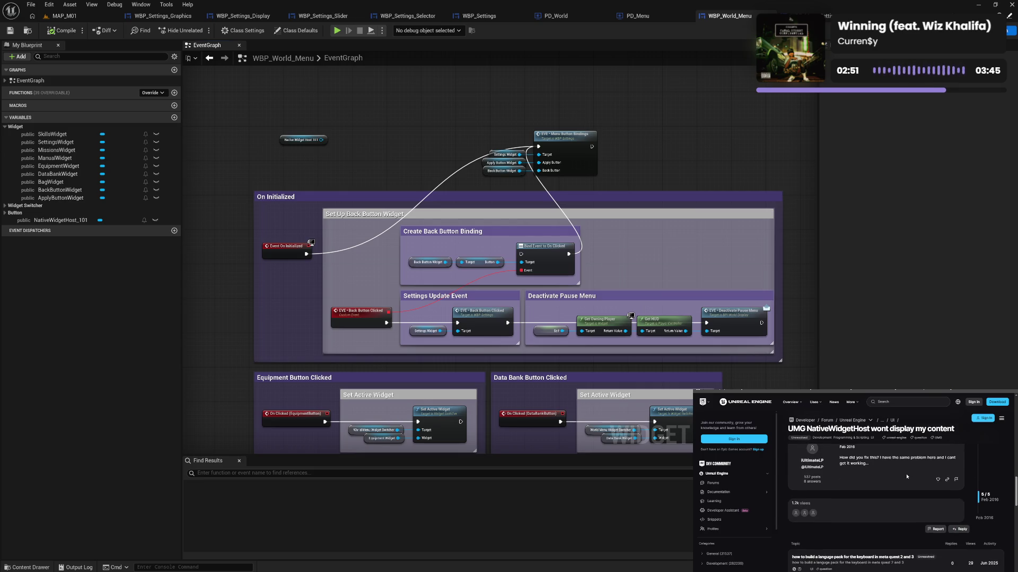
scroll(906, 477, "up", 1)
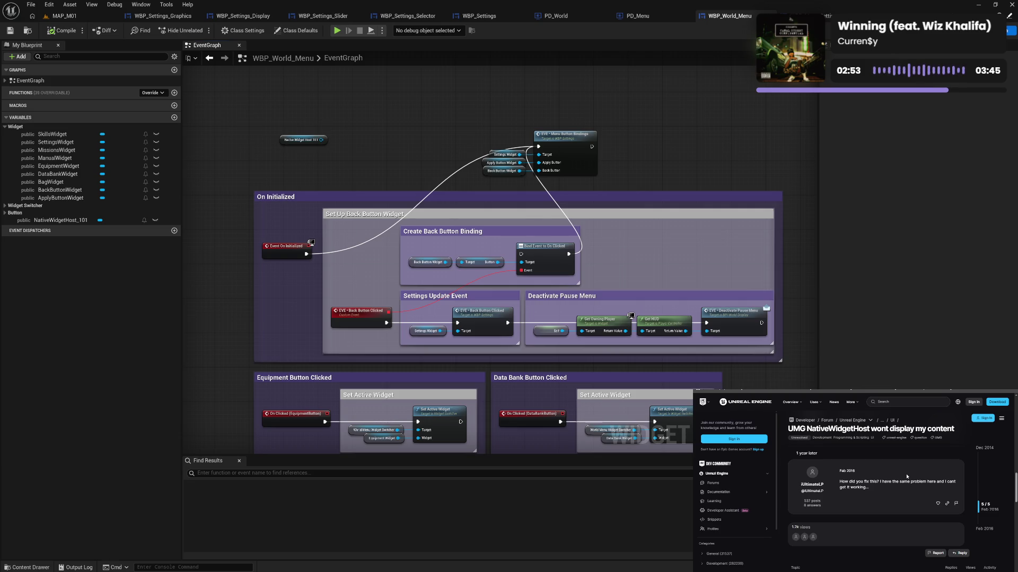
scroll(906, 476, "up", 10)
scroll(906, 474, "down", 2)
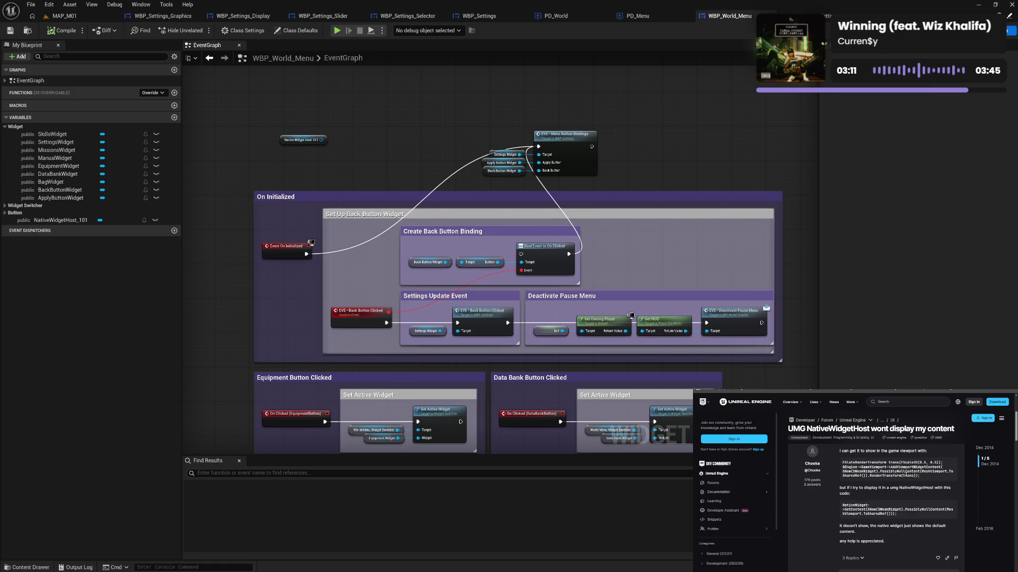
scroll(906, 477, "up", 3)
scroll(906, 476, "down", 2)
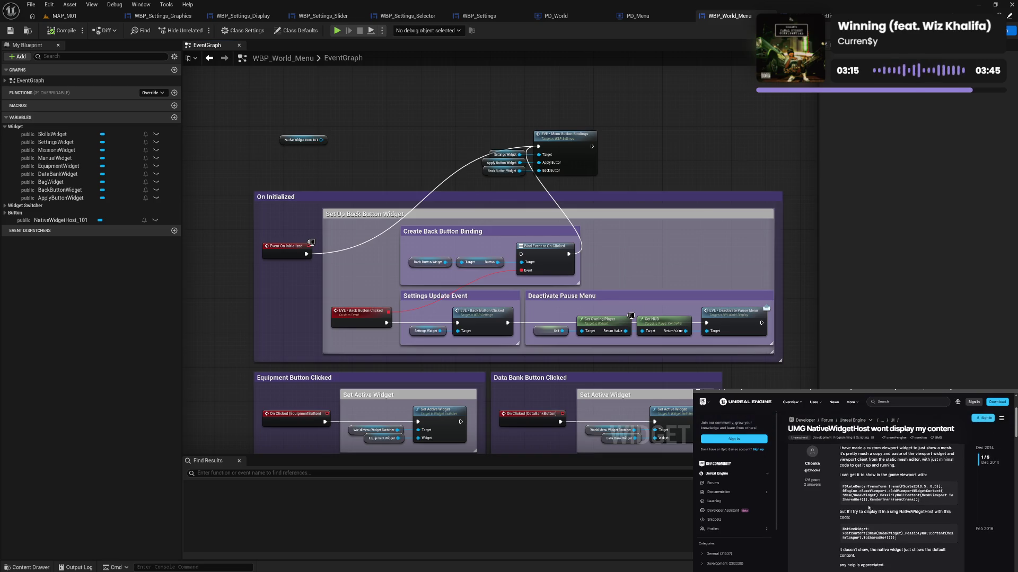
scroll(891, 514, "down", 1)
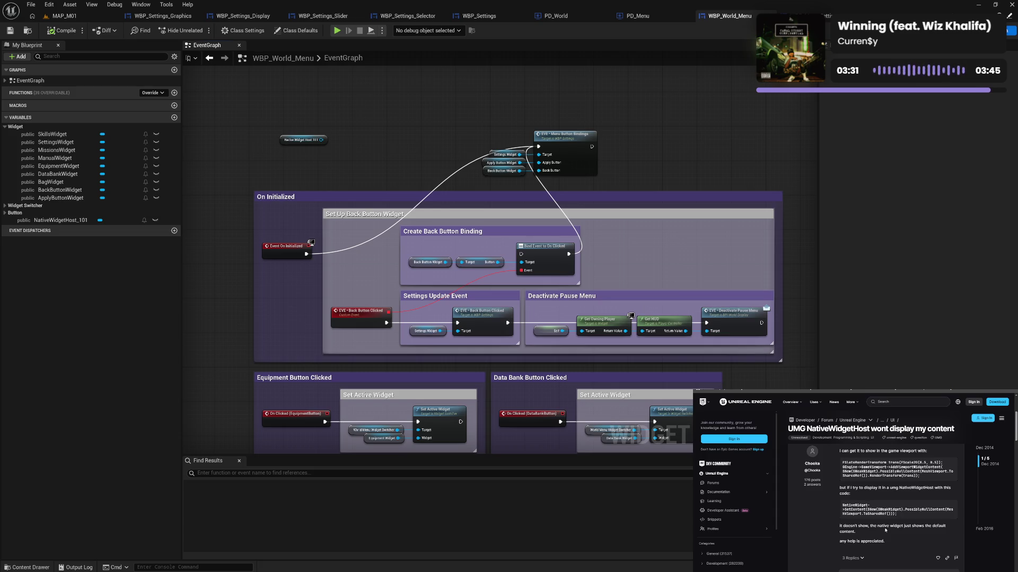
scroll(908, 527, "up", 3)
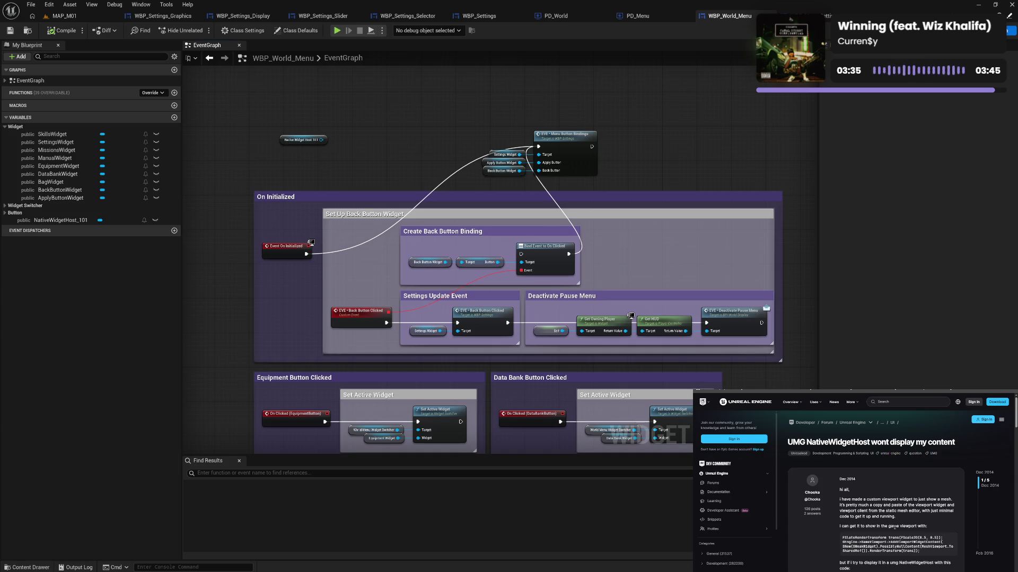
scroll(894, 527, "down", 1)
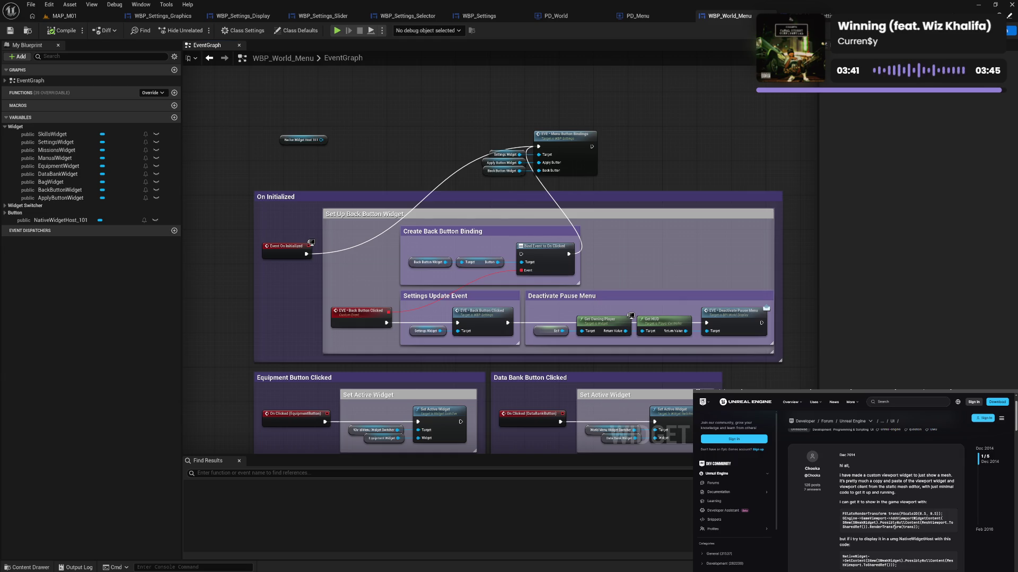
scroll(895, 527, "down", 1)
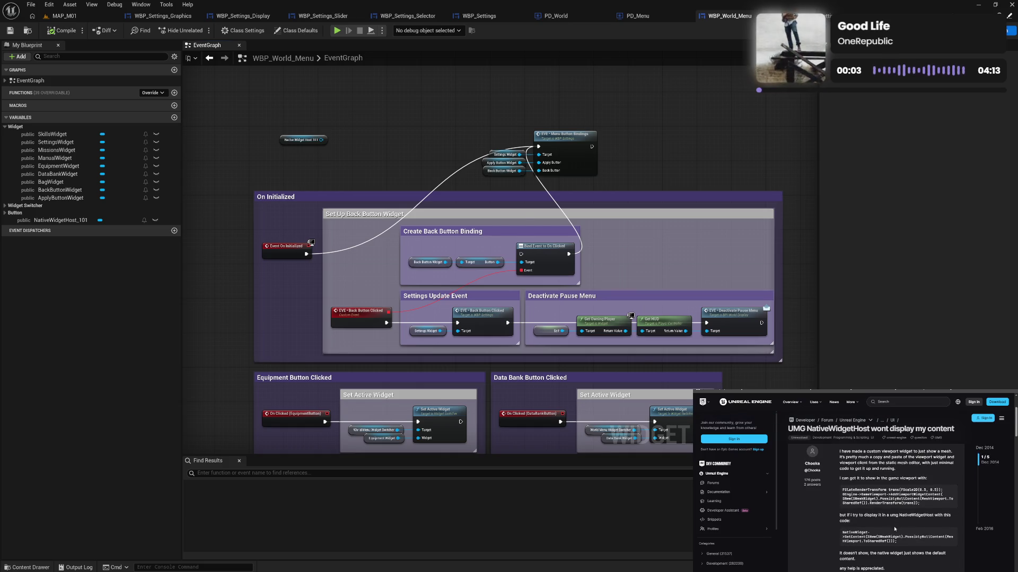
scroll(895, 528, "down", 1)
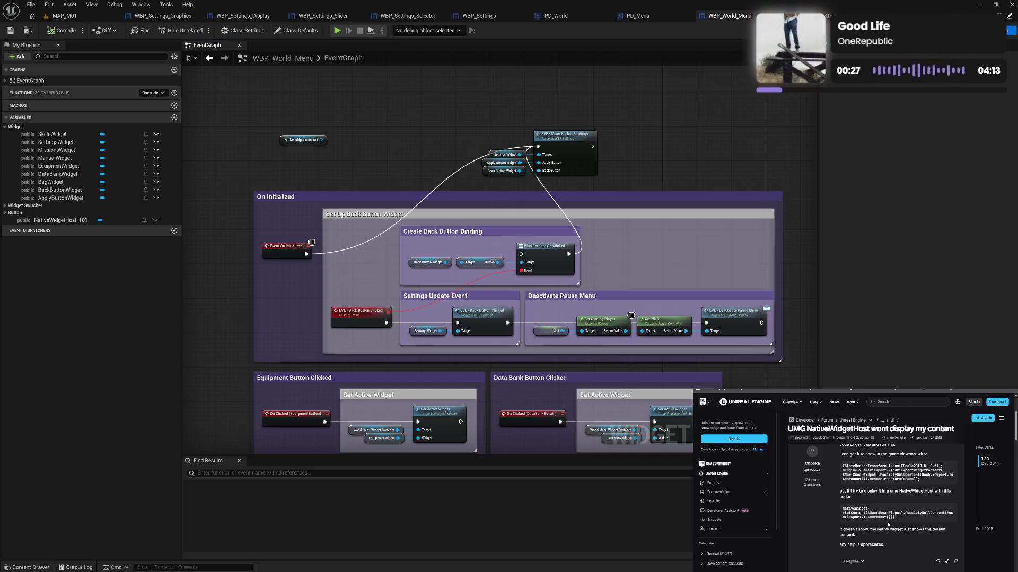
Search the Native Widget Host action list for 'conte', then 'add', without adding a node.
mouse_move(322, 140)
left_mouse_down()
mouse_move(403, 133)
mouse_move(370, 131)
left_mouse_up()
type("conte")
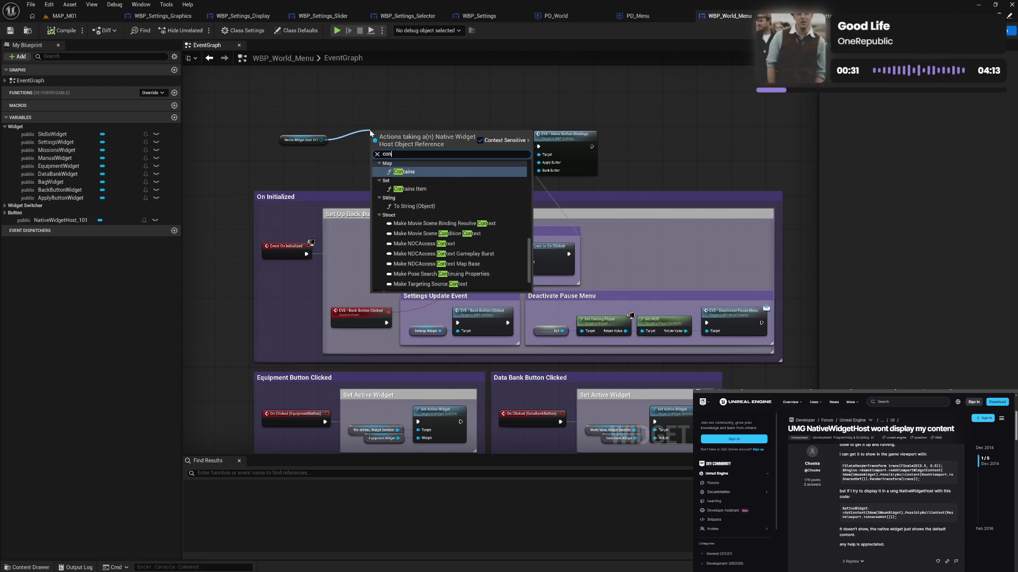
key("BackSpace")
key("BackSpace")
key("BackSpace")
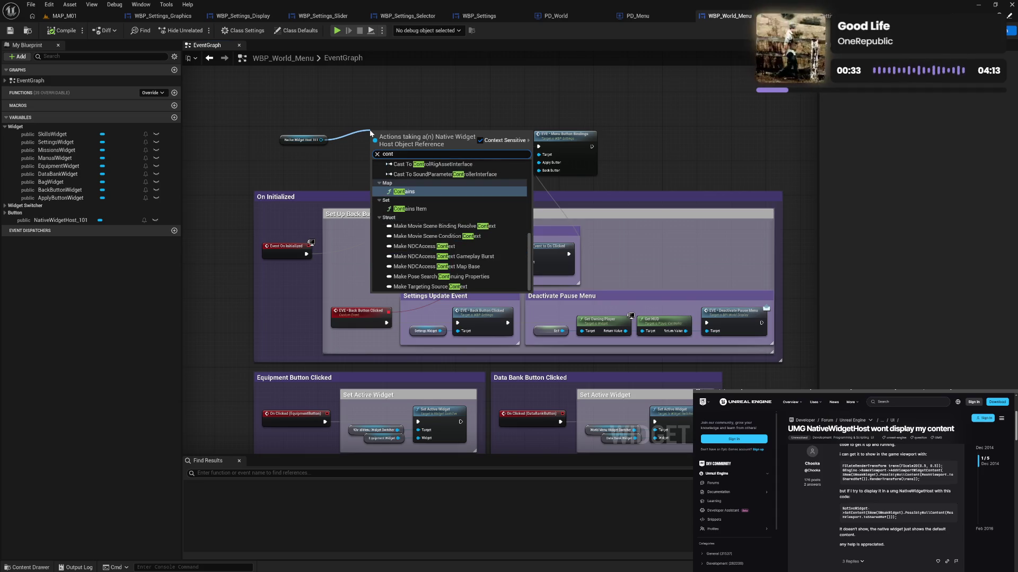
key("BackSpace")
key("BackSpace")
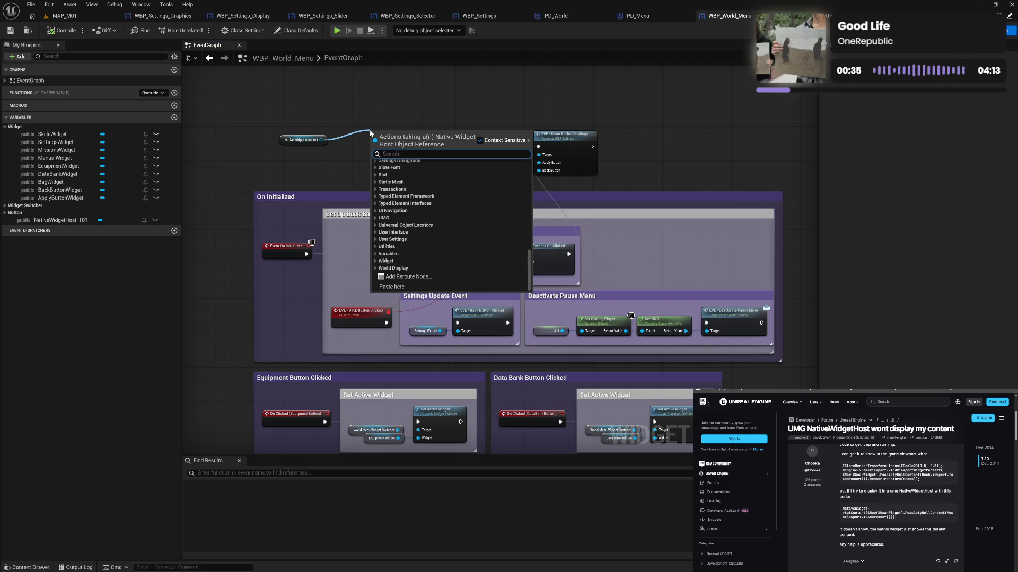
type("add")
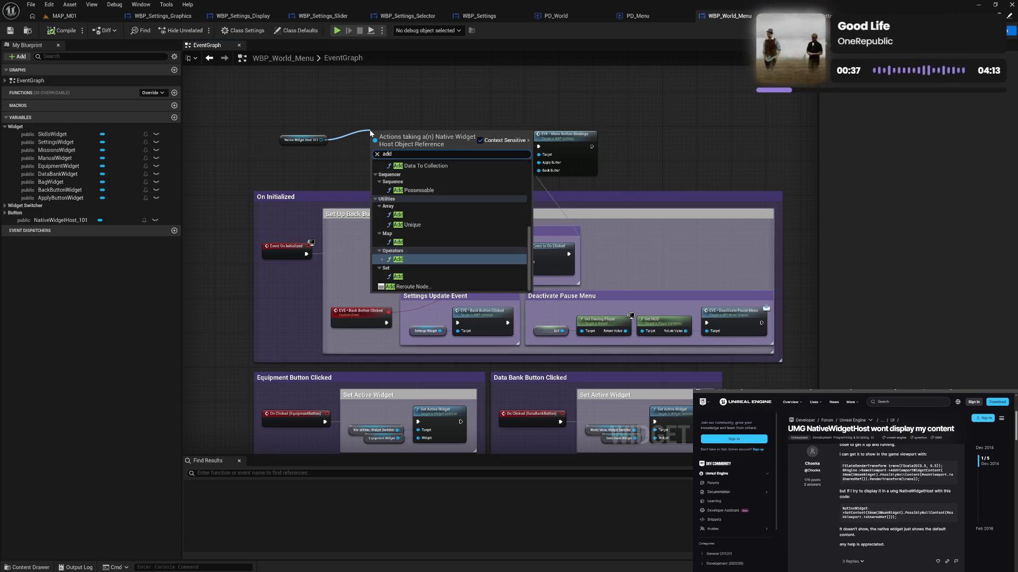
scroll(479, 249, "up", 3)
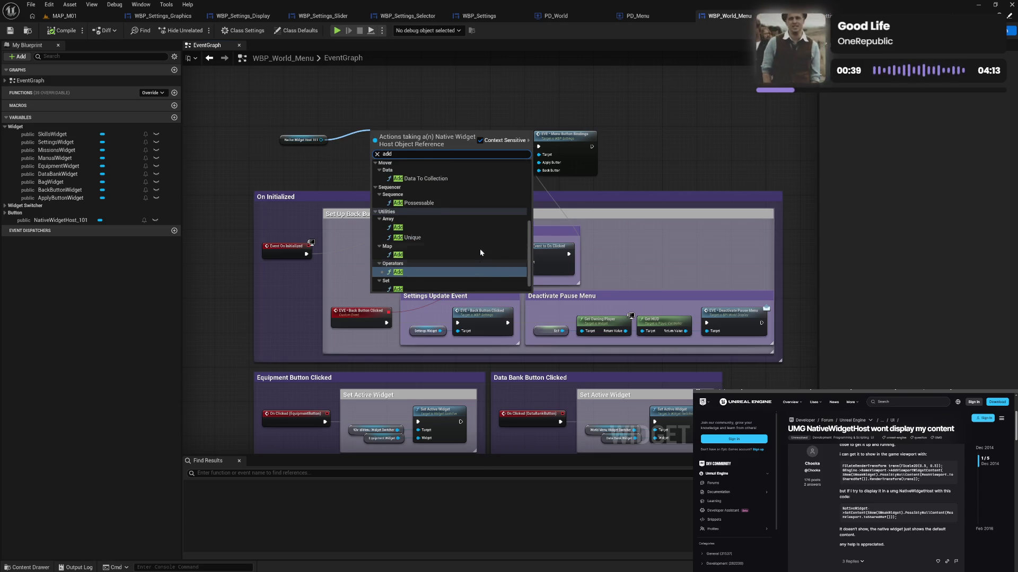
scroll(479, 249, "up", 5)
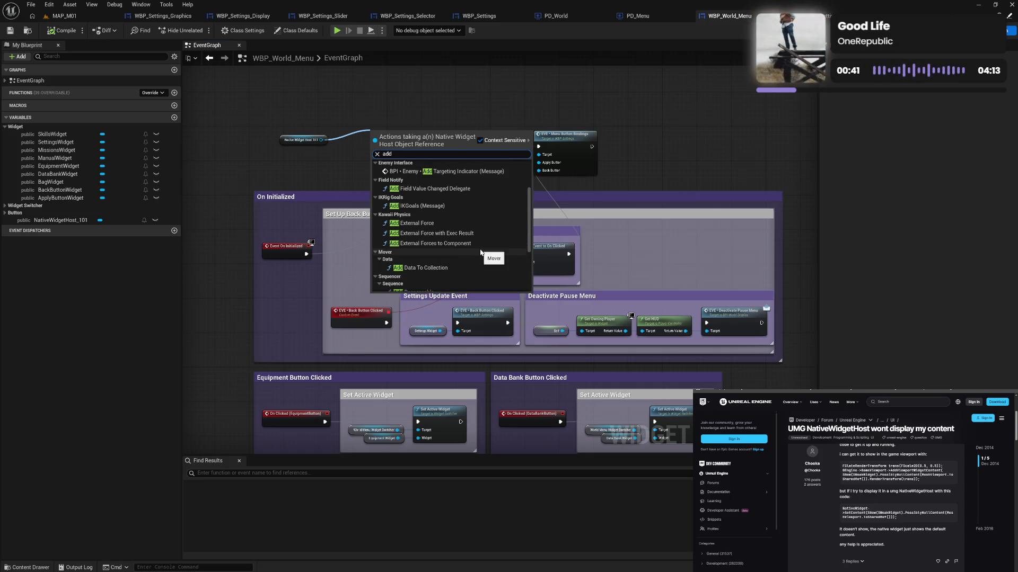
scroll(480, 250, "up", 1)
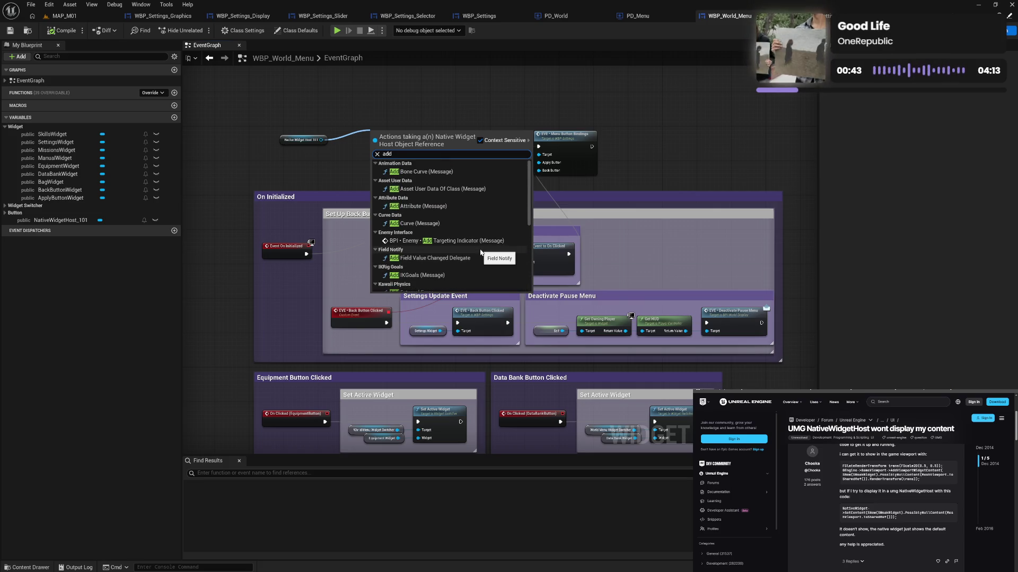
scroll(481, 252, "down", 4)
scroll(480, 249, "down", 3)
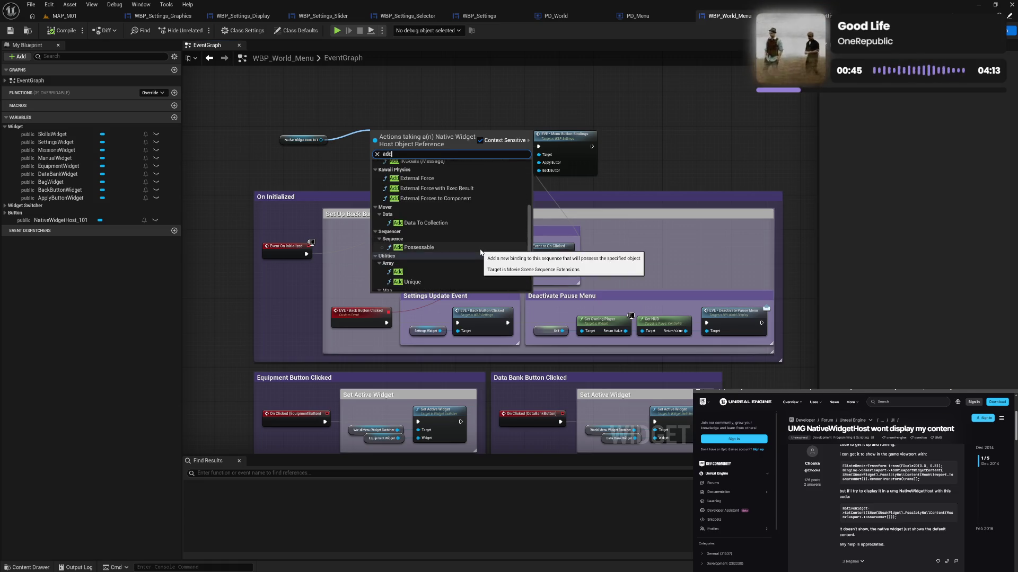
Check NativeWidgetHost_101's Default Value (None), select its getter node, and go back to Google.
left_click(101, 220)
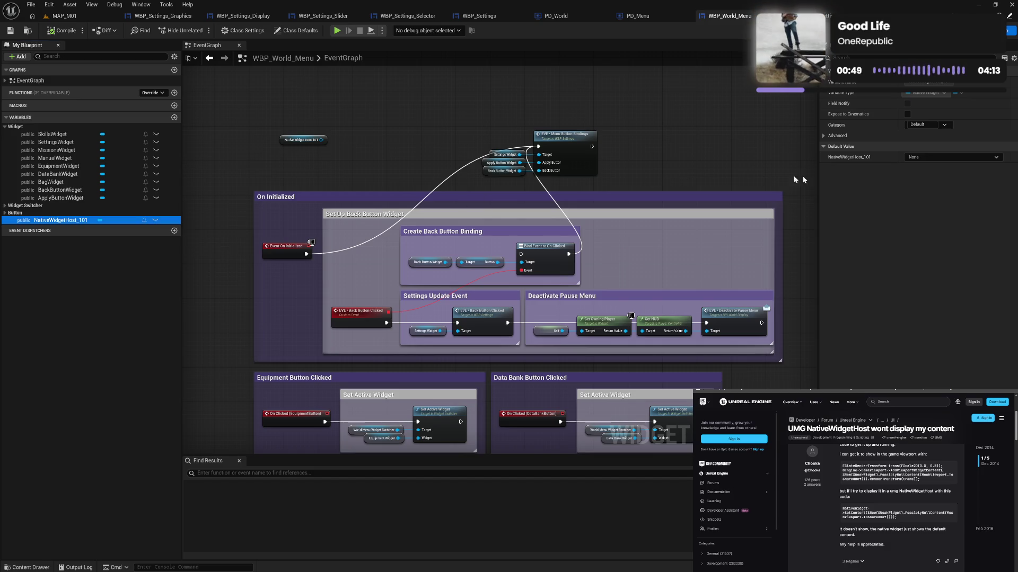
left_click(944, 158)
left_click(945, 163)
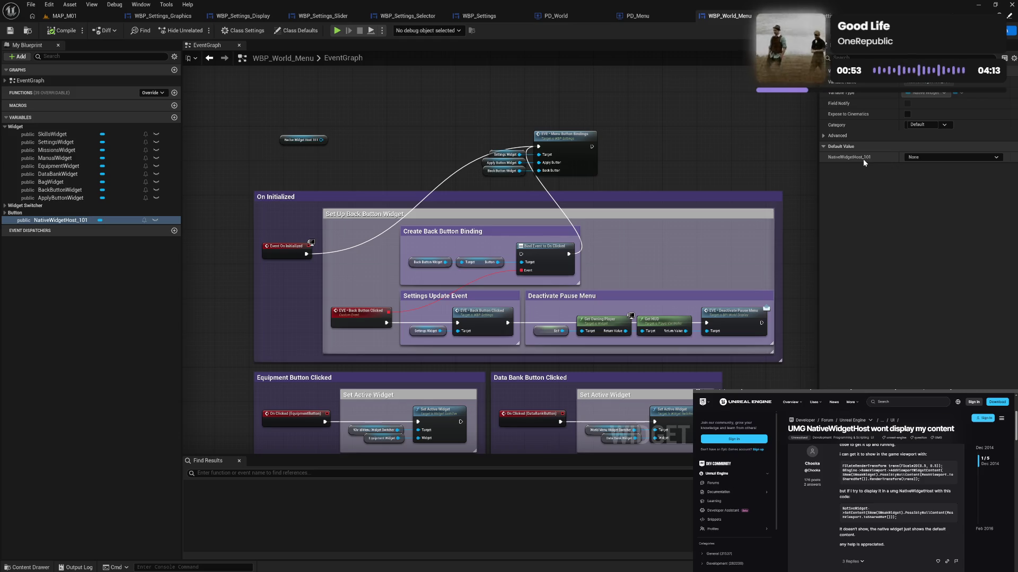
left_click(303, 141)
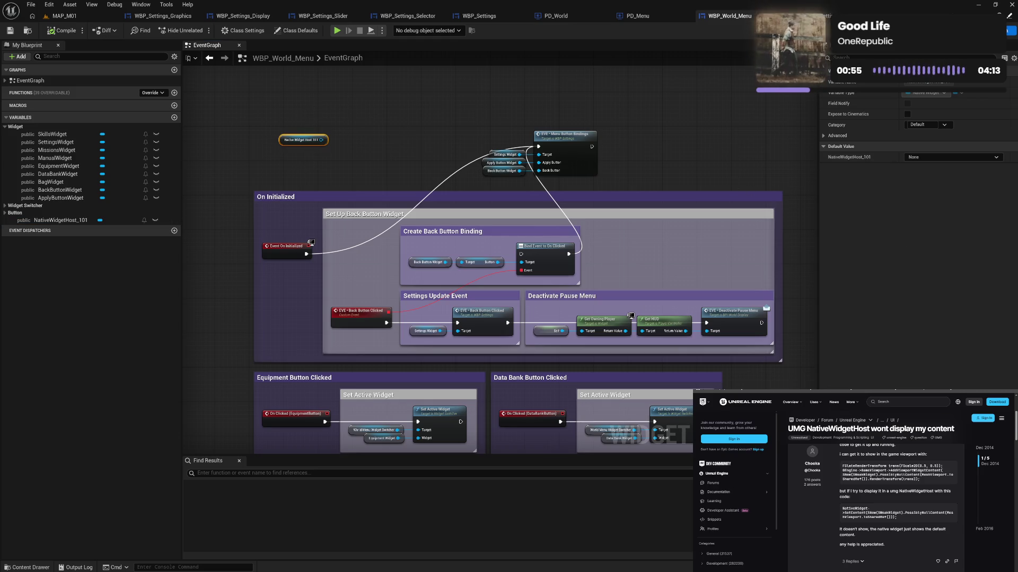
key("alt+Left")
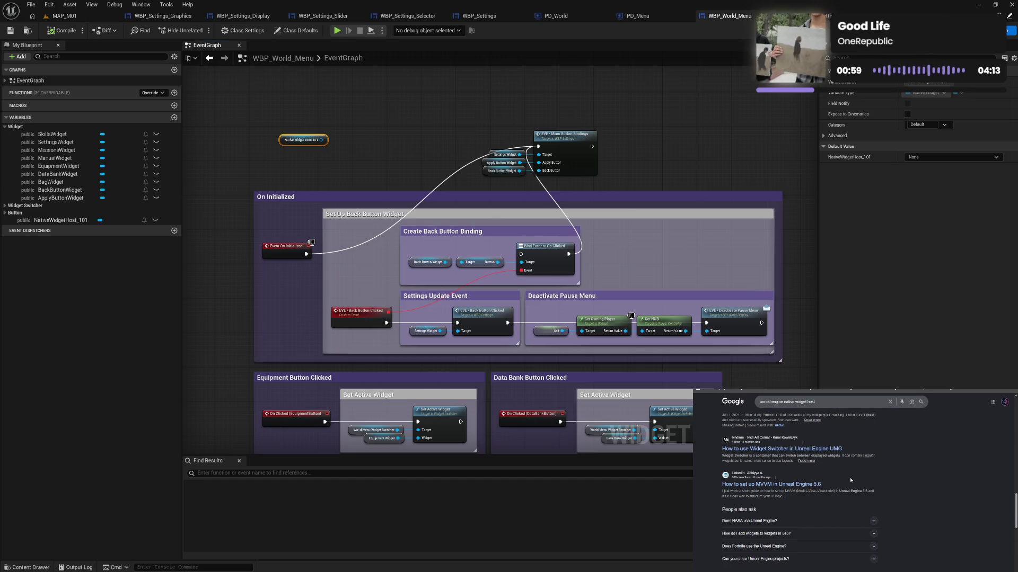
Search Google for the exact phrase "native widget host" in quotes.
scroll(851, 480, "up", 3)
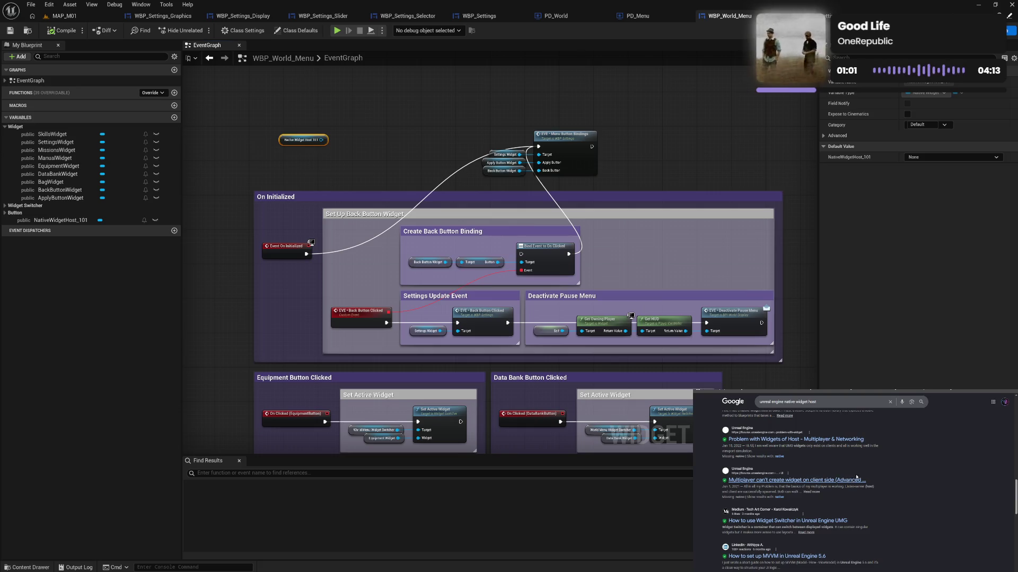
scroll(889, 471, "up", 1)
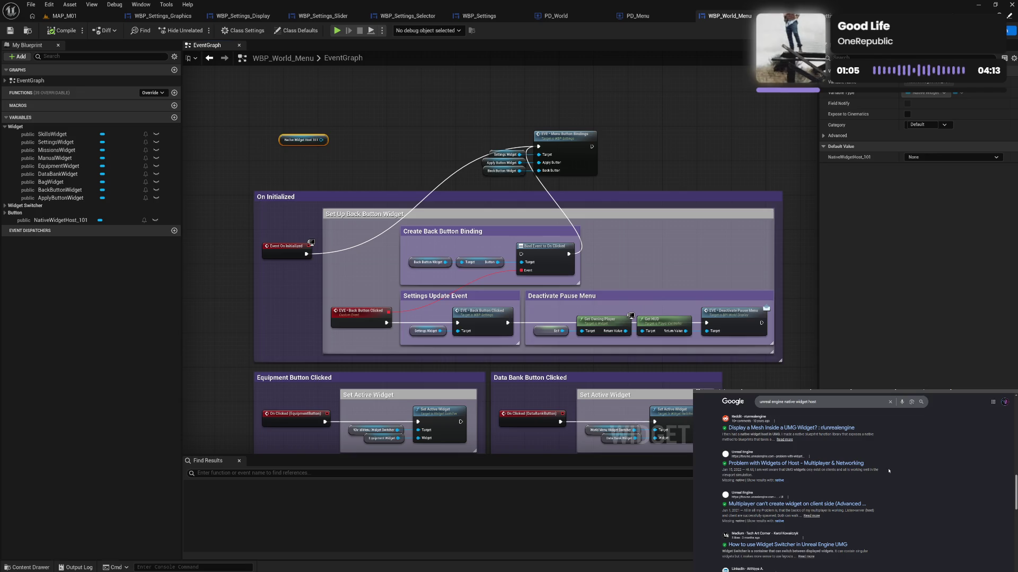
scroll(888, 471, "up", 2)
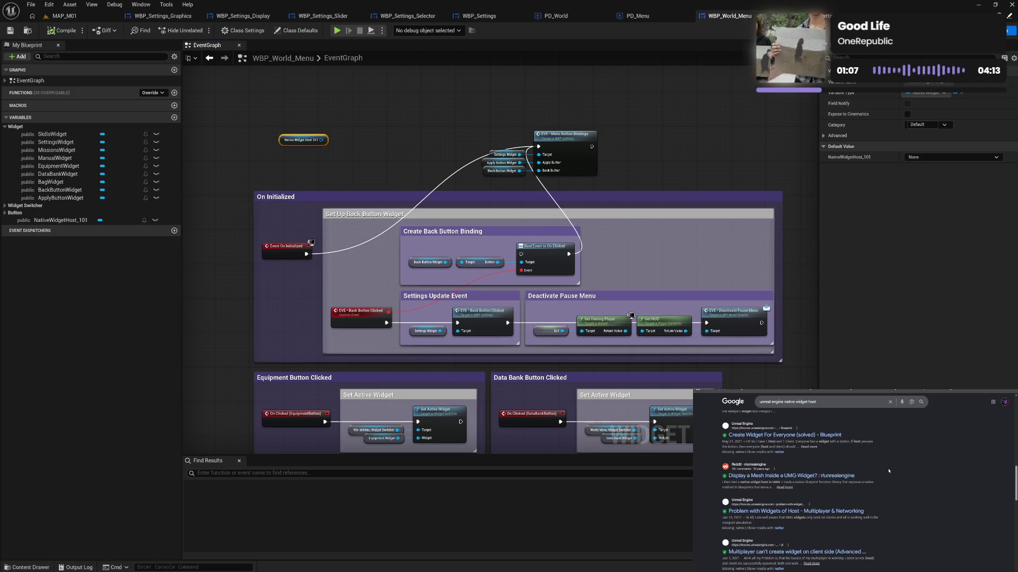
scroll(889, 470, "up", 1)
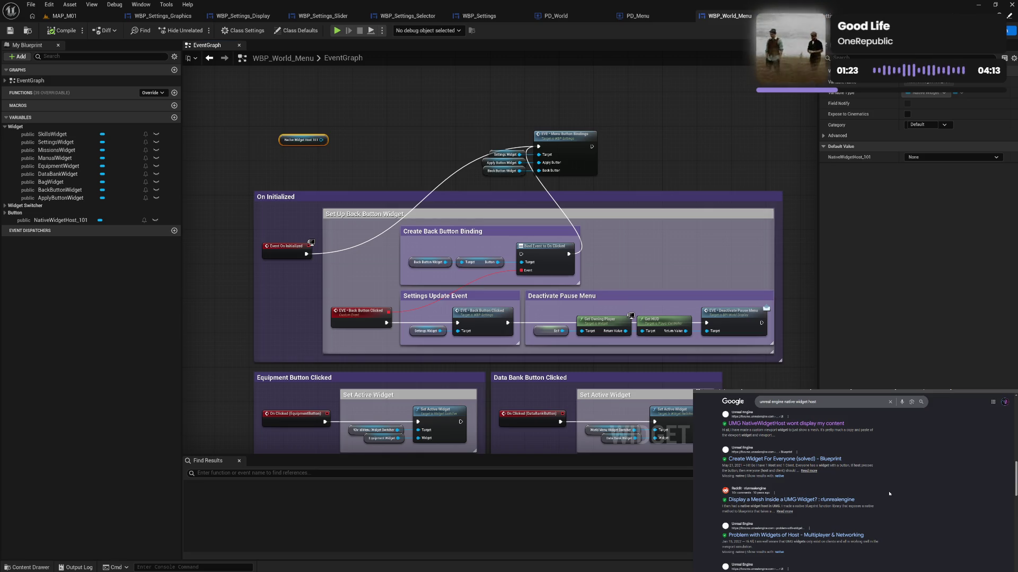
scroll(889, 494, "up", 3)
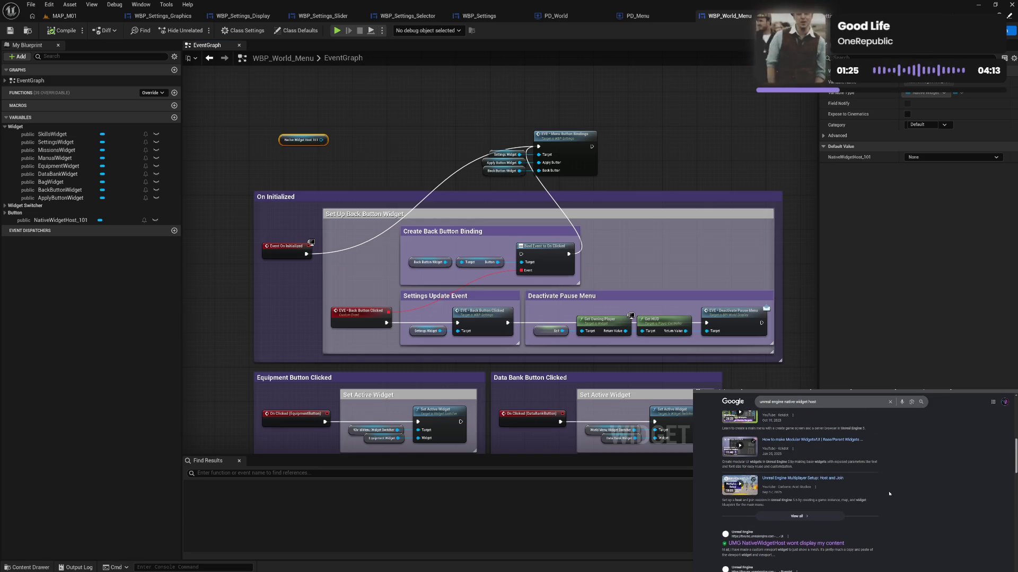
scroll(889, 494, "up", 3)
left_click(791, 405)
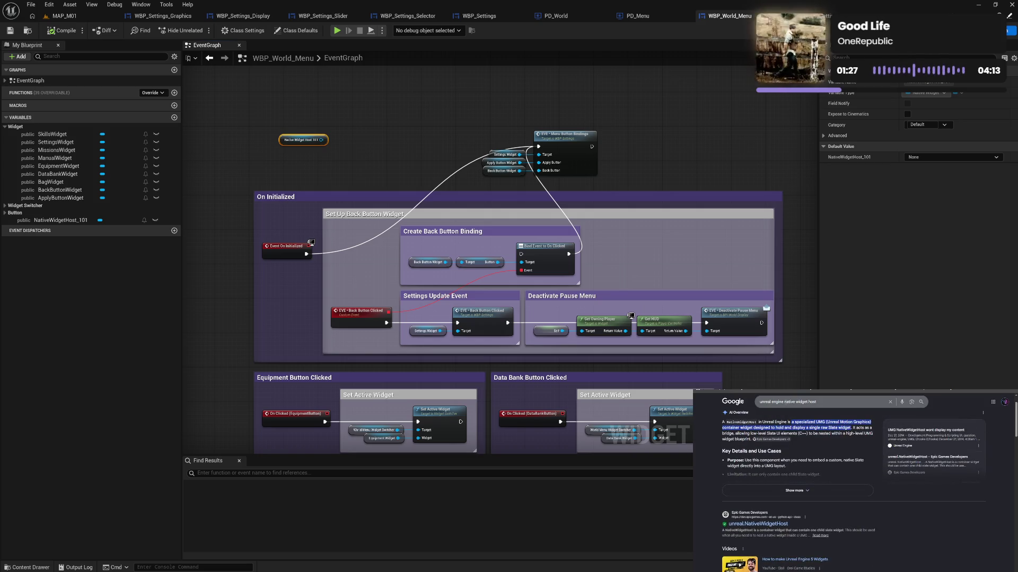
type("\"")
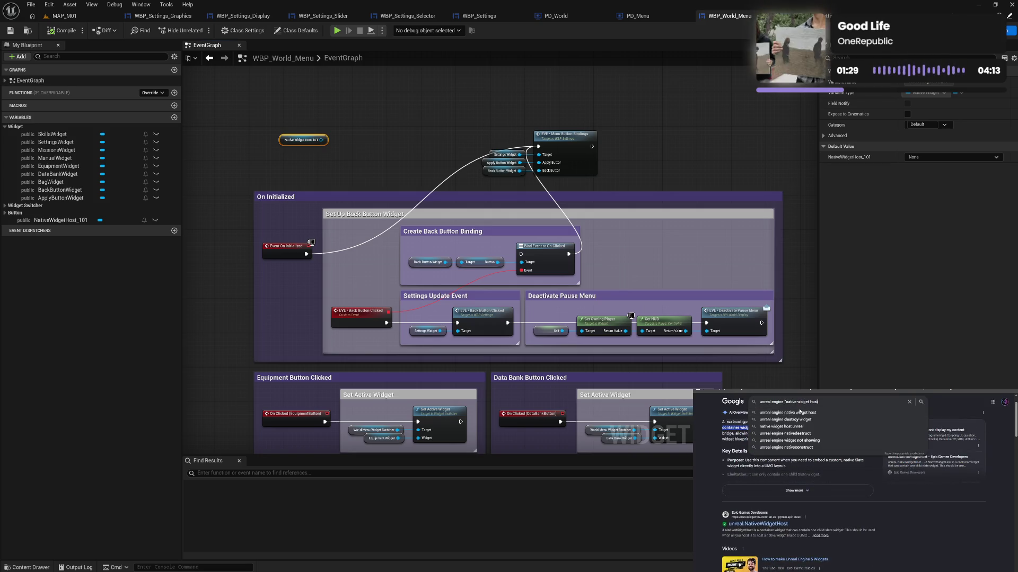
key("Return")
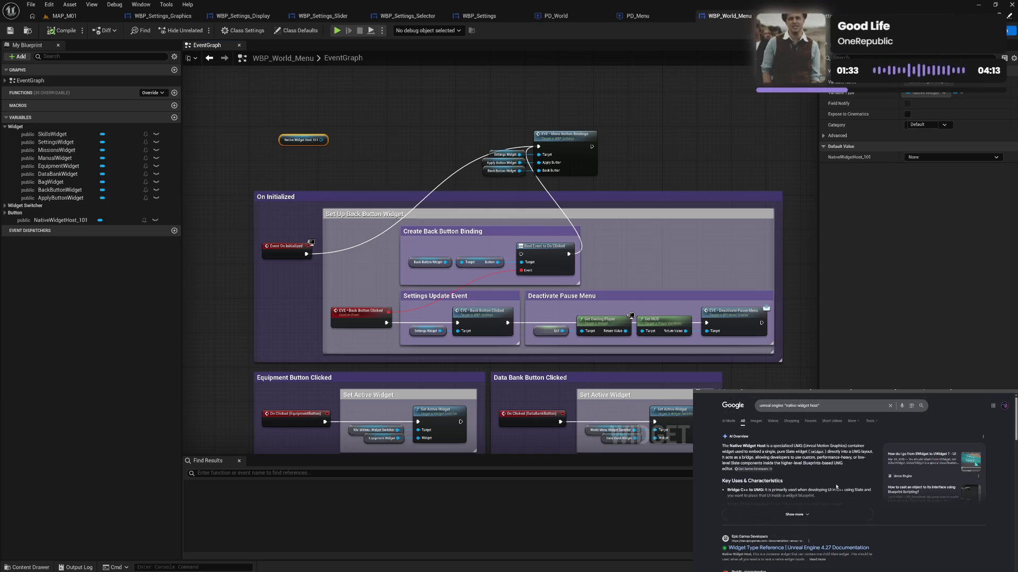
Expand the AI Overview and read its C++ steps for declaring the host and assigning Slate content.
left_click(813, 511)
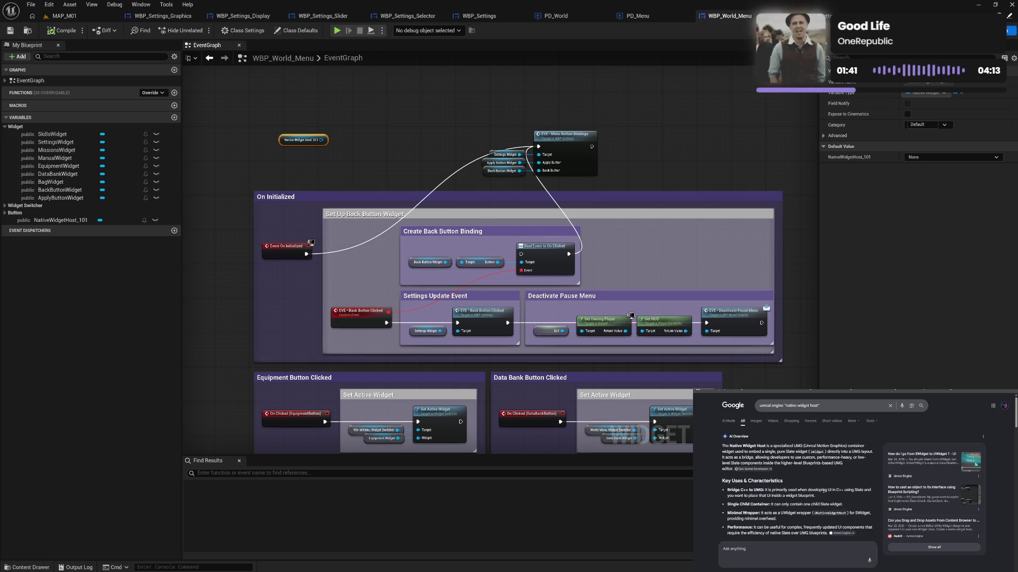
scroll(823, 490, "down", 1)
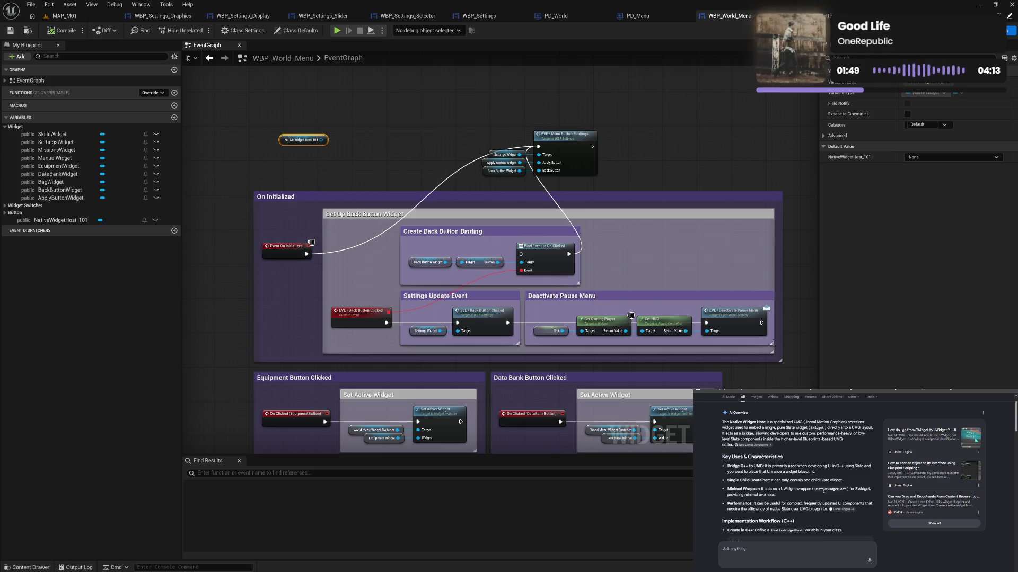
scroll(822, 491, "down", 3)
scroll(824, 492, "down", 2)
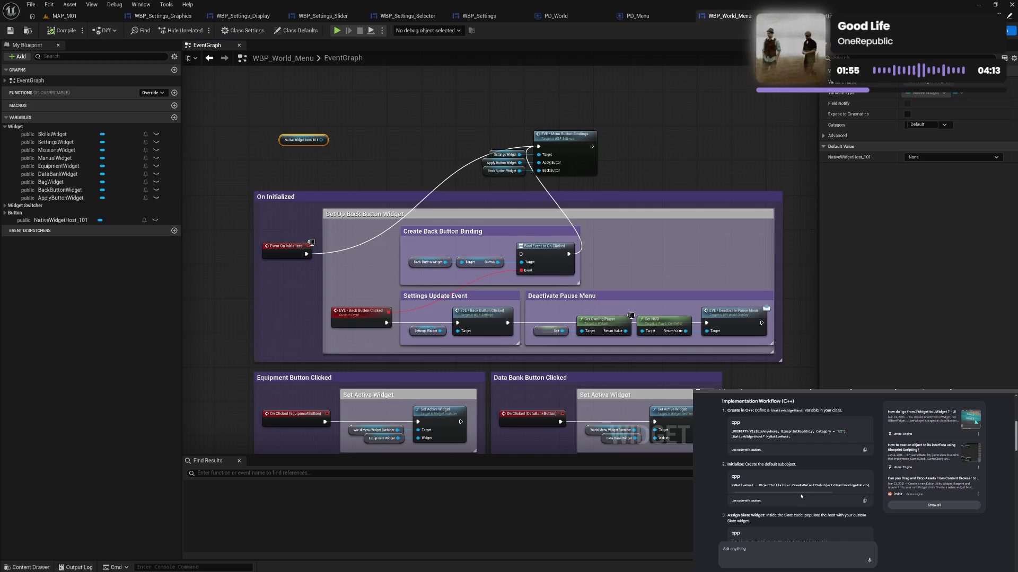
mouse_move(801, 495)
left_mouse_down()
mouse_move(840, 497)
mouse_move(793, 495)
left_mouse_up()
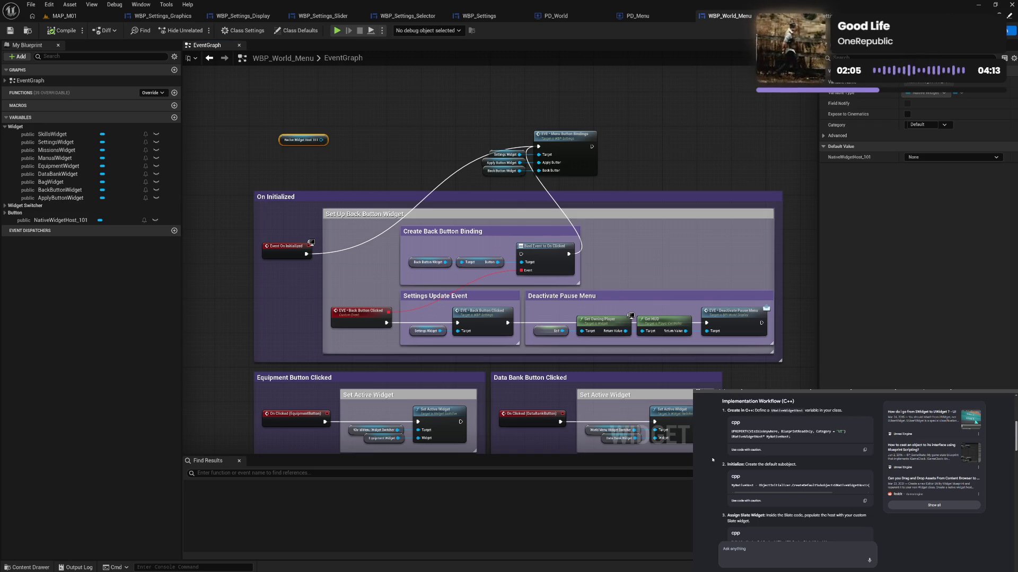
mouse_move(750, 496)
left_mouse_down()
mouse_move(787, 495)
mouse_move(745, 495)
left_mouse_up()
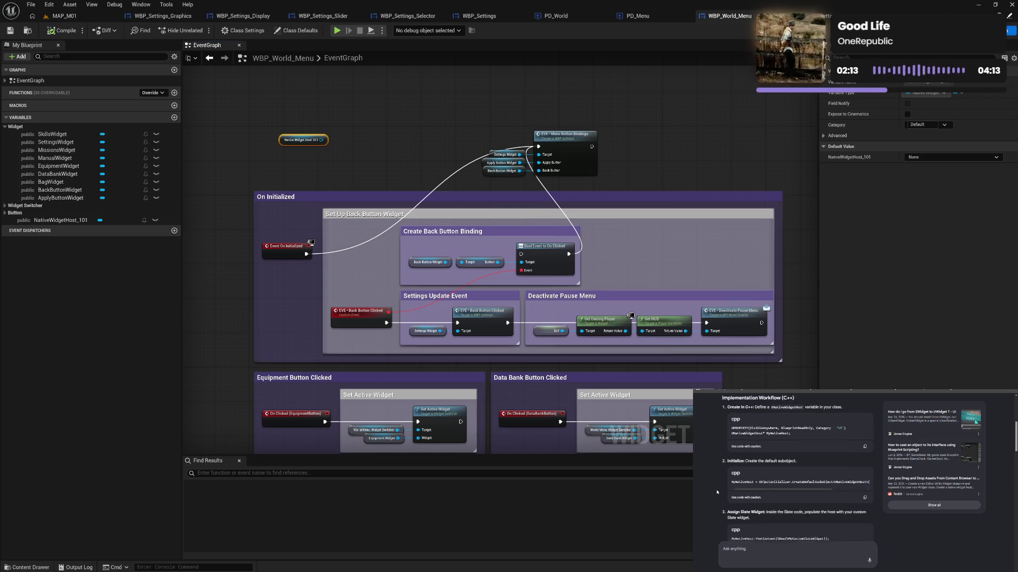
scroll(716, 492, "down", 2)
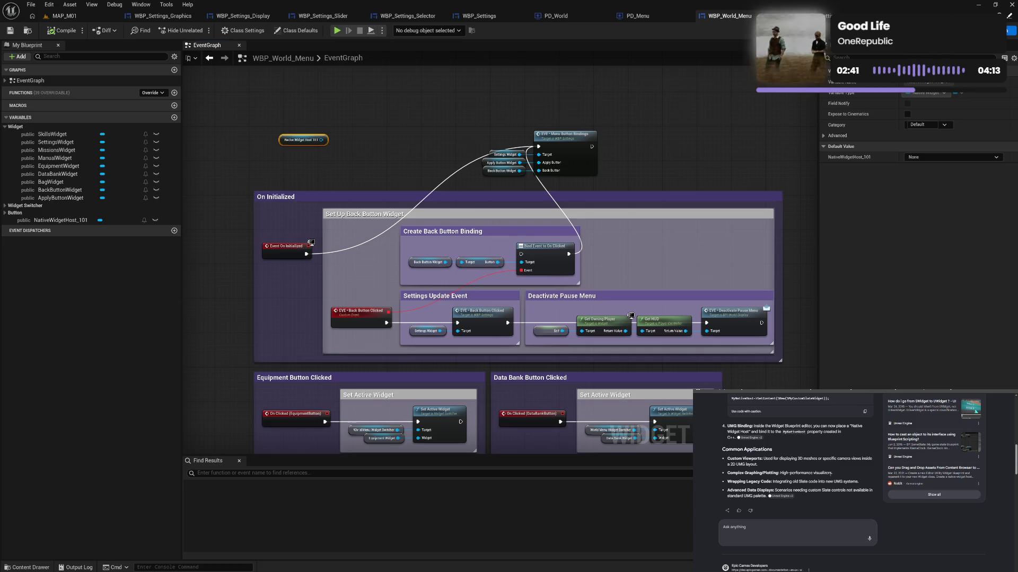
scroll(830, 474, "up", 5)
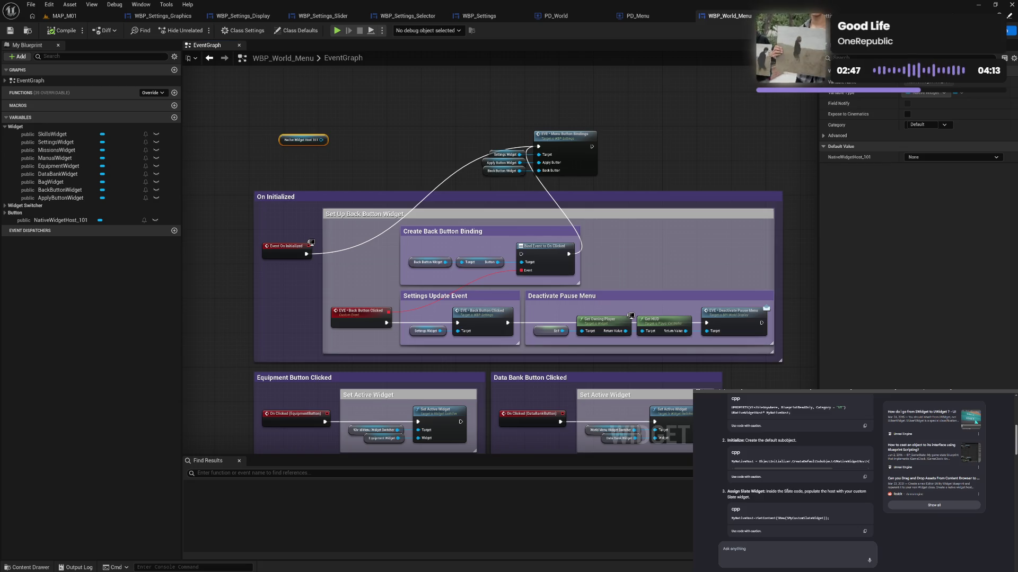
Open the 'Widget Type Reference | Unreal Engine 4.27 Documentation' result for native widget host.
scroll(795, 490, "down", 5)
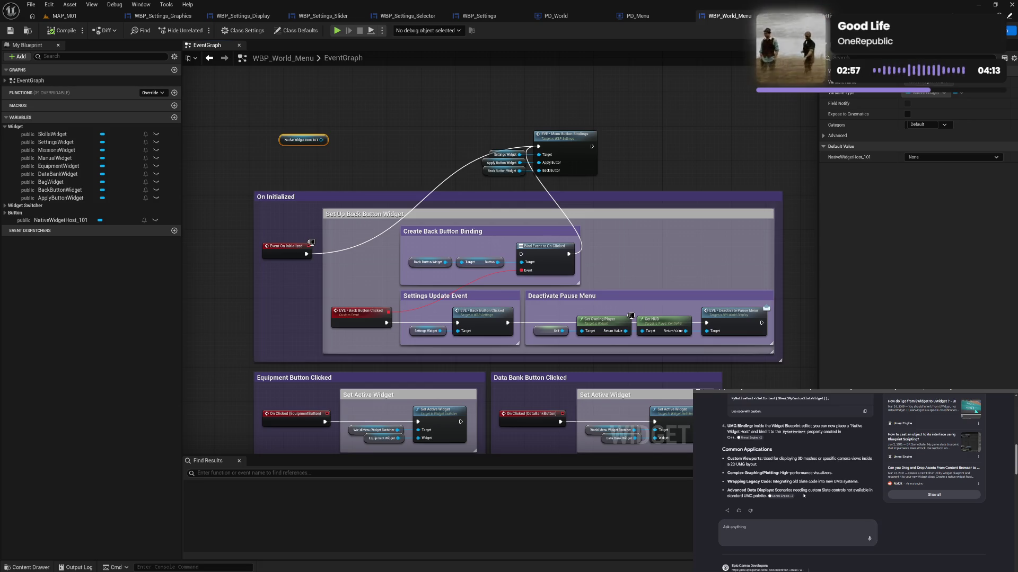
scroll(804, 496, "up", 1)
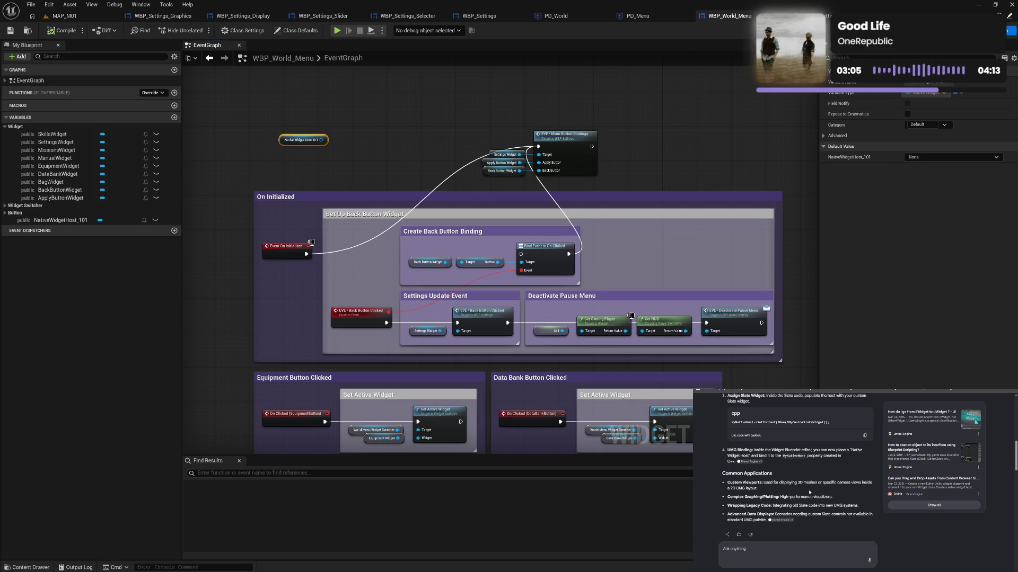
scroll(809, 493, "up", 10)
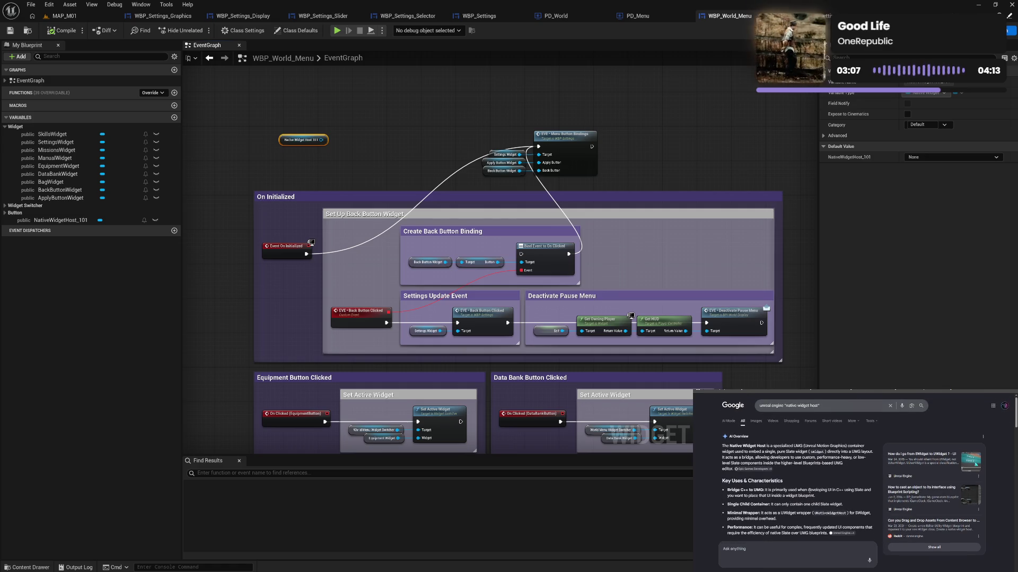
scroll(810, 490, "down", 1)
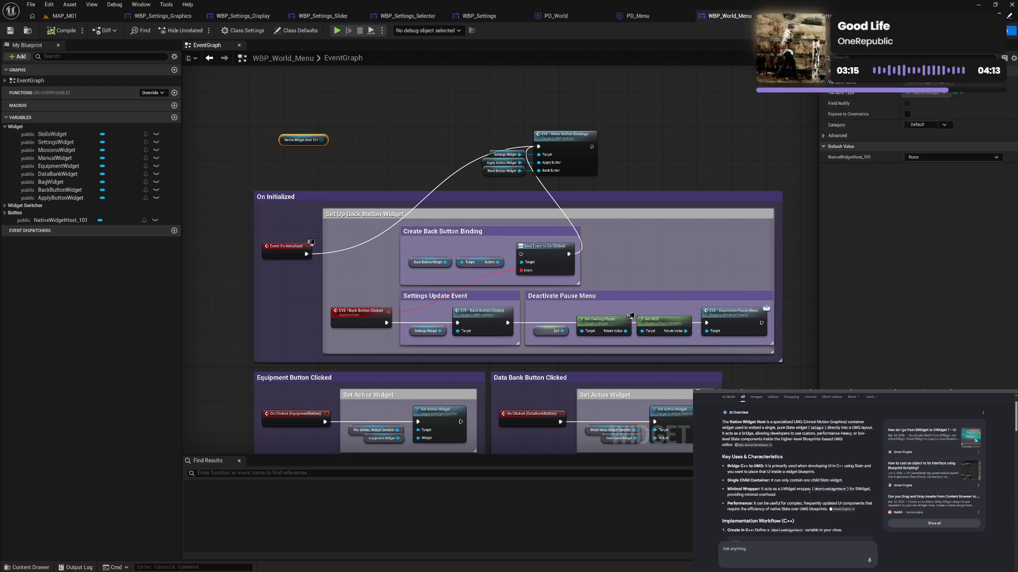
scroll(810, 490, "down", 4)
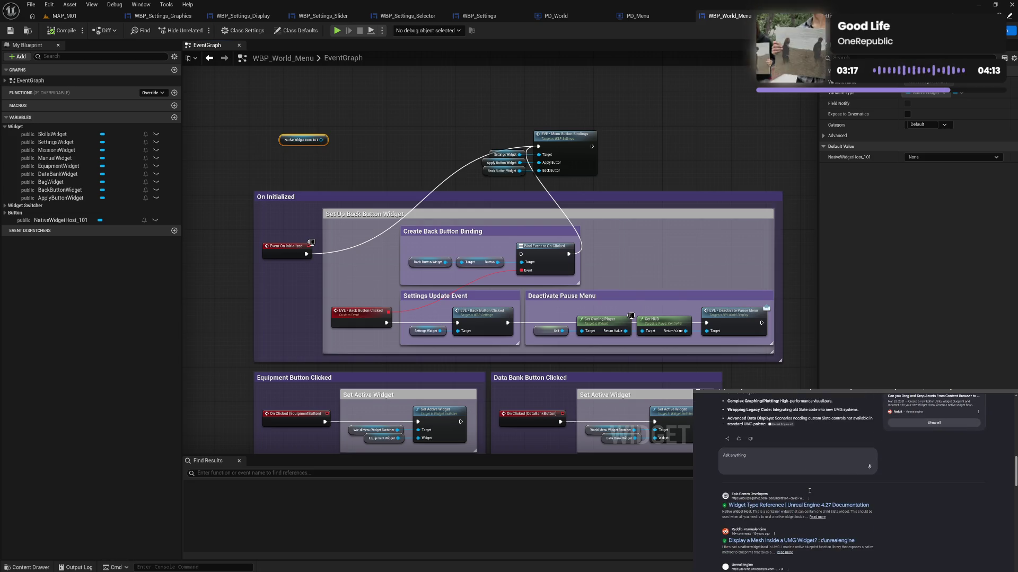
scroll(809, 492, "down", 1)
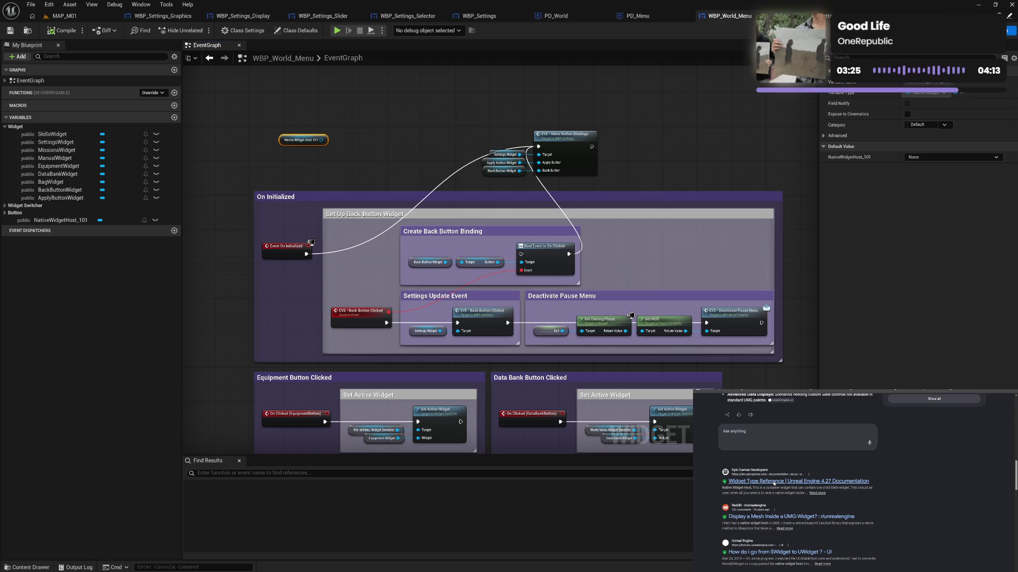
left_click(773, 482)
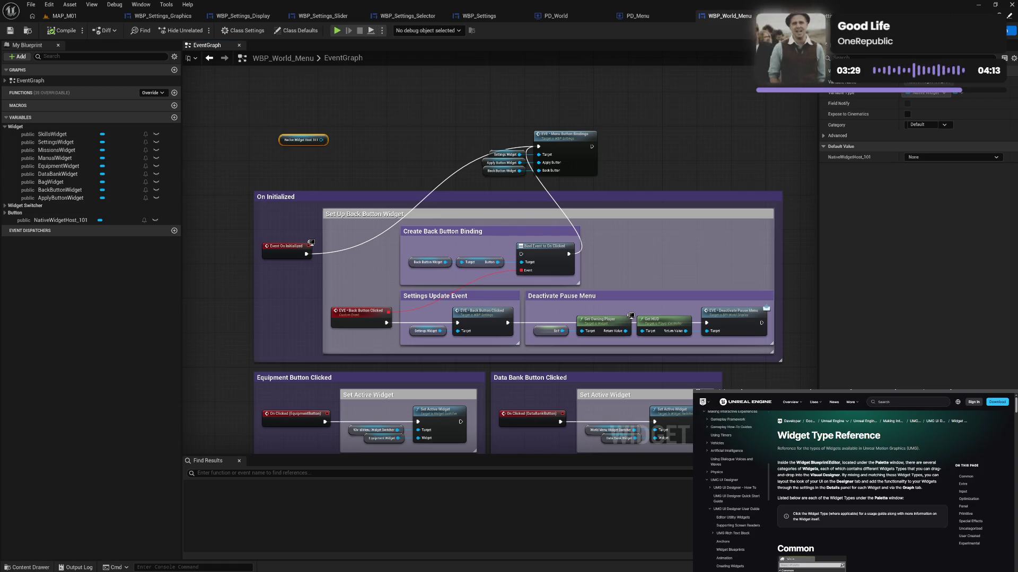
scroll(826, 471, "down", 5)
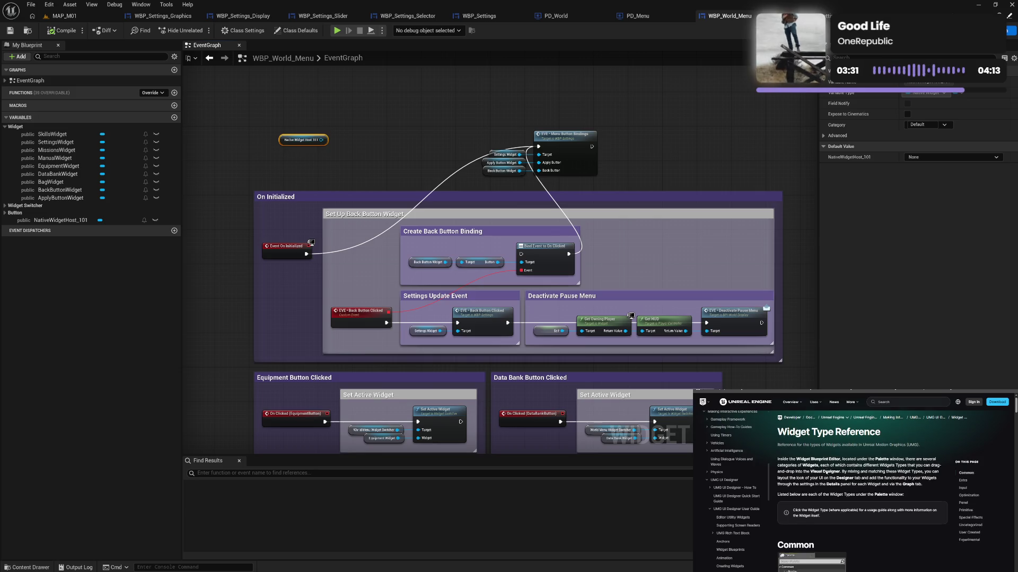
scroll(873, 475, "down", 5)
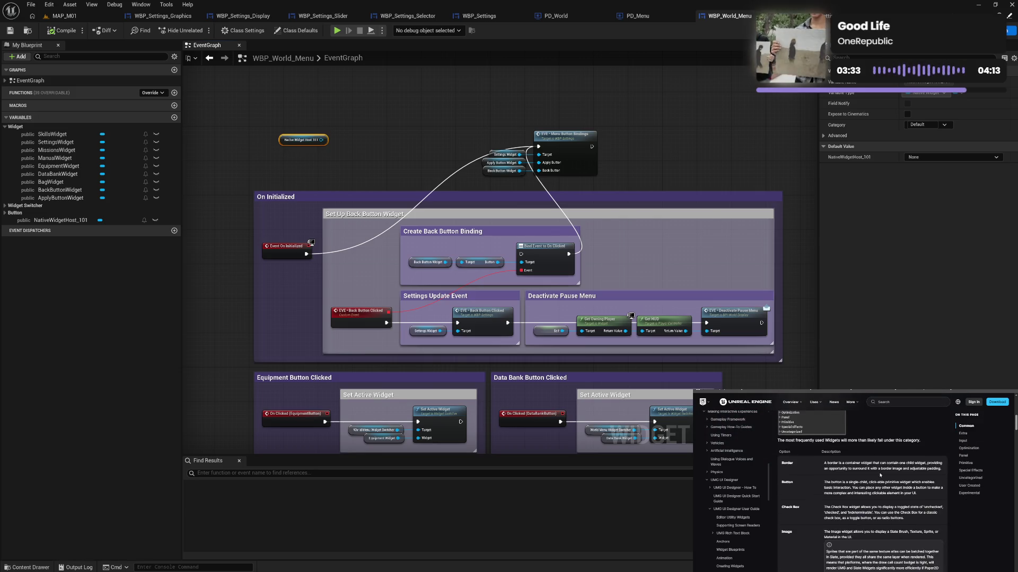
scroll(879, 473, "down", 5)
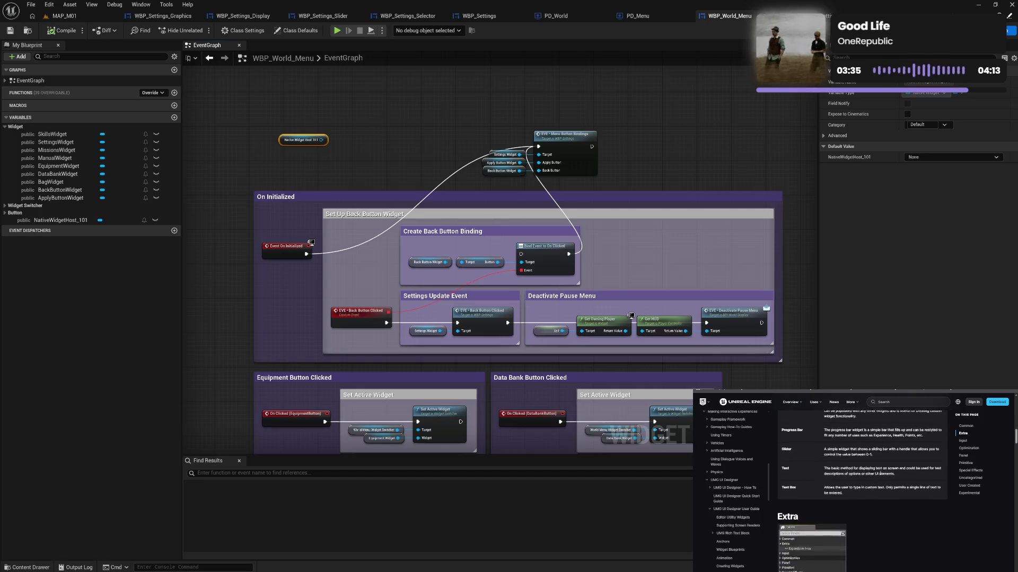
scroll(880, 476, "down", 5)
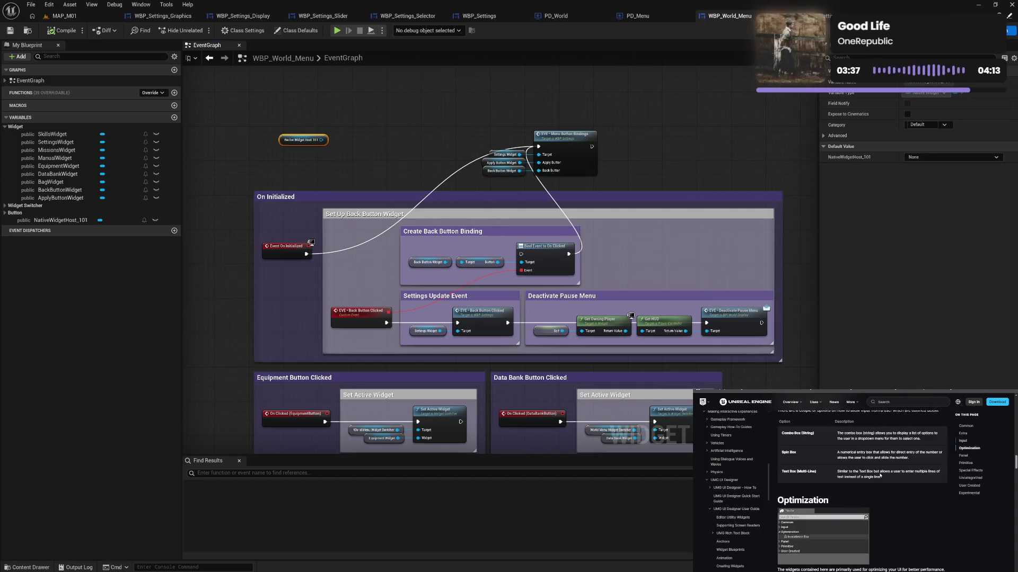
scroll(880, 476, "down", 5)
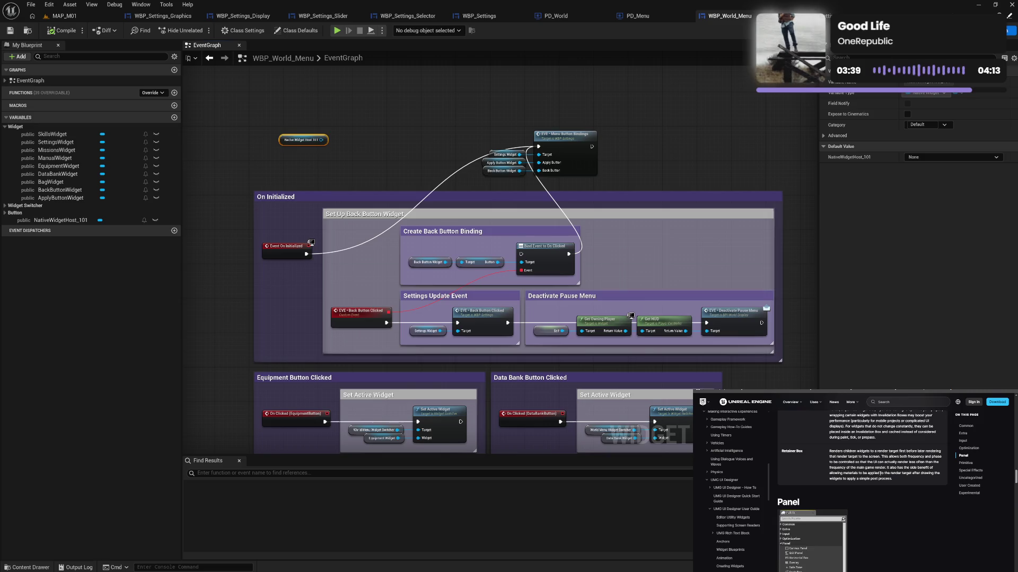
scroll(880, 473, "down", 3)
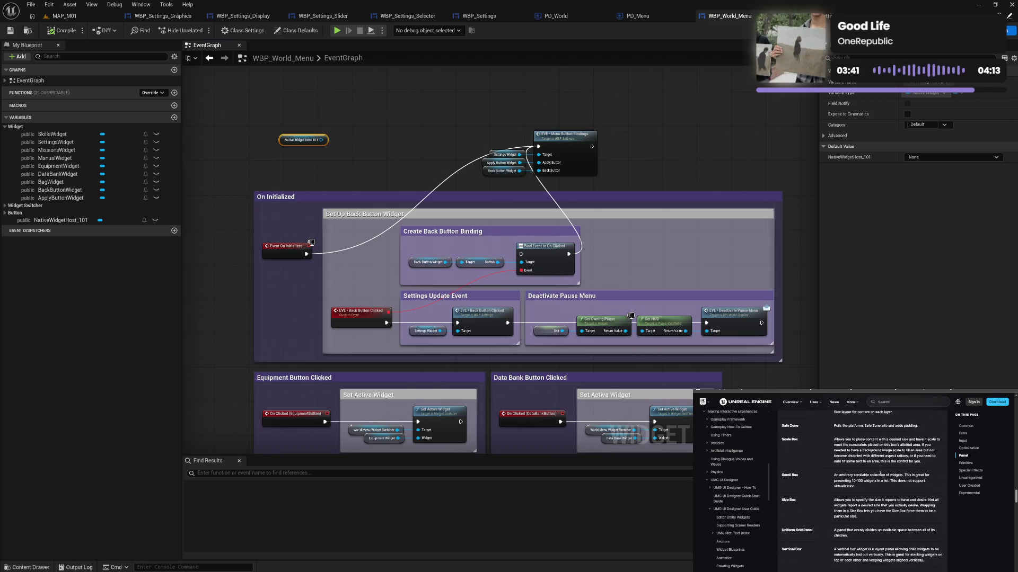
scroll(880, 475, "up", 3)
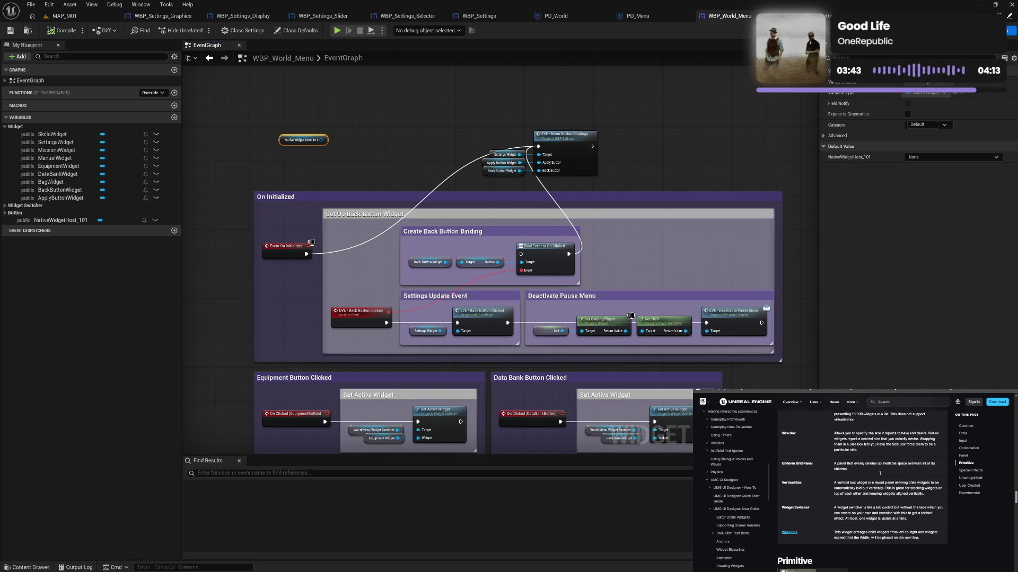
scroll(879, 476, "down", 4)
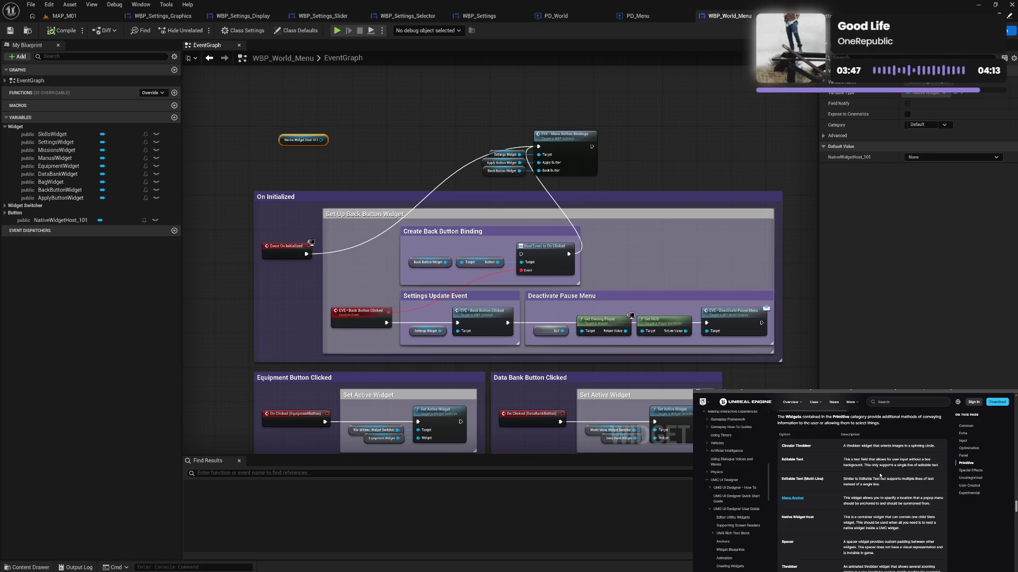
scroll(879, 475, "down", 3)
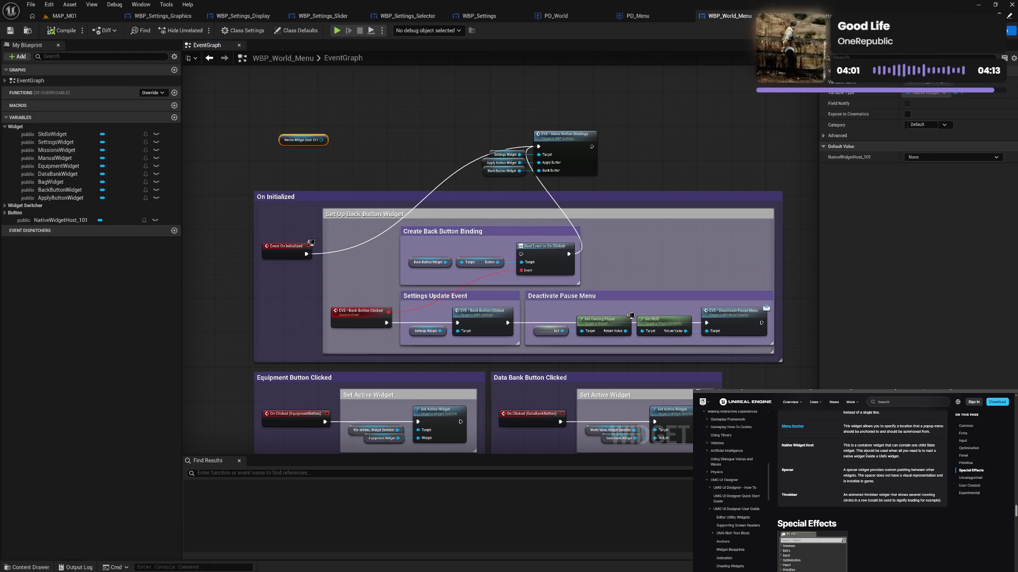
scroll(865, 452, "down", 5)
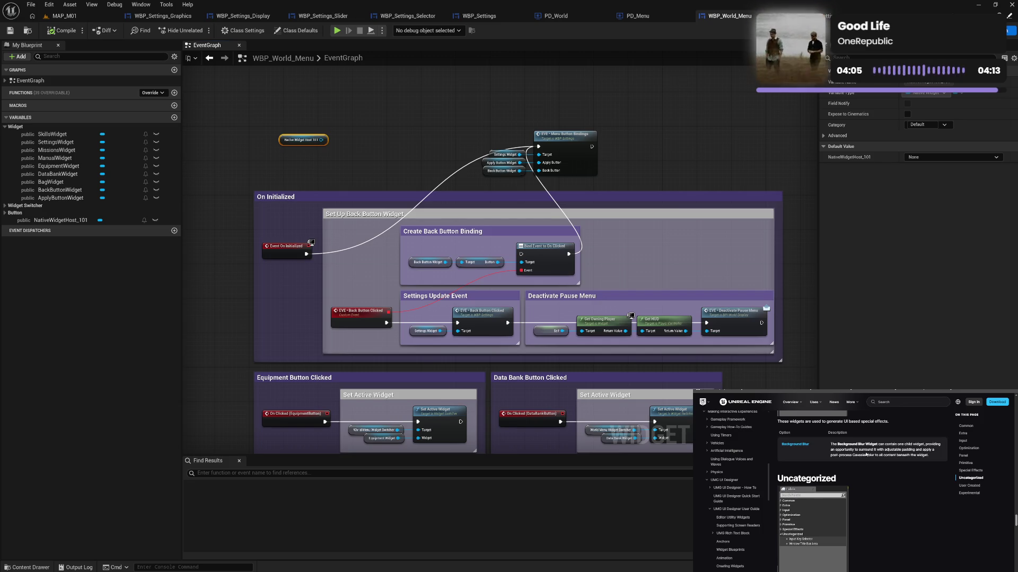
scroll(865, 455, "down", 8)
scroll(865, 455, "down", 3)
scroll(838, 424, "up", 4)
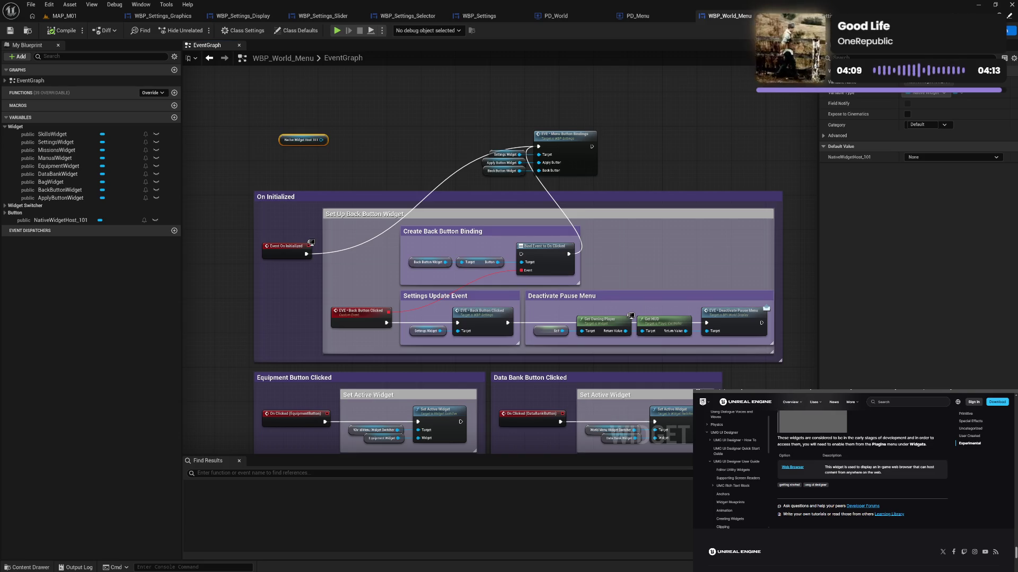
key("alt+Left")
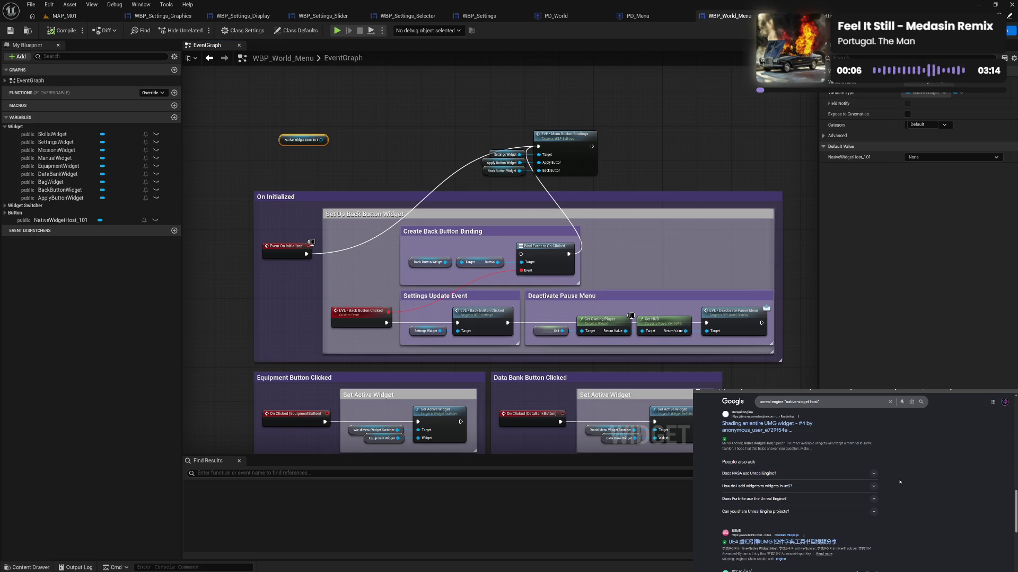
Expand the 'How do I add widgets to widgets in ue5?' answer and scroll to the results' end.
left_click(874, 488)
scroll(895, 492, "down", 1)
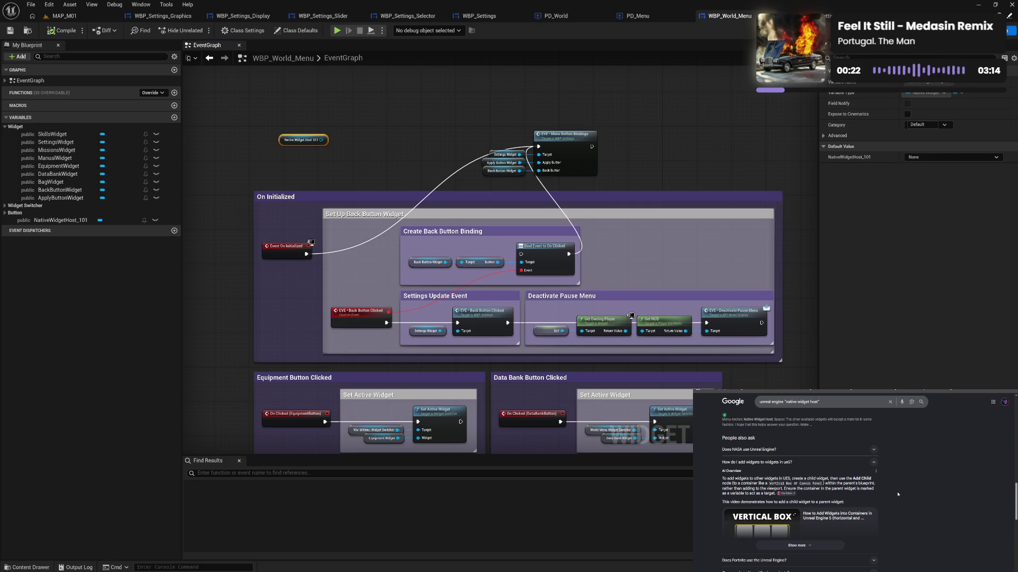
scroll(897, 494, "down", 2)
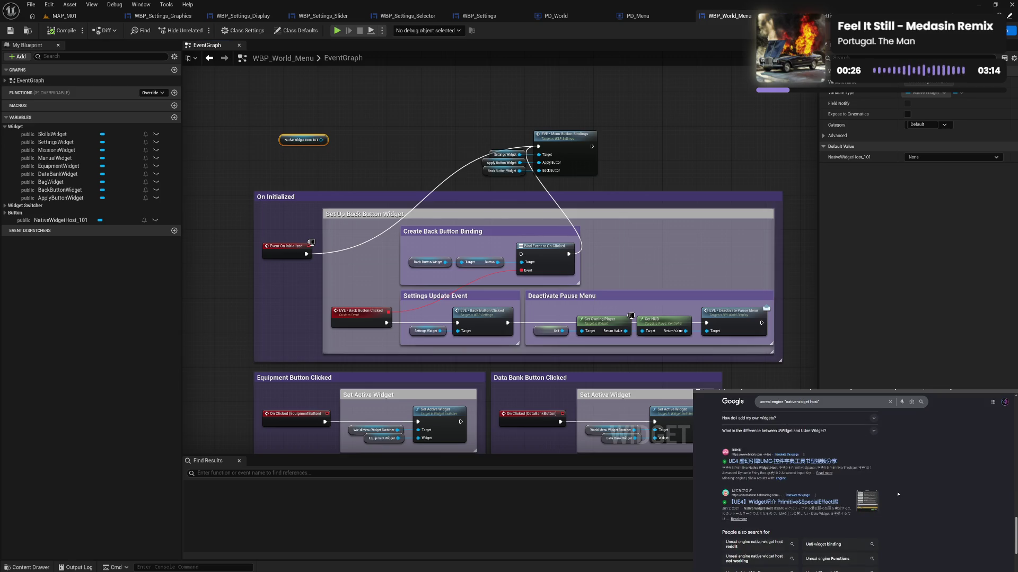
scroll(897, 495, "down", 3)
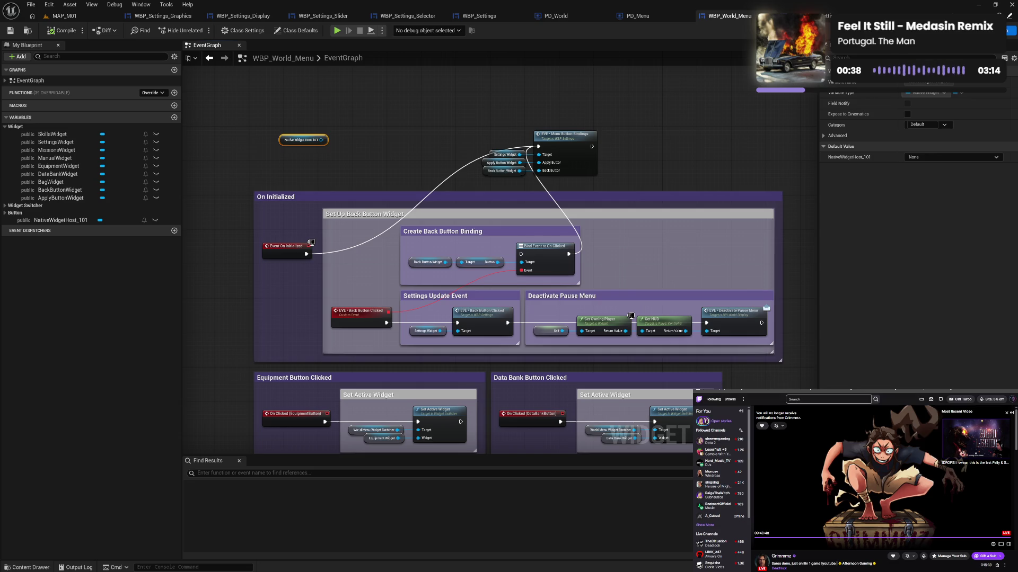
Load YouTube in a new tab and show the Subscriptions feed.
key("ctrl+t")
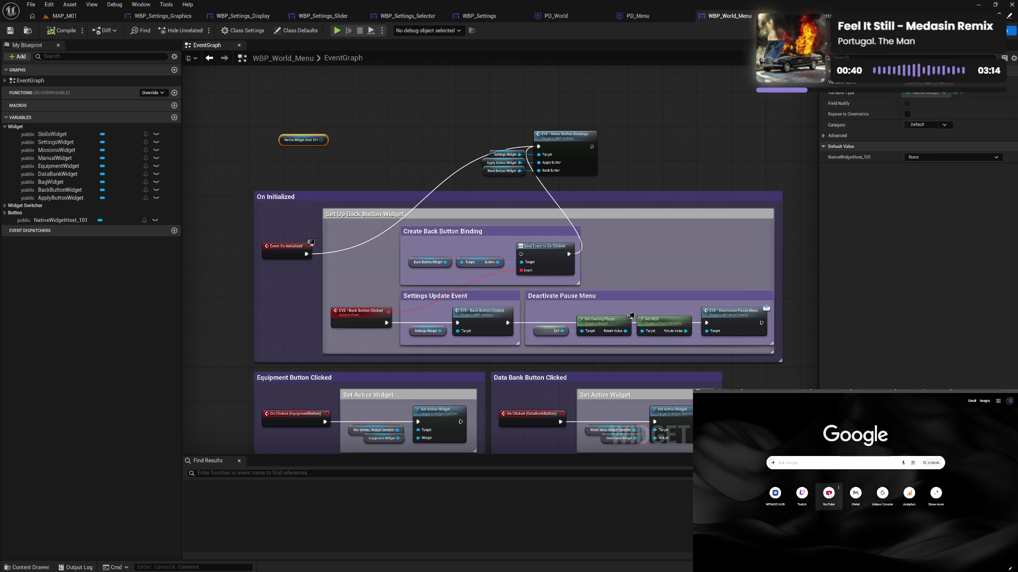
left_click(829, 493)
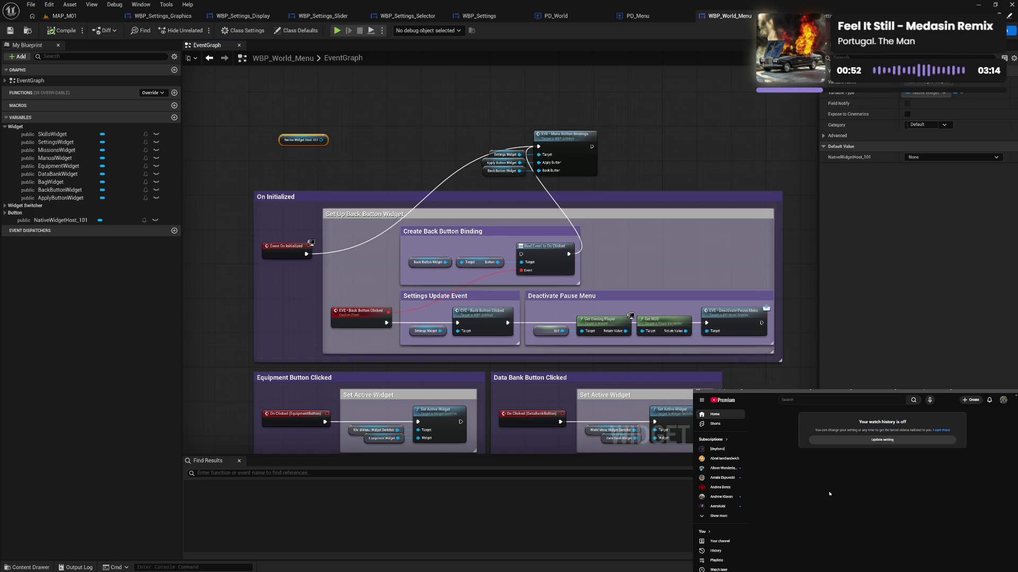
left_click(721, 440)
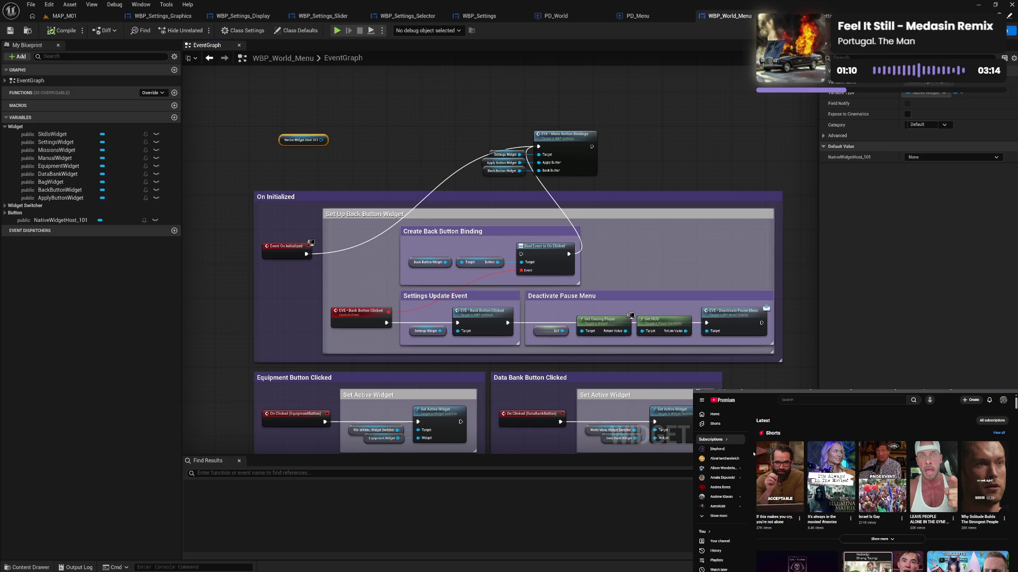
Play the 22:40 Patch Notice video from further down the Subscriptions feed.
scroll(753, 453, "down", 2)
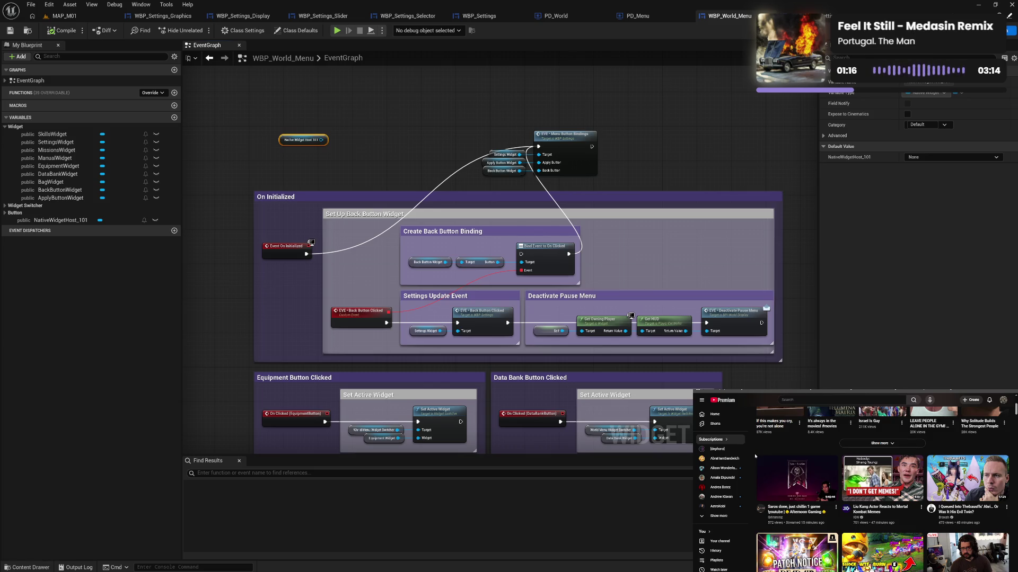
scroll(754, 456, "down", 3)
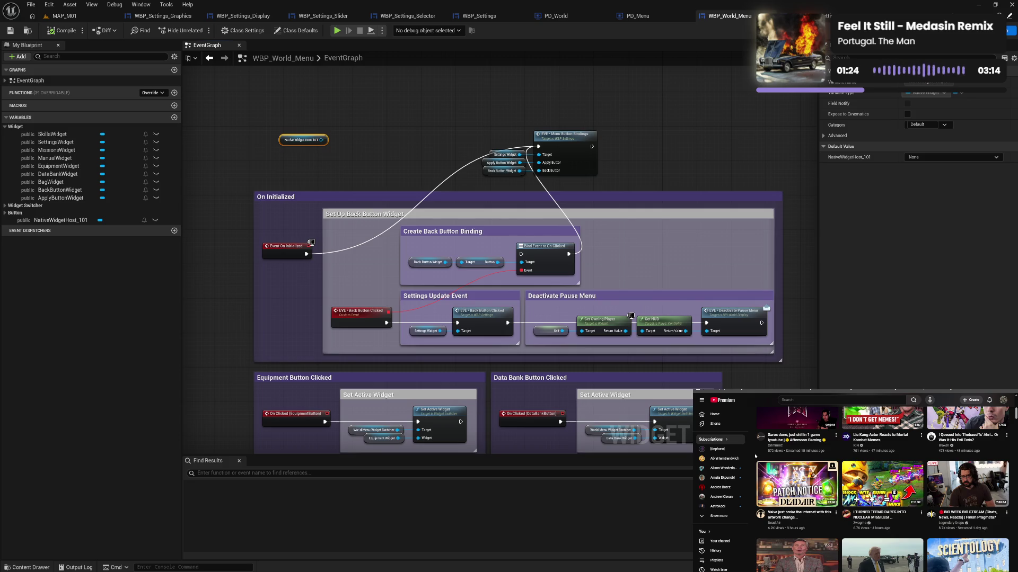
scroll(755, 456, "down", 3)
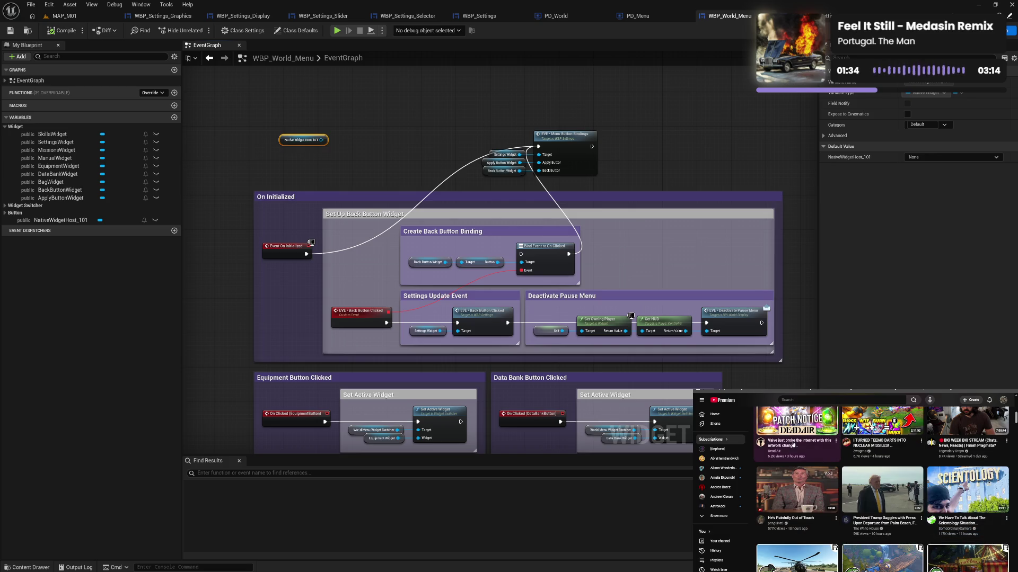
left_click(792, 466)
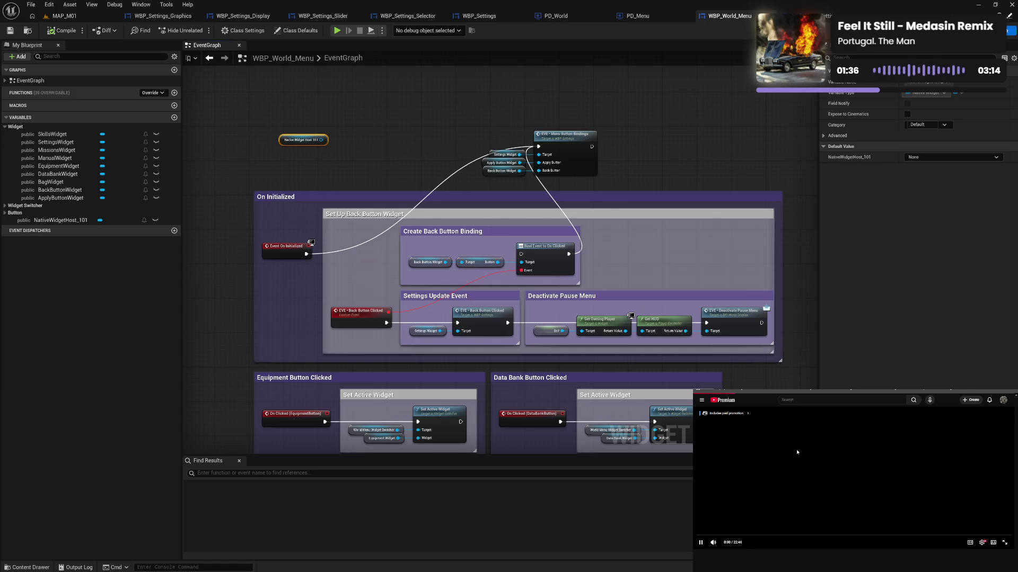
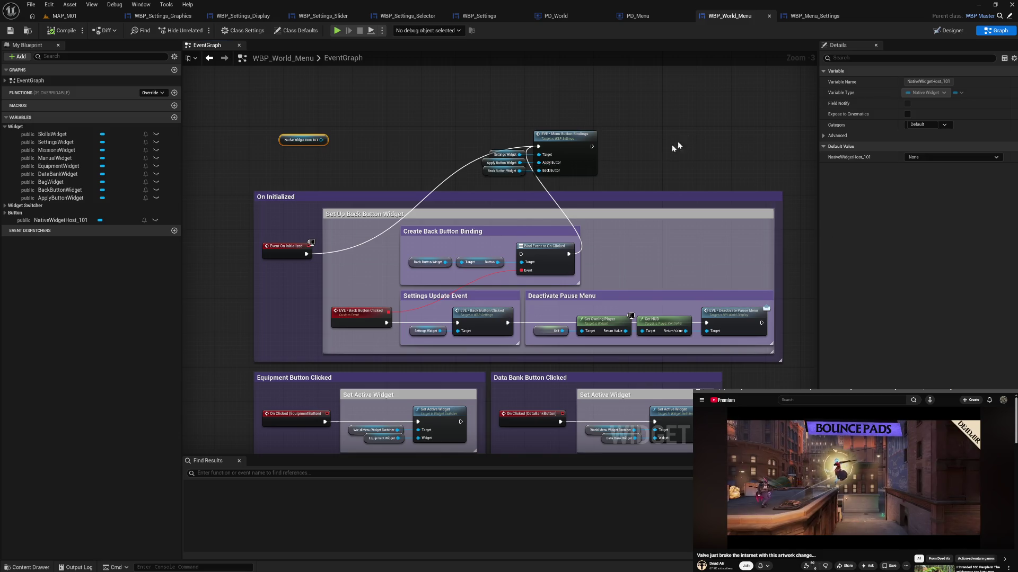
Check WBP_Menu_Settings' graph, then review WBP_World_Menu's event graph button-clicked groups.
left_click(814, 16)
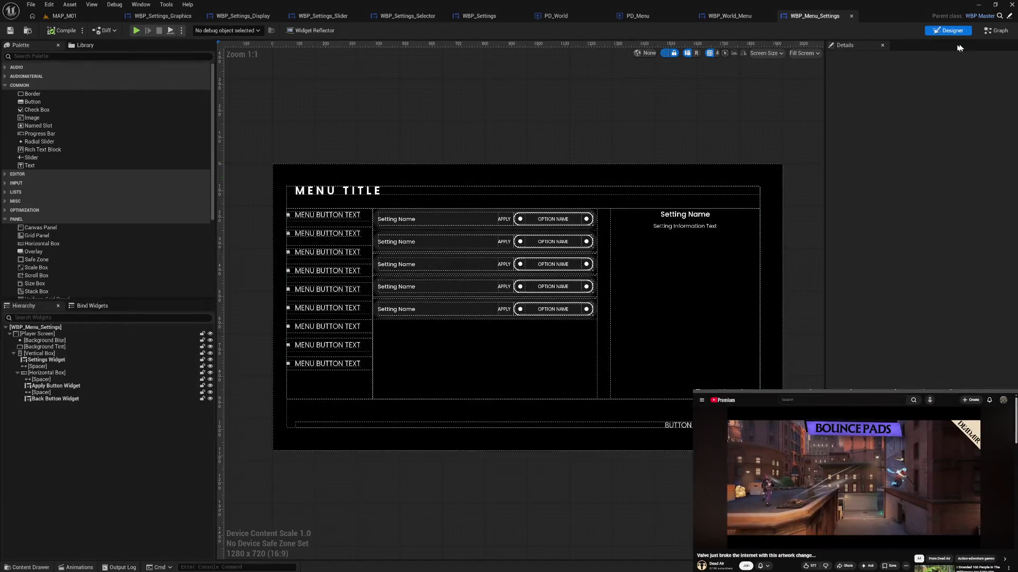
left_click(996, 32)
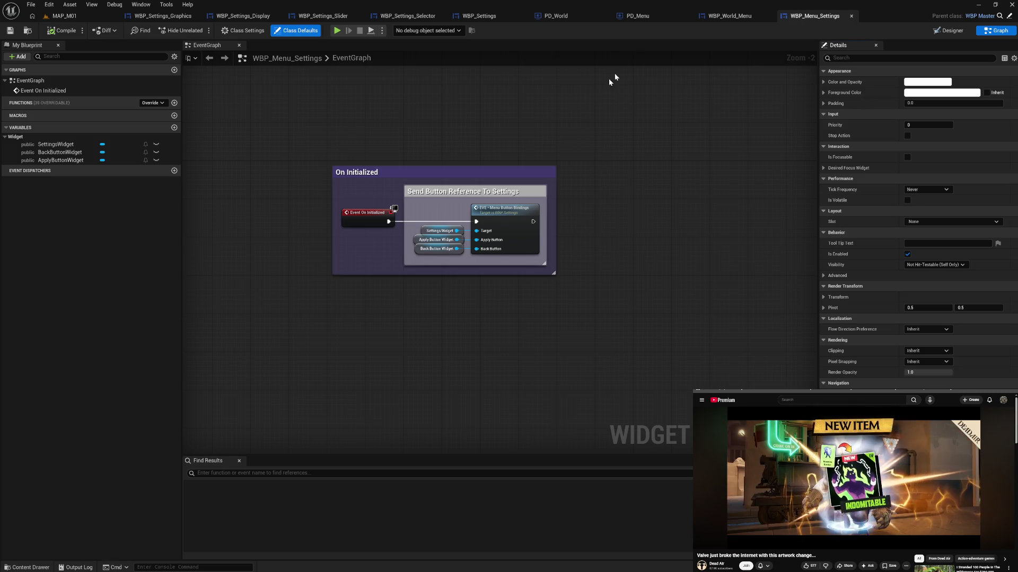
left_click(722, 19)
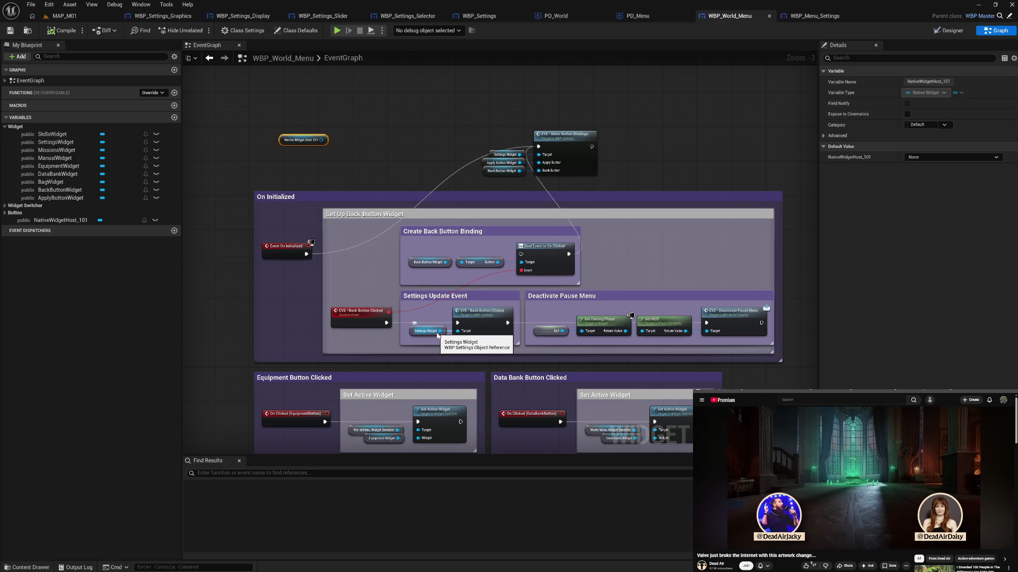
mouse_move(545, 369)
left_mouse_down()
mouse_move(568, 261)
mouse_move(517, 319)
mouse_move(527, 289)
left_mouse_up()
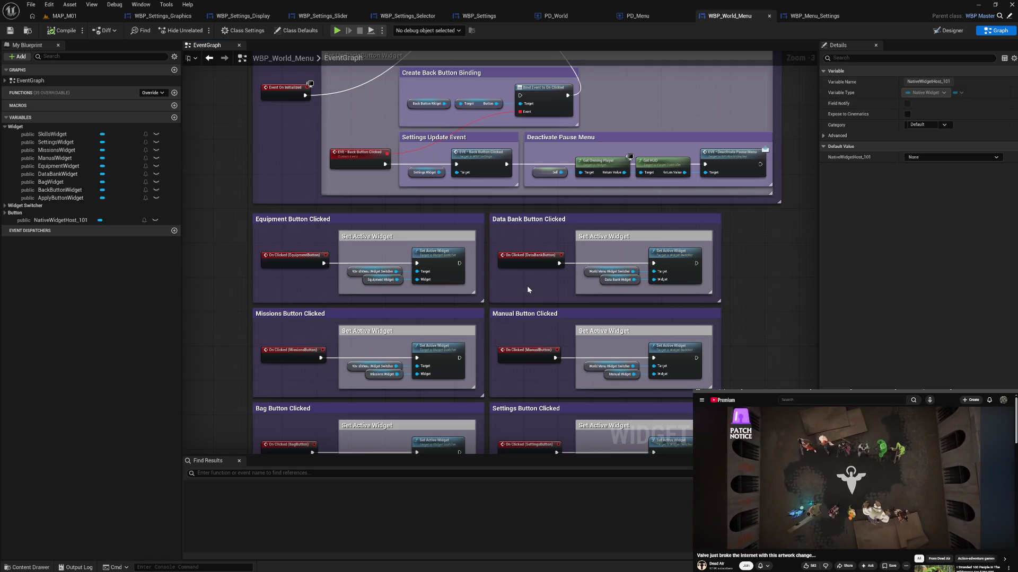
key("Home")
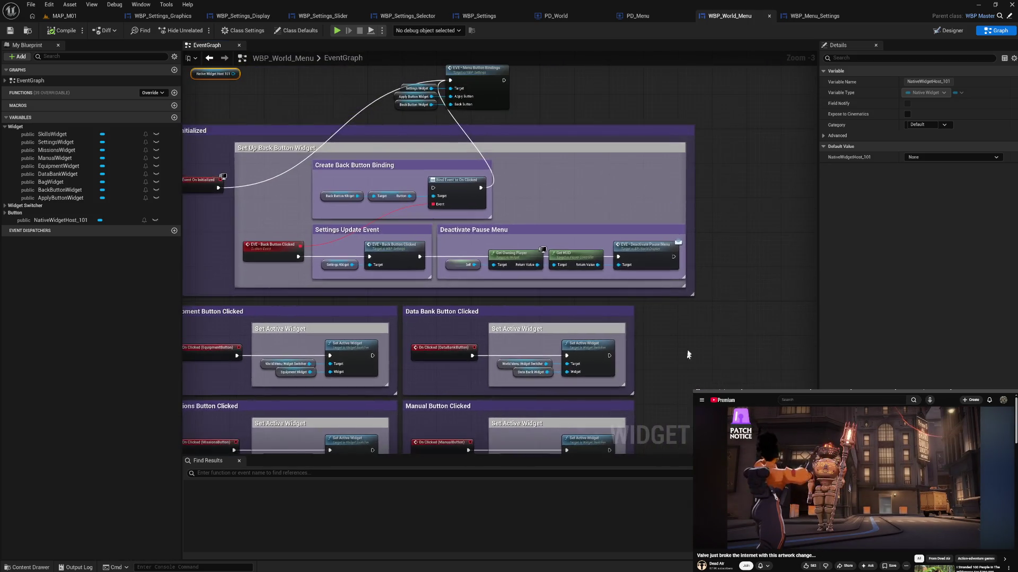
key("Home")
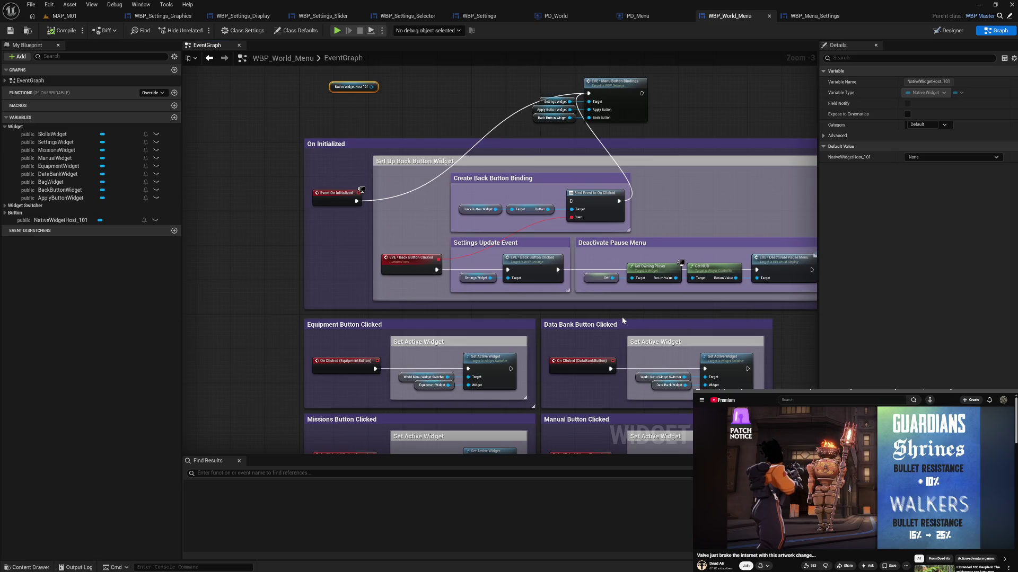
In PD_Menu, move the EventGraph tab ahead of EVE • UI Bindings and reopen the bindings graph.
left_click(578, 16)
left_click(651, 16)
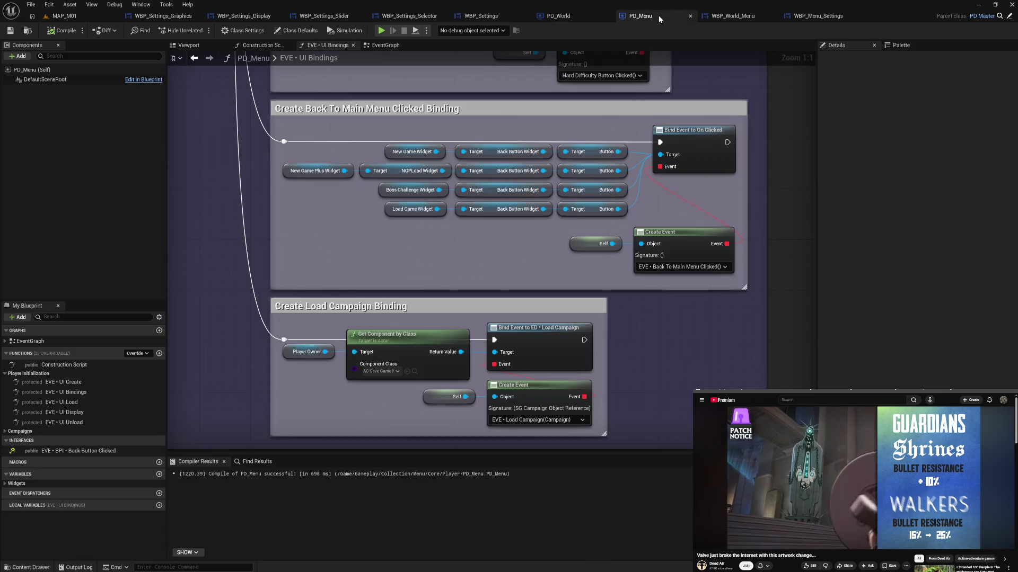
scroll(536, 205, "down", 4)
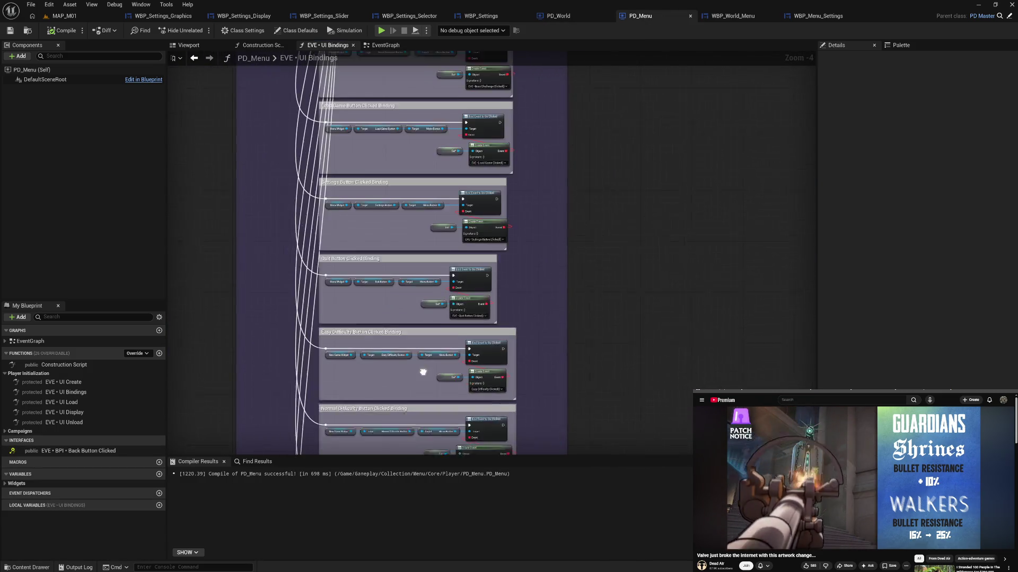
left_click(385, 45)
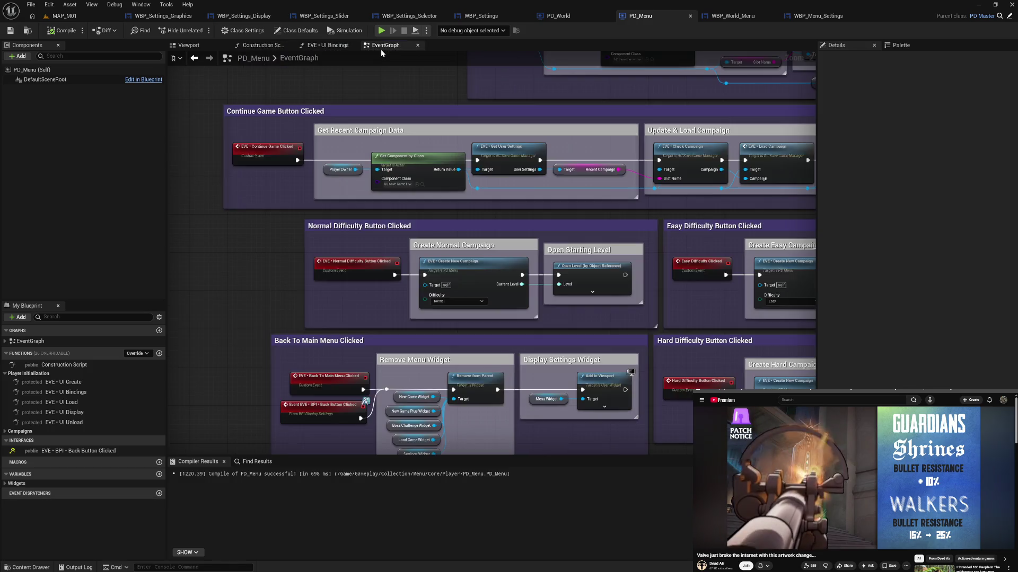
scroll(597, 247, "down", 1)
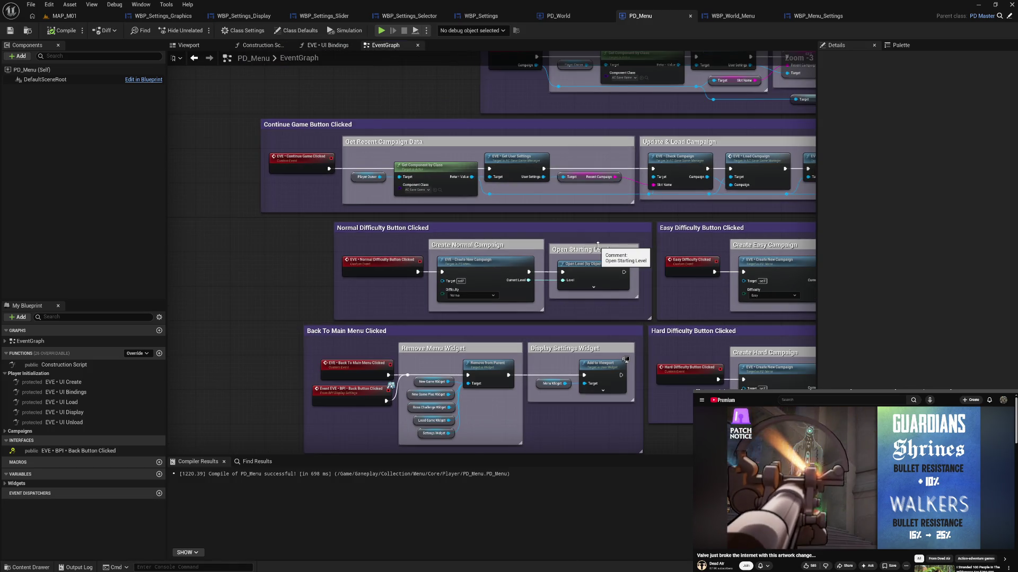
left_click_drag(597, 246, 482, 280)
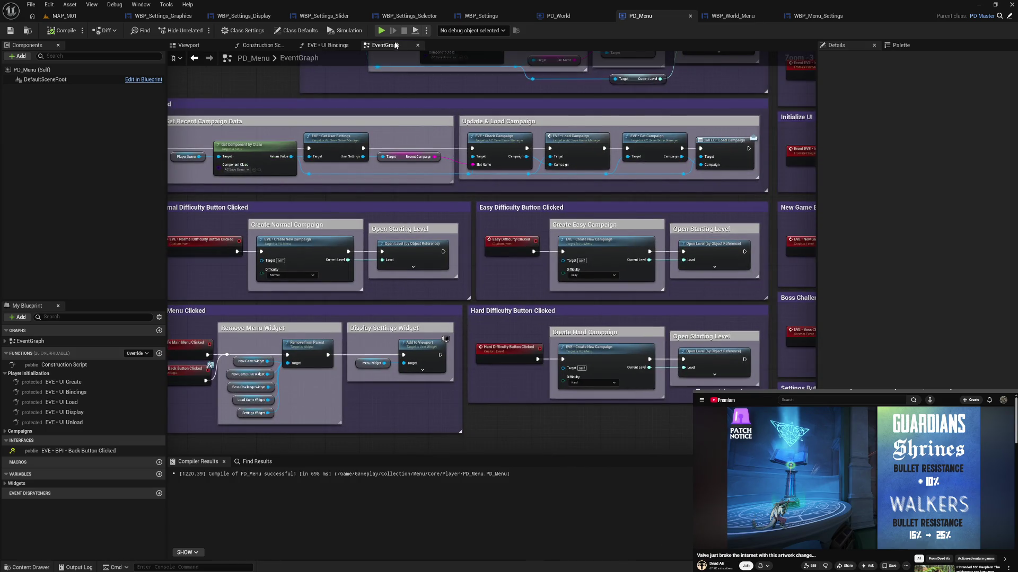
left_click_drag(390, 45, 345, 46)
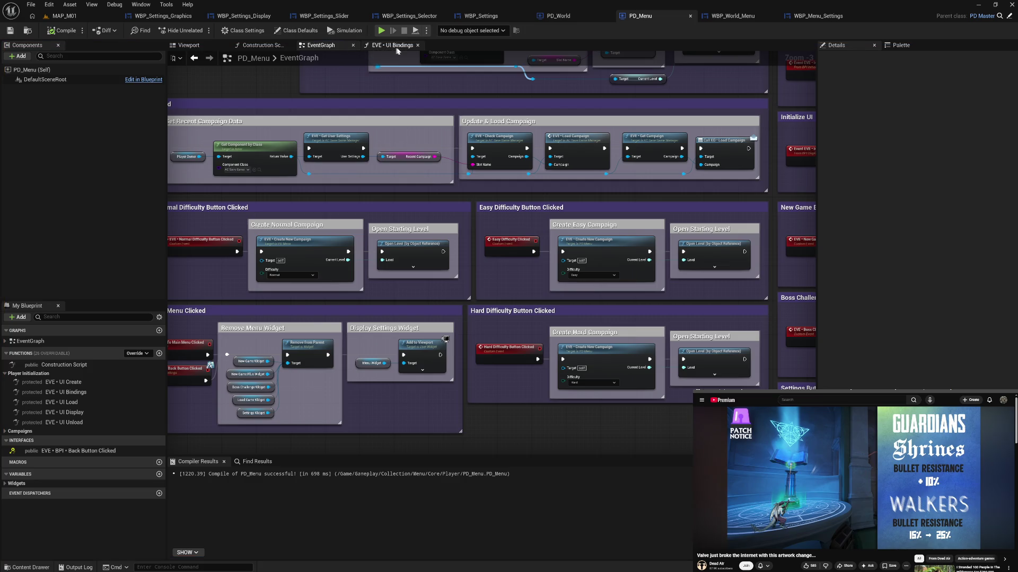
left_click(396, 47)
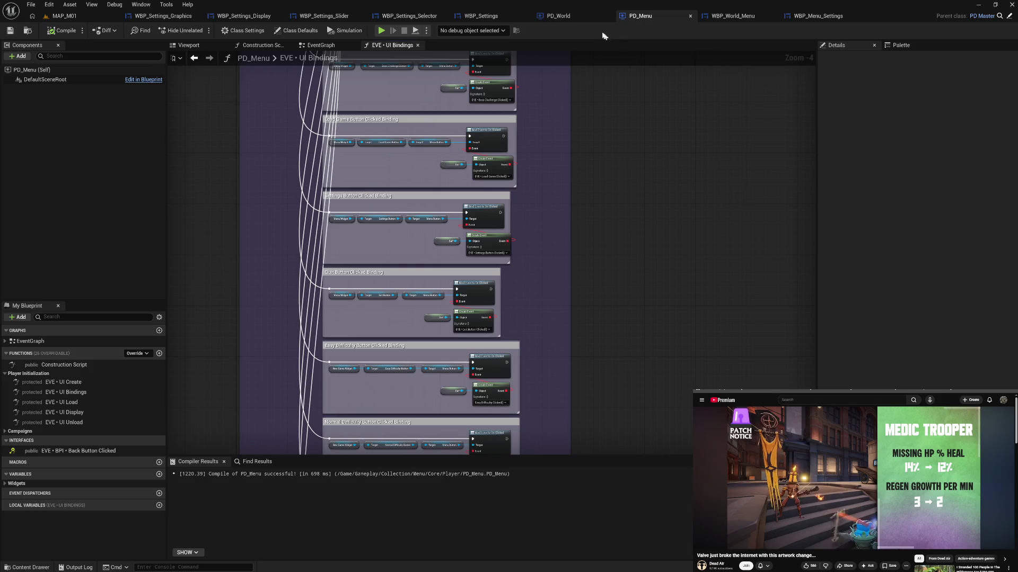
Inspect the Pause Menu Sequence in PD_World's event graph, then return to PD_Menu's UI Bindings.
left_click(570, 16)
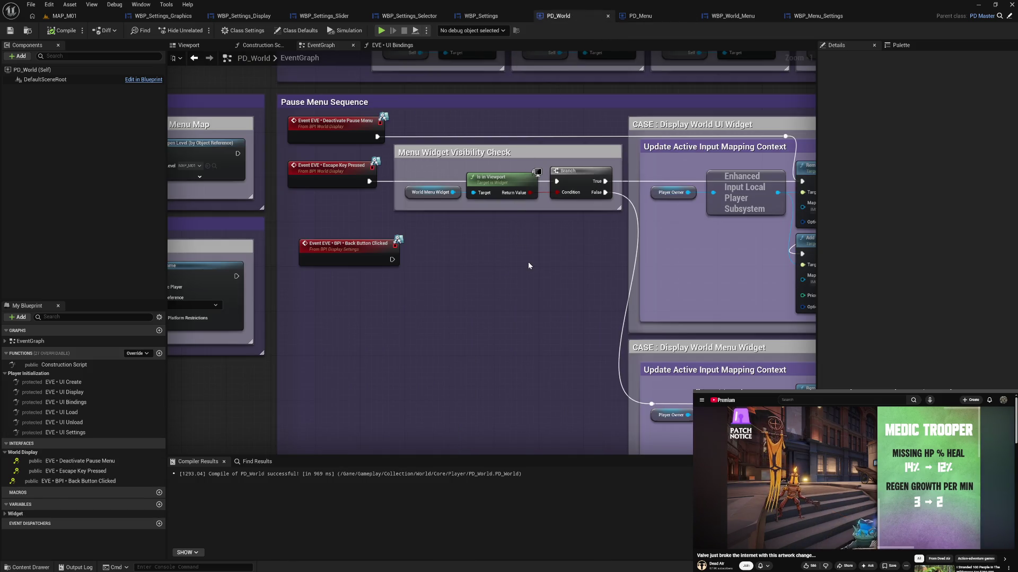
scroll(528, 262, "down", 4)
left_click_drag(528, 262, 432, 268)
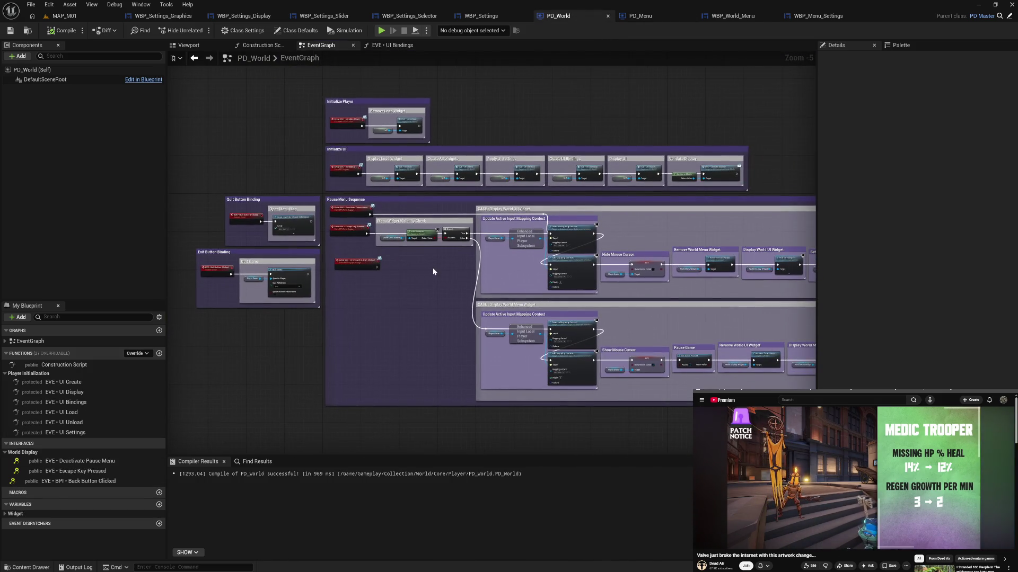
scroll(544, 263, "up", 1)
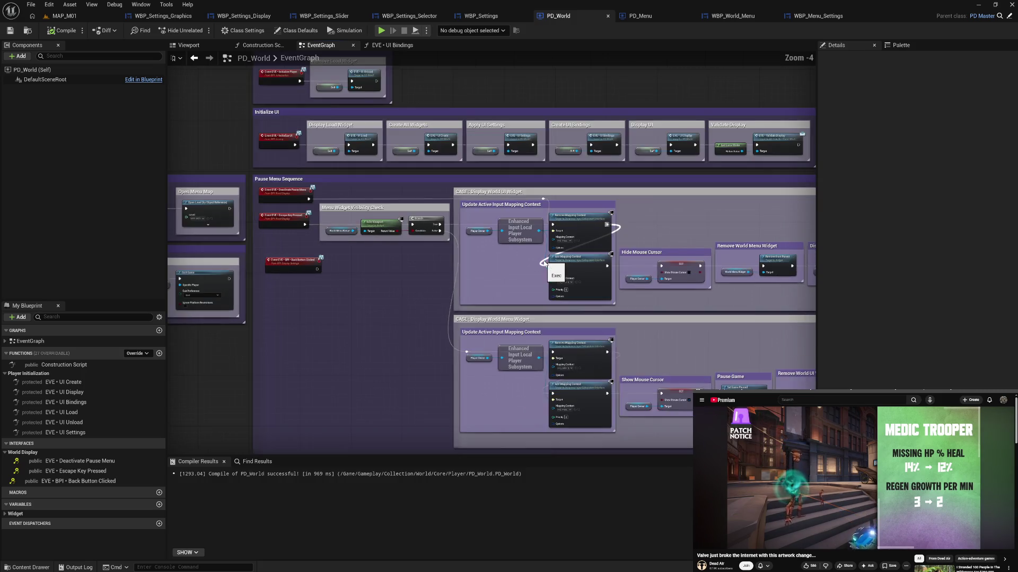
scroll(544, 263, "up", 1)
mouse_move(518, 295)
left_mouse_down()
mouse_move(488, 291)
mouse_move(466, 255)
mouse_move(455, 275)
mouse_move(399, 269)
mouse_move(574, 253)
left_mouse_up()
left_click_drag(507, 245, 718, 293)
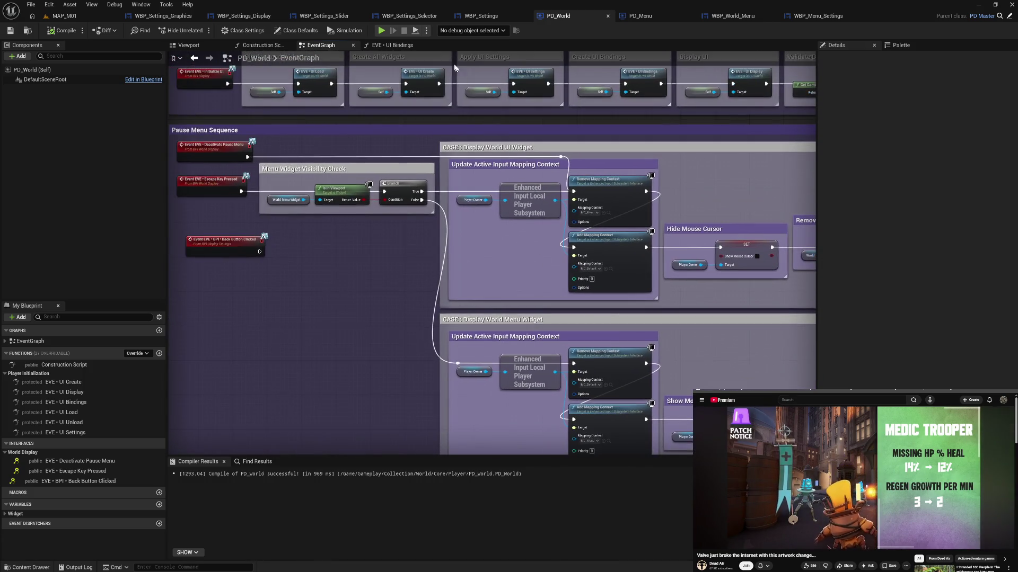
left_click(644, 18)
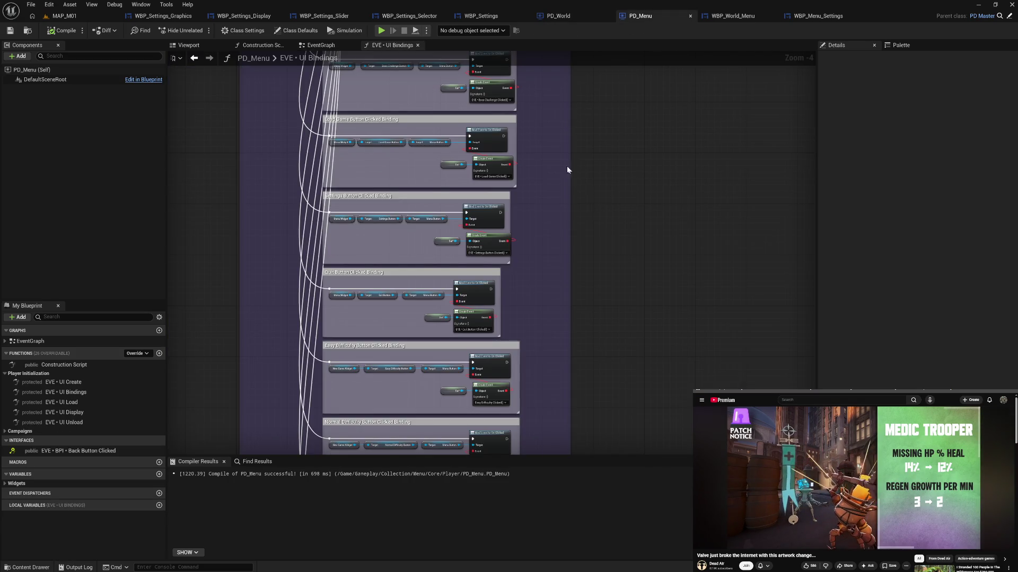
Shift the Settings binding's Self and Create Event nodes left and narrow its comment box.
left_click_drag(567, 167, 564, 227)
scroll(524, 265, "up", 2)
scroll(524, 265, "up", 1)
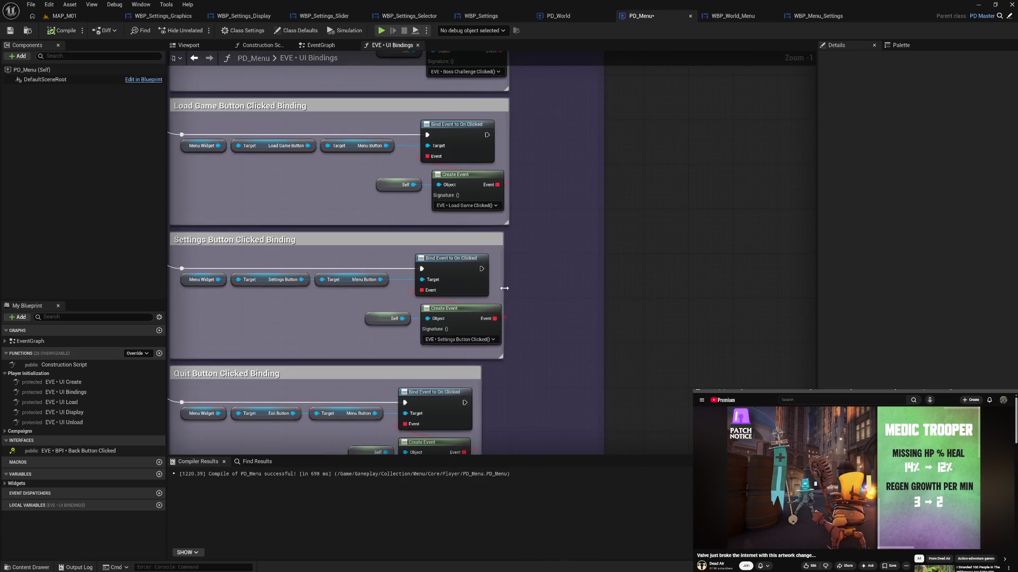
mouse_move(381, 302)
left_mouse_down()
mouse_move(450, 316)
mouse_move(442, 321)
left_mouse_up()
left_click_drag(509, 303, 496, 306)
left_click_drag(389, 170, 462, 194)
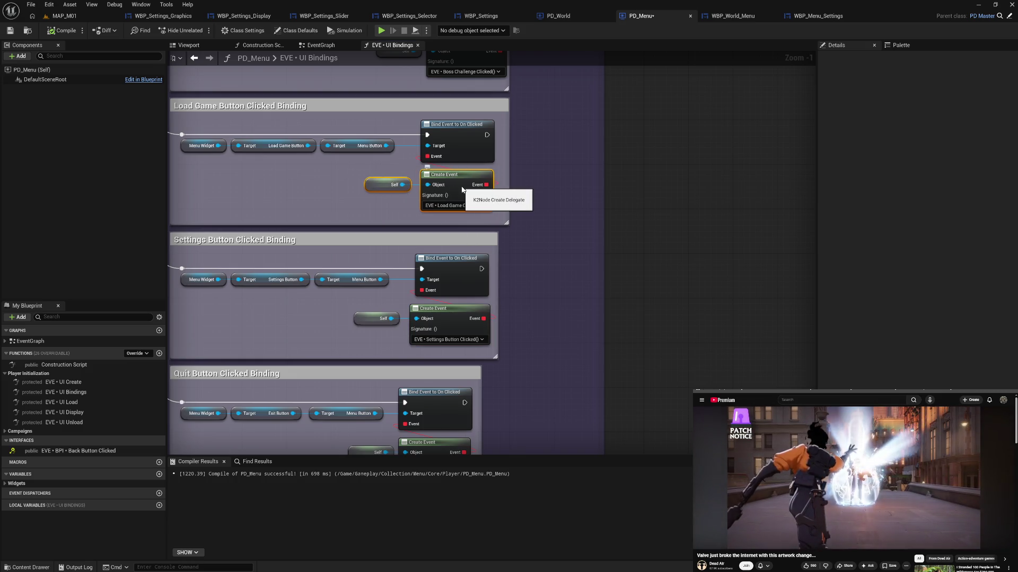
Shift the Boss Challenge, New Game Plus, New Game and Normal Difficulty binding nodes left.
scroll(546, 159, "up", 3)
mouse_move(389, 156)
left_mouse_down()
mouse_move(483, 167)
mouse_move(474, 170)
left_mouse_up()
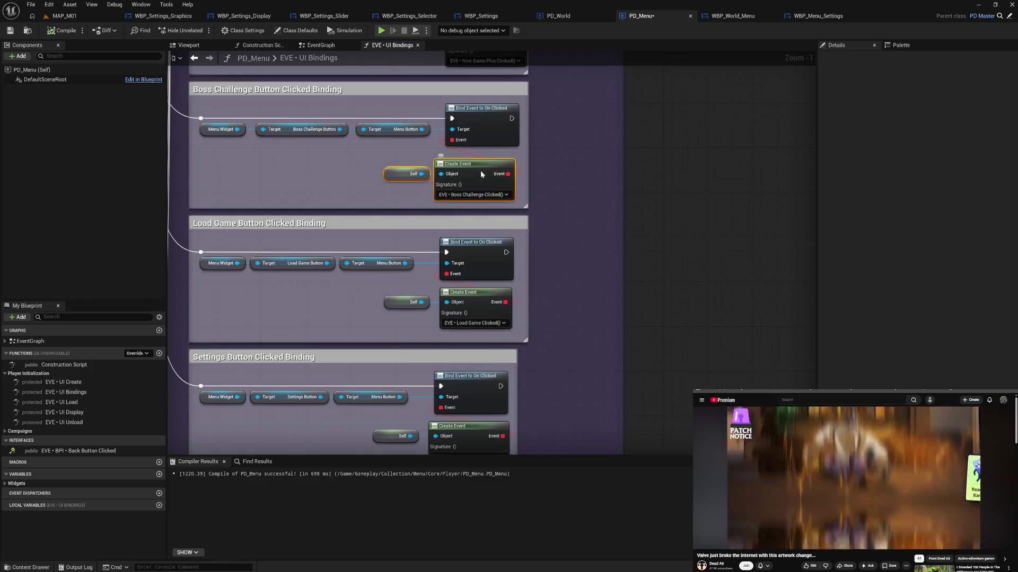
scroll(566, 281, "up", 3)
left_click_drag(397, 156, 497, 175)
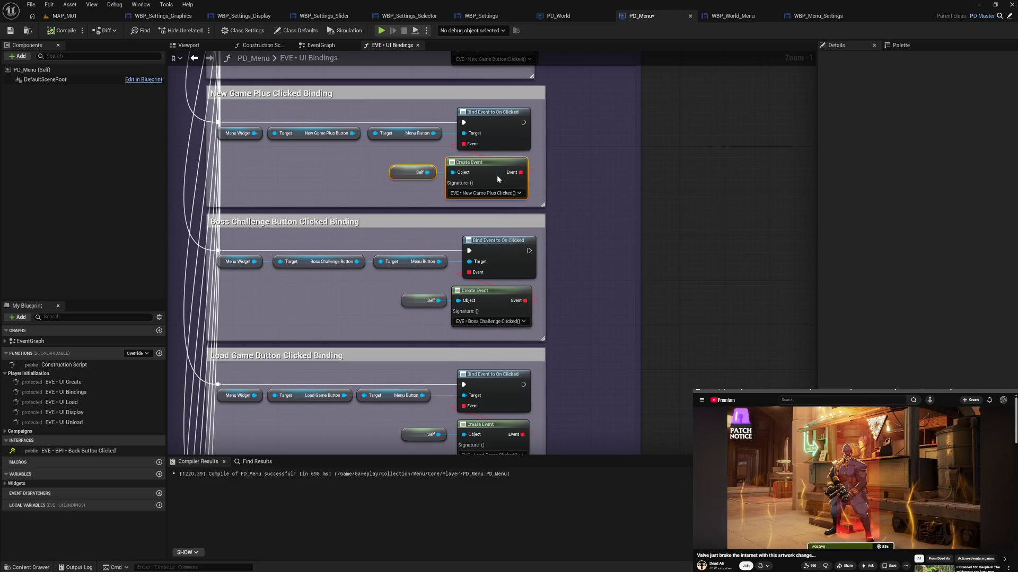
scroll(603, 161, "up", 3)
mouse_move(437, 182)
left_mouse_down()
mouse_move(511, 212)
mouse_move(495, 200)
mouse_move(504, 217)
mouse_move(551, 224)
mouse_move(536, 227)
left_mouse_up()
scroll(559, 170, "up", 3)
scroll(599, 400, "down", 10)
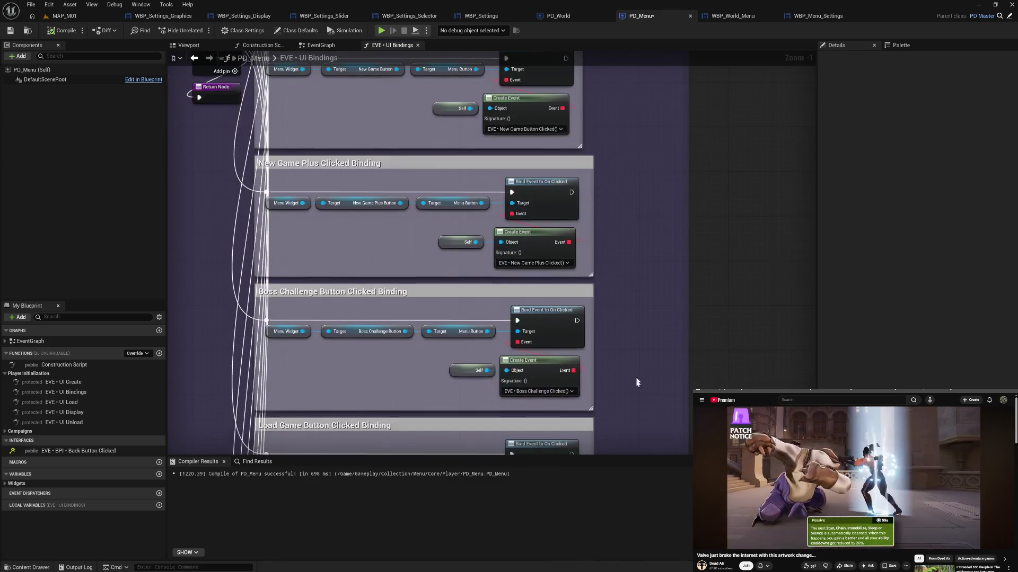
scroll(623, 159, "down", 4)
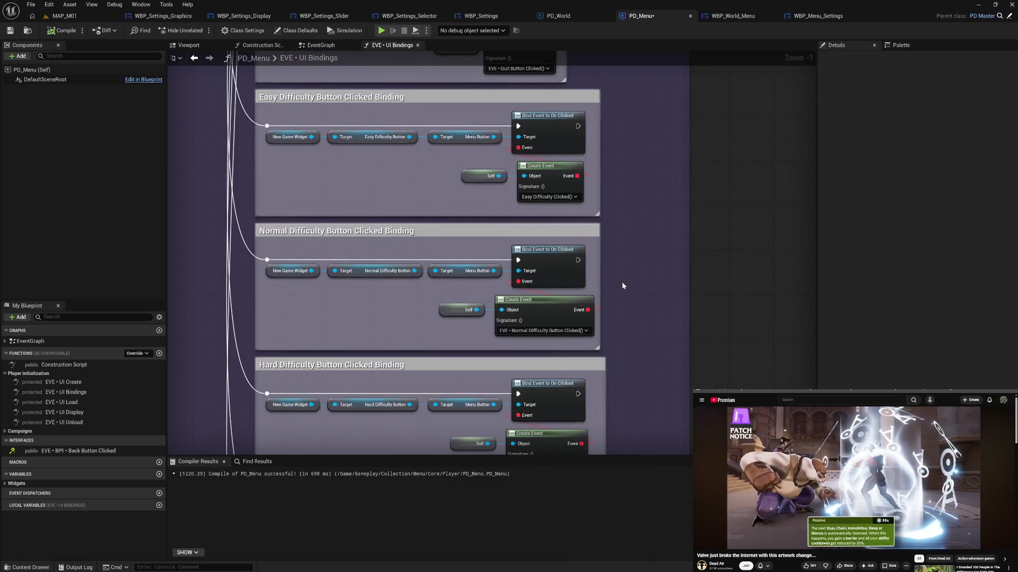
scroll(621, 282, "down", 3)
mouse_move(475, 134)
left_mouse_down()
mouse_move(567, 168)
mouse_move(555, 151)
left_mouse_up()
scroll(660, 220, "down", 3)
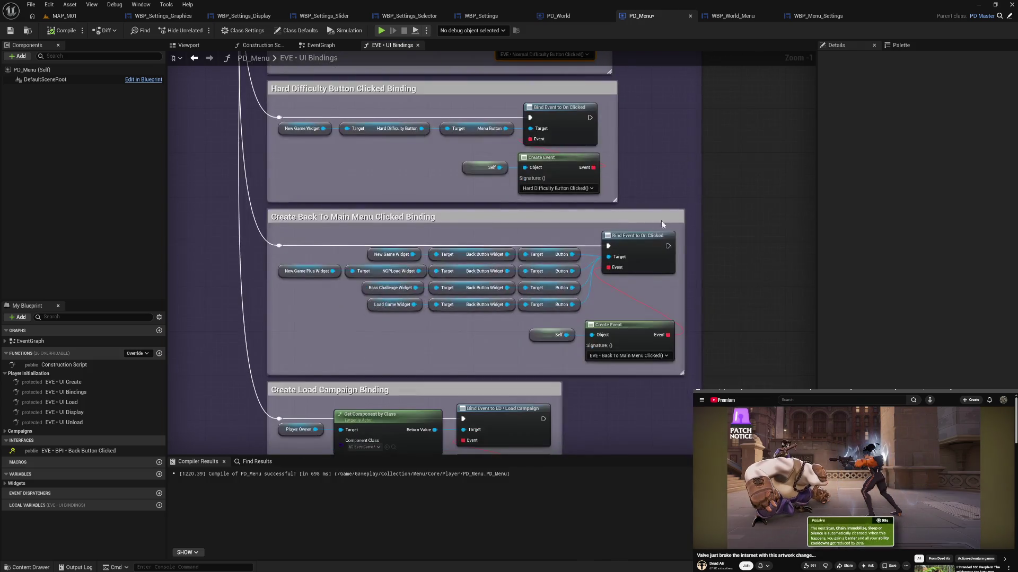
scroll(658, 313, "down", 2)
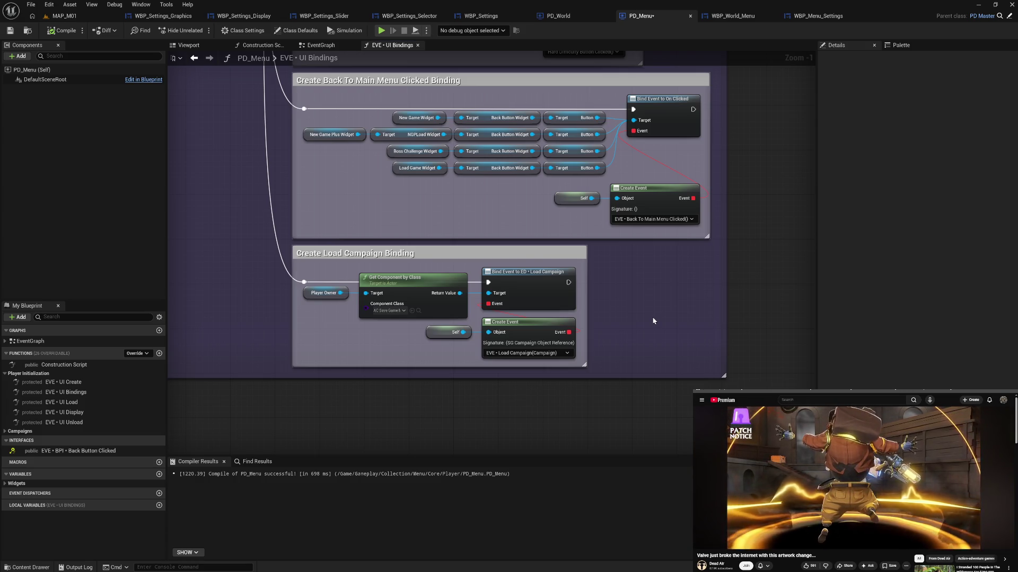
Compile and save PD_Menu, then bring up PD_World's event graph.
left_click(71, 32)
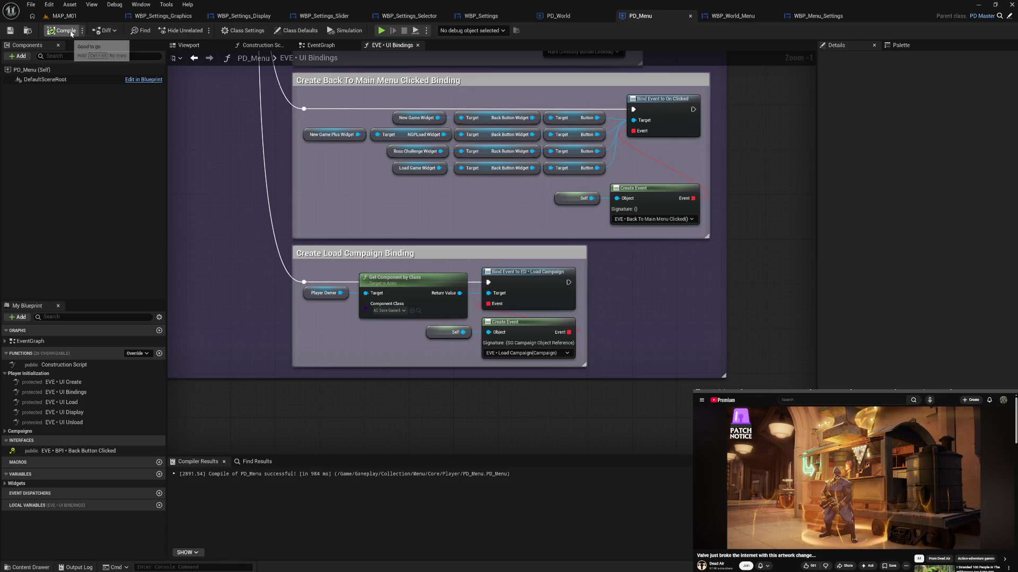
left_click(568, 16)
scroll(481, 221, "down", 3)
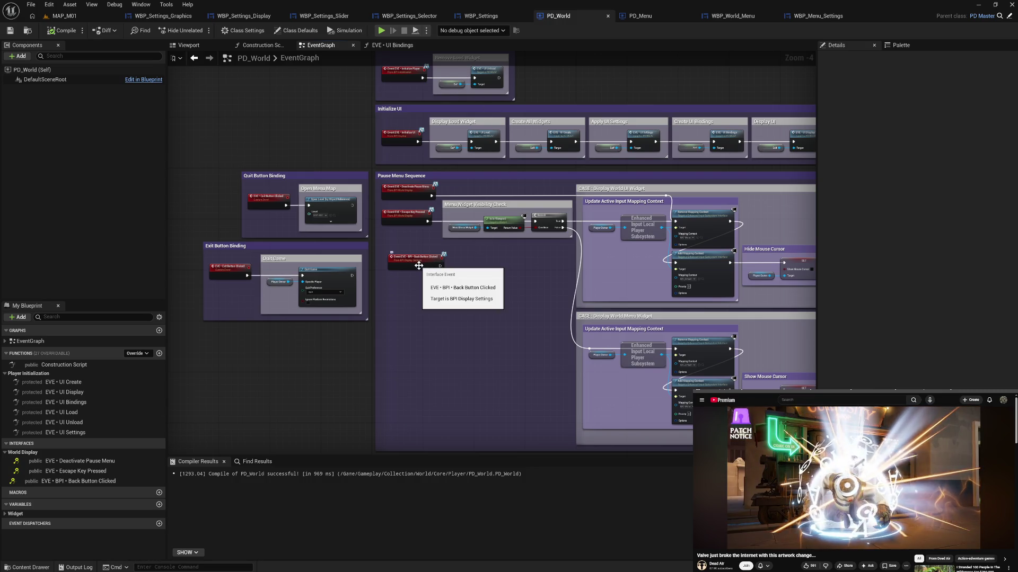
Nudge the Back Button Clicked event node left beside the Pause Menu Sequence.
mouse_move(419, 265)
left_mouse_down()
mouse_move(386, 293)
mouse_move(373, 272)
left_mouse_up()
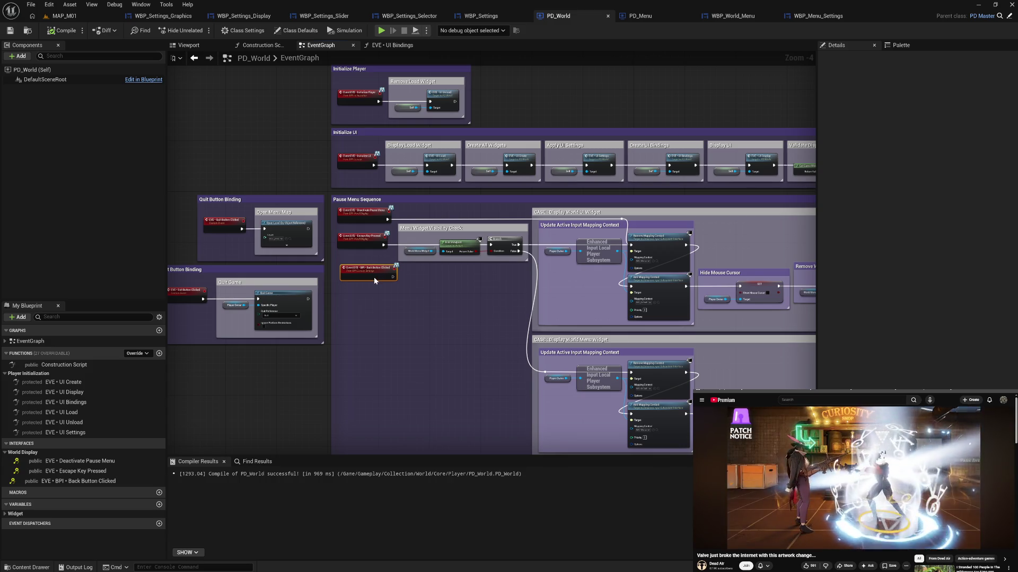
scroll(374, 277, "up", 2)
scroll(374, 277, "up", 1)
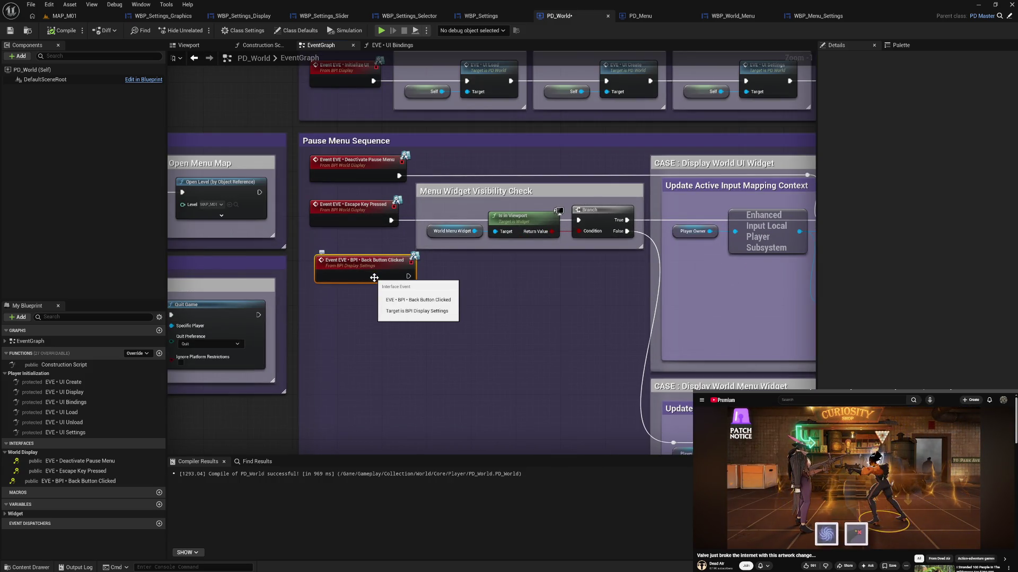
scroll(374, 277, "down", 1)
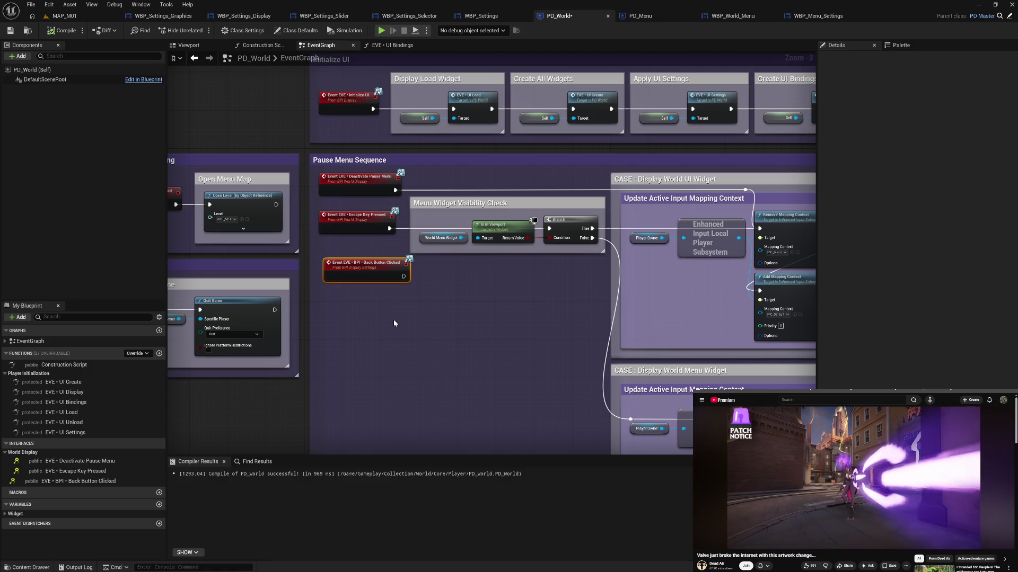
left_click_drag(377, 279, 373, 284)
left_click(433, 301)
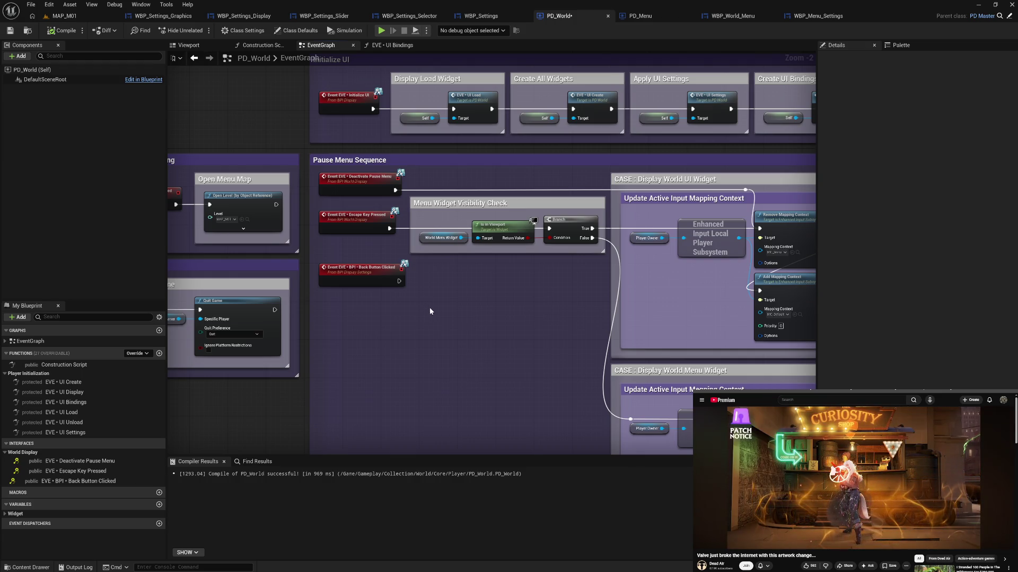
Save PD_World and switch back to the PD_Menu blueprint.
left_click(10, 30)
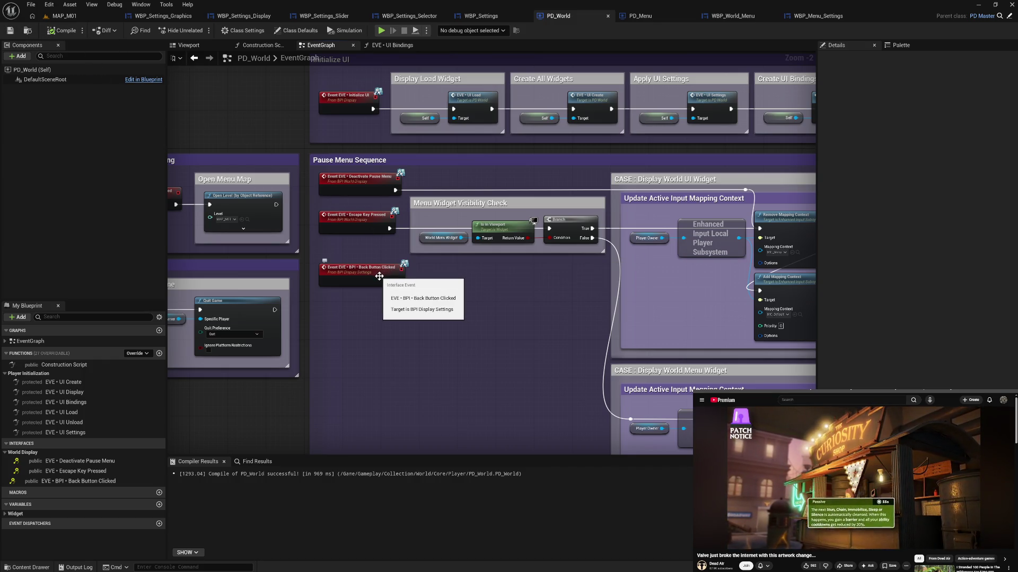
mouse_move(380, 276)
left_mouse_down()
mouse_move(354, 284)
mouse_move(399, 284)
mouse_move(316, 278)
left_mouse_up()
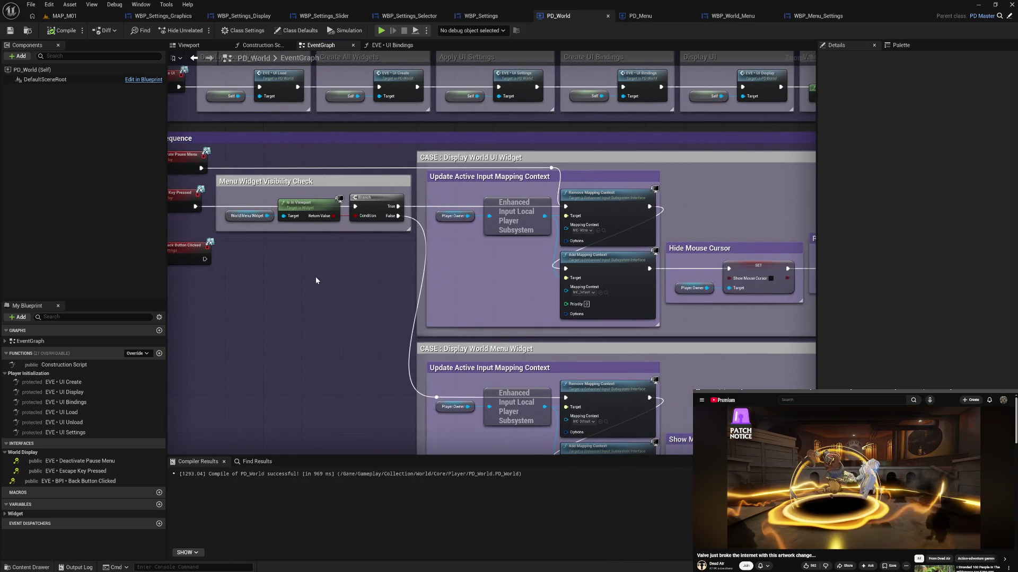
left_click_drag(350, 314, 388, 288)
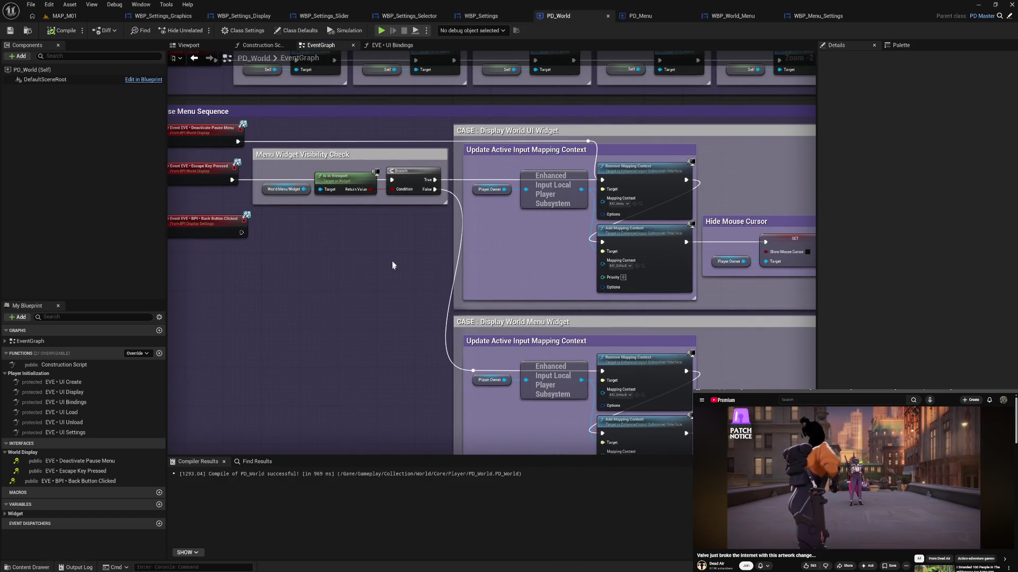
left_click(641, 19)
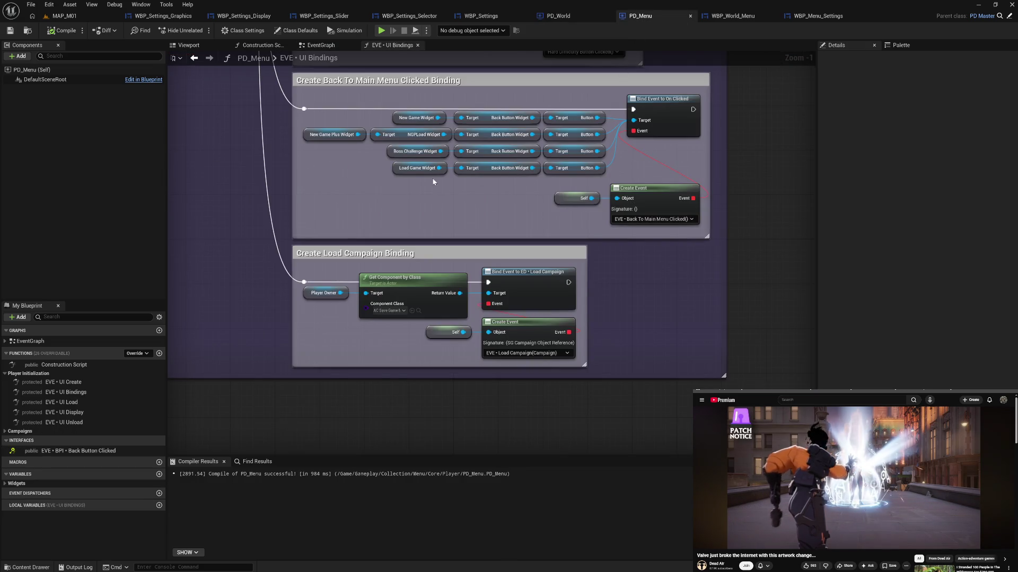
Close PD_Menu's EVE • UI Bindings graph and pan EventGraph to the Back To Main Menu Clicked group.
scroll(434, 207, "down", 3)
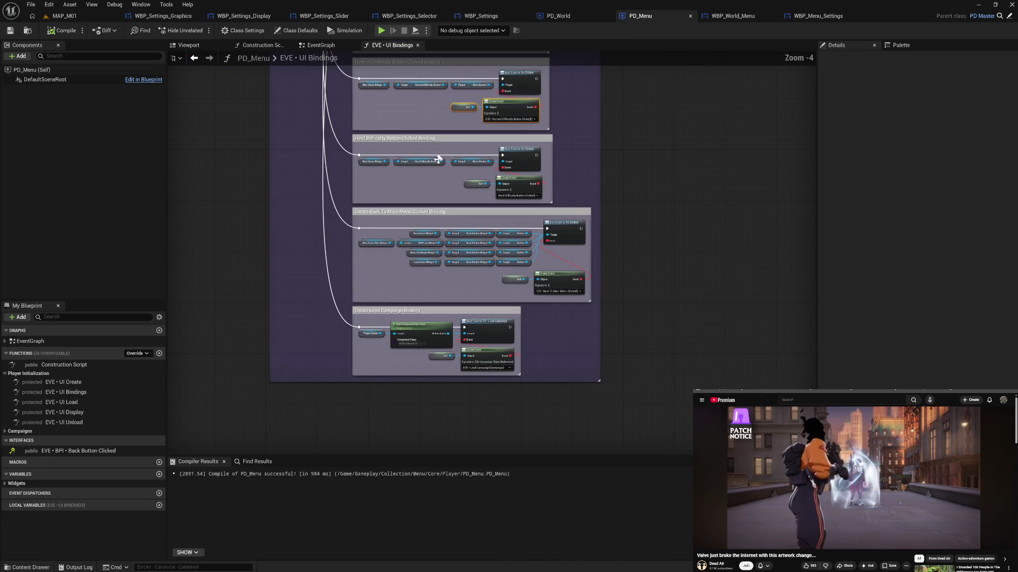
left_click_drag(433, 389, 409, 259)
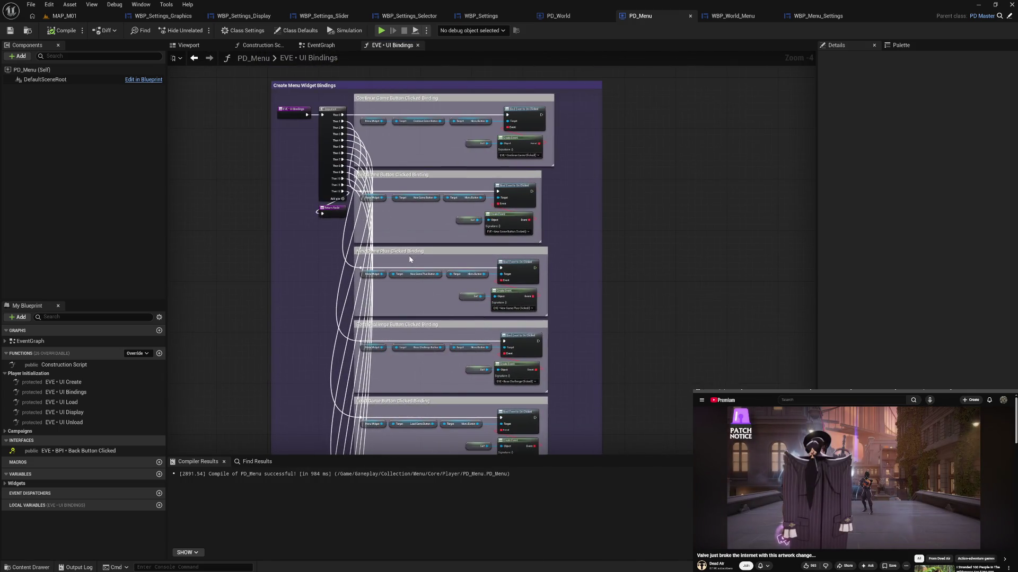
left_click(418, 45)
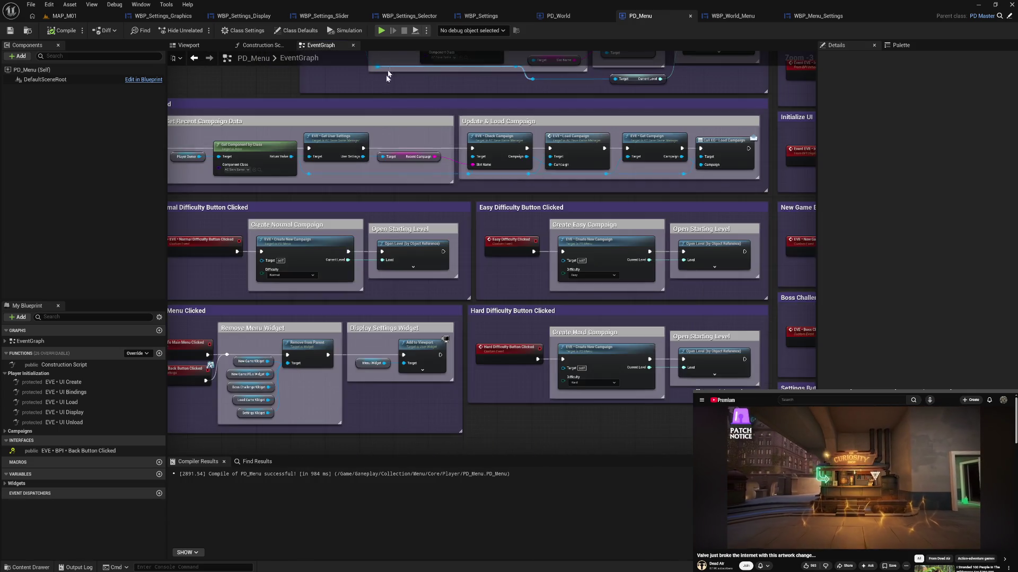
mouse_move(435, 337)
left_mouse_down()
mouse_move(585, 340)
mouse_move(581, 286)
left_mouse_up()
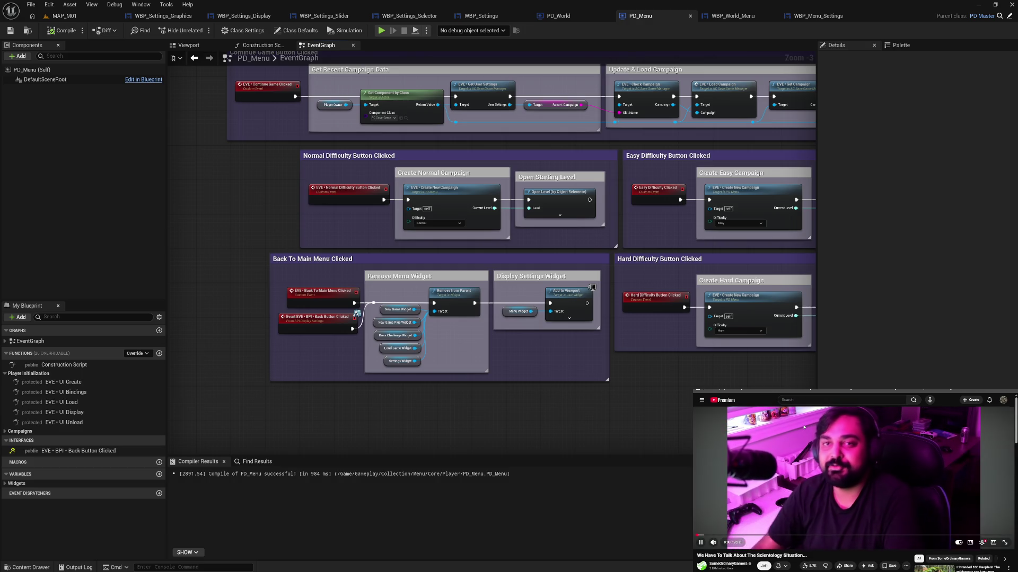
left_click_drag(749, 390, 592, 399)
left_click_drag(663, 400, 434, 399)
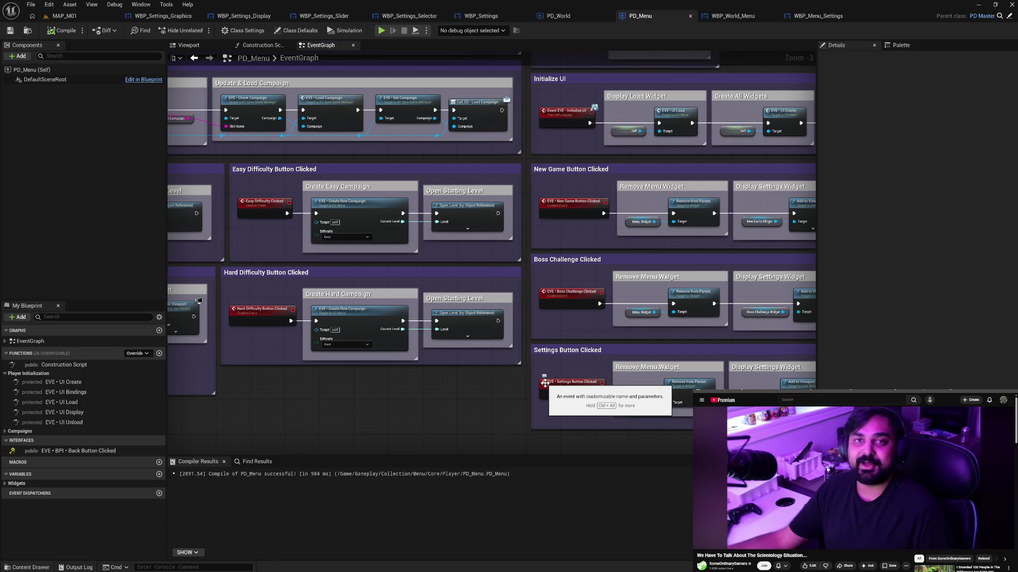
left_click_drag(653, 251, 624, 275)
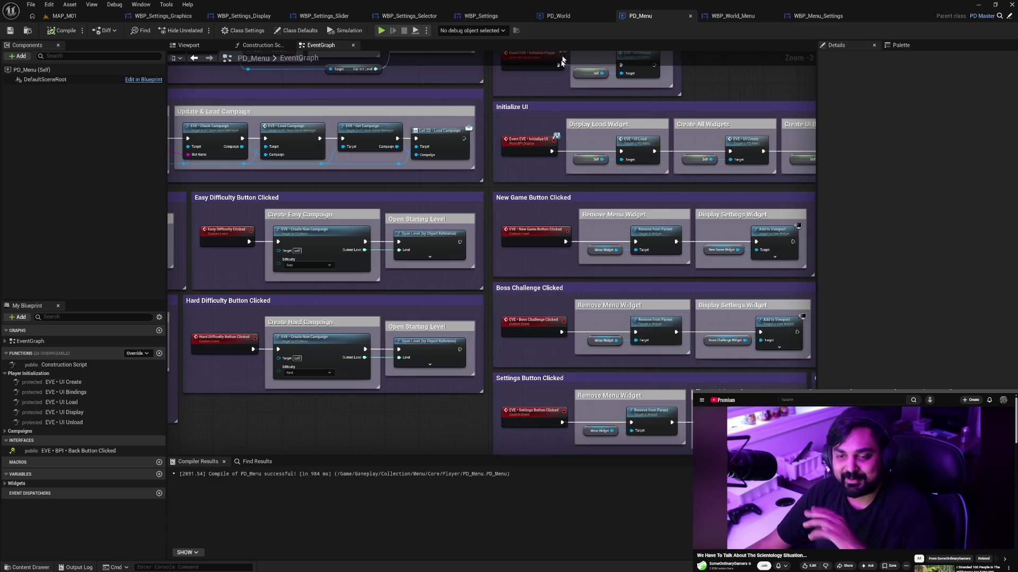
left_click_drag(583, 133, 542, 158)
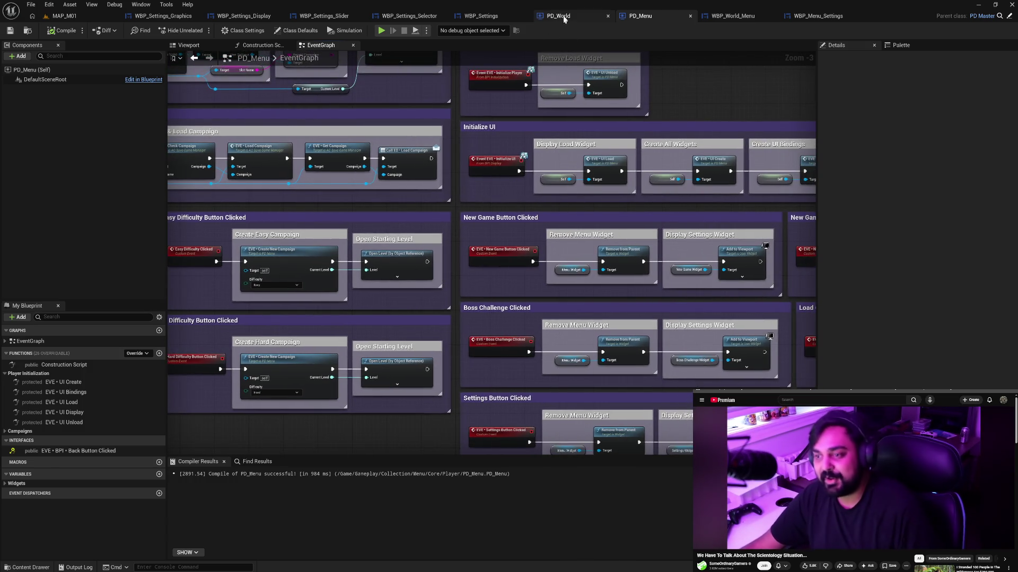
Place a World Menu Widget getter from PD_World's Widget variables into the event graph.
left_click(563, 15)
scroll(453, 231, "down", 3)
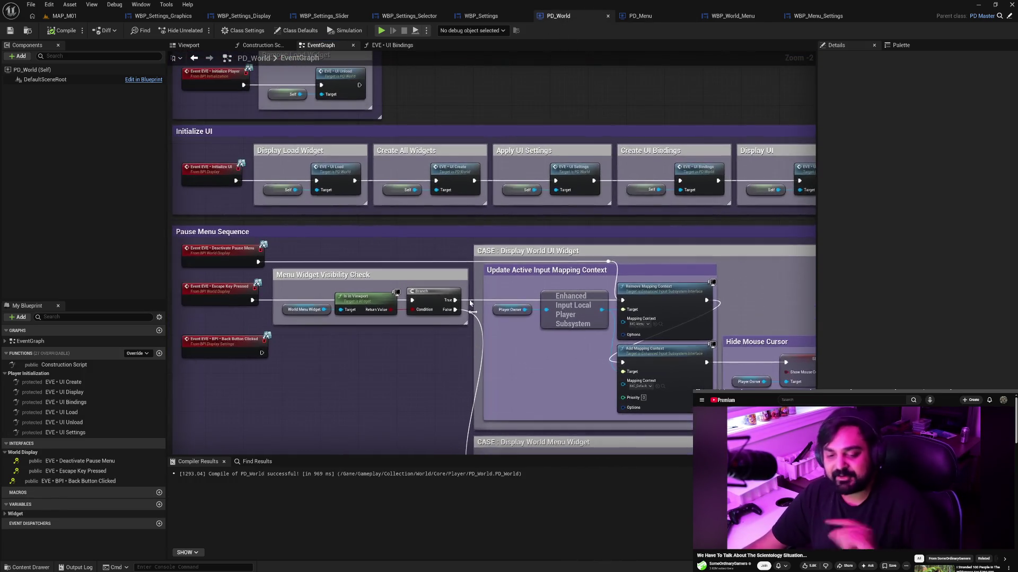
scroll(378, 315, "up", 3)
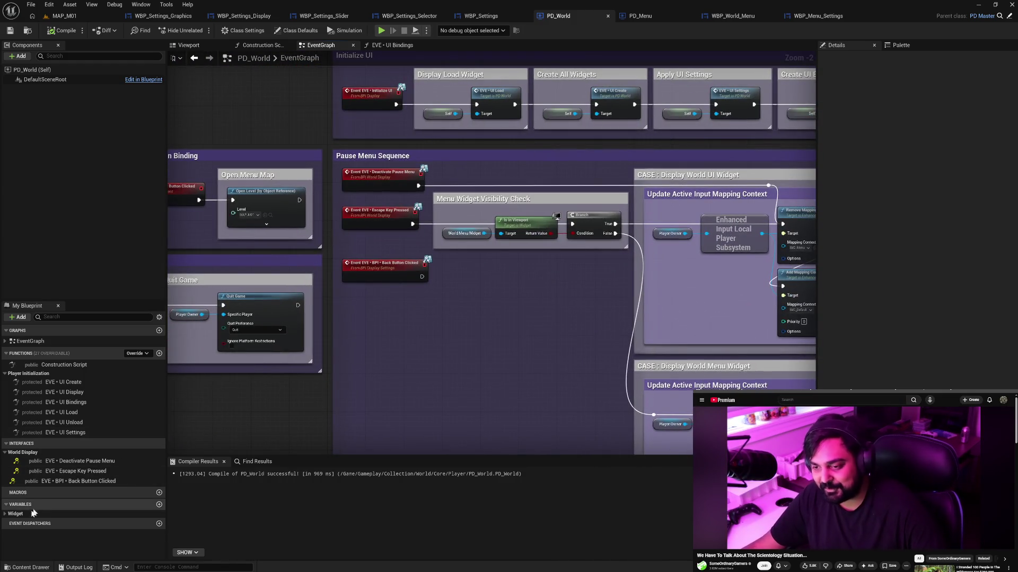
left_click(33, 514)
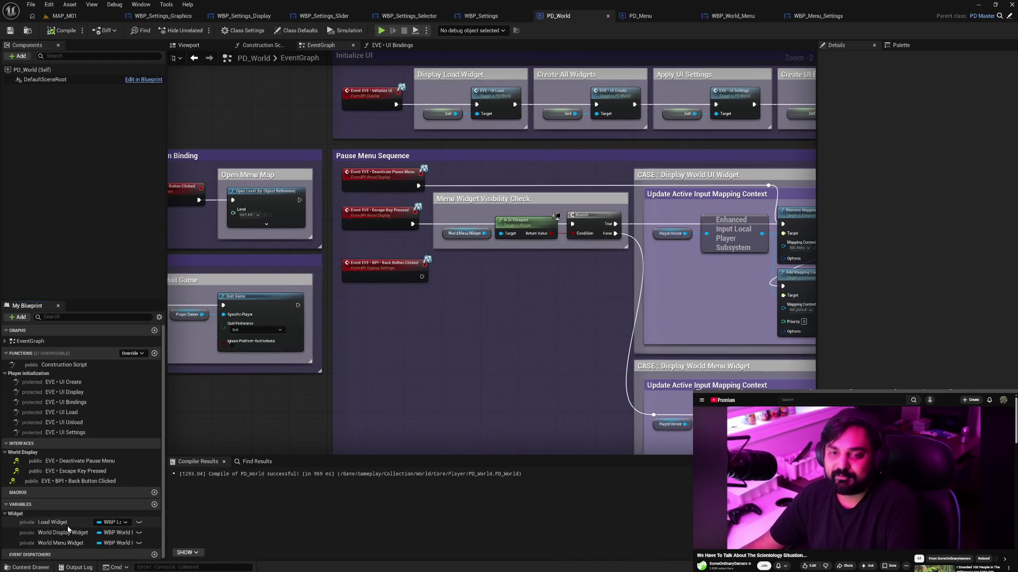
mouse_move(77, 545)
left_mouse_down()
mouse_move(297, 416)
mouse_move(284, 411)
mouse_move(349, 414)
left_mouse_up()
Add a Get Bag Widget node off World Menu Widget and position it alongside.
type("get")
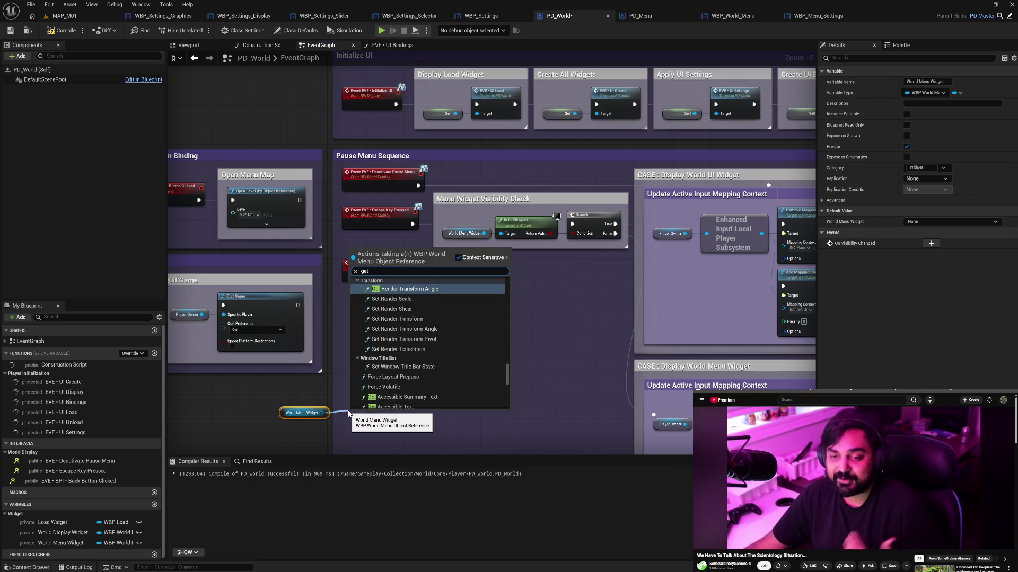
type(" widget")
scroll(469, 365, "down", 10)
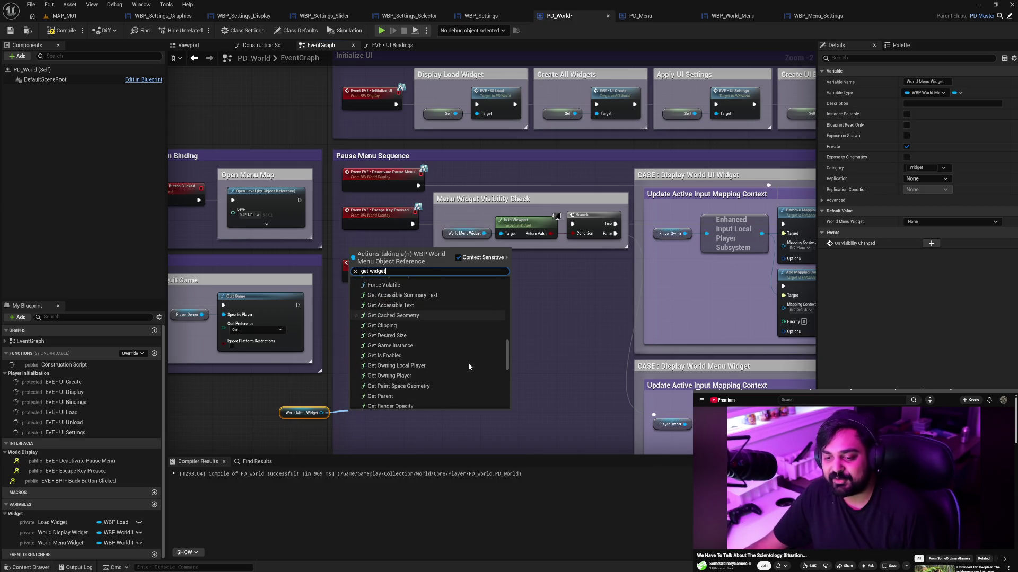
scroll(462, 387, "up", 4)
mouse_move(507, 380)
left_mouse_down()
mouse_move(513, 300)
mouse_move(510, 321)
left_mouse_up()
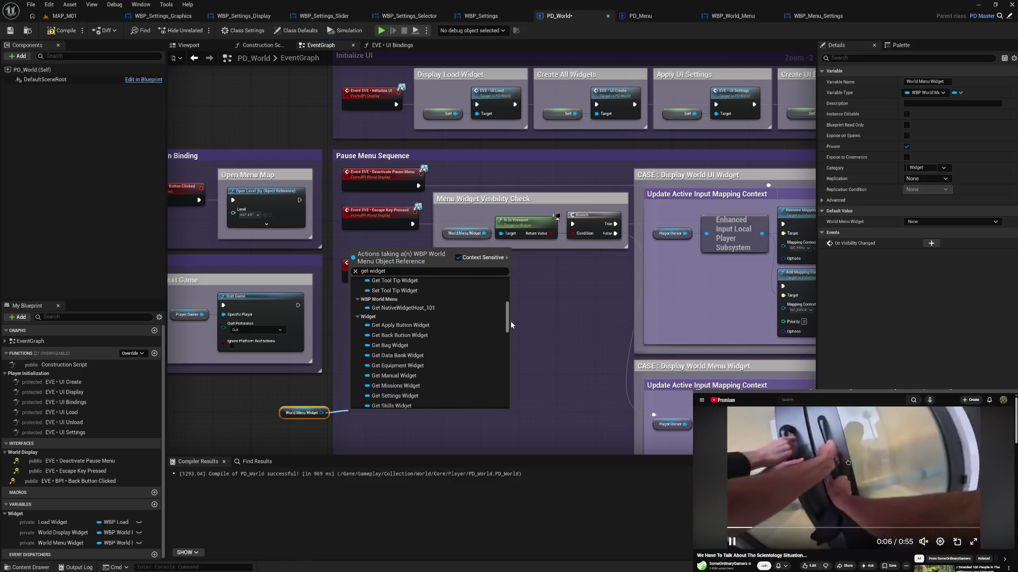
scroll(465, 346, "down", 2)
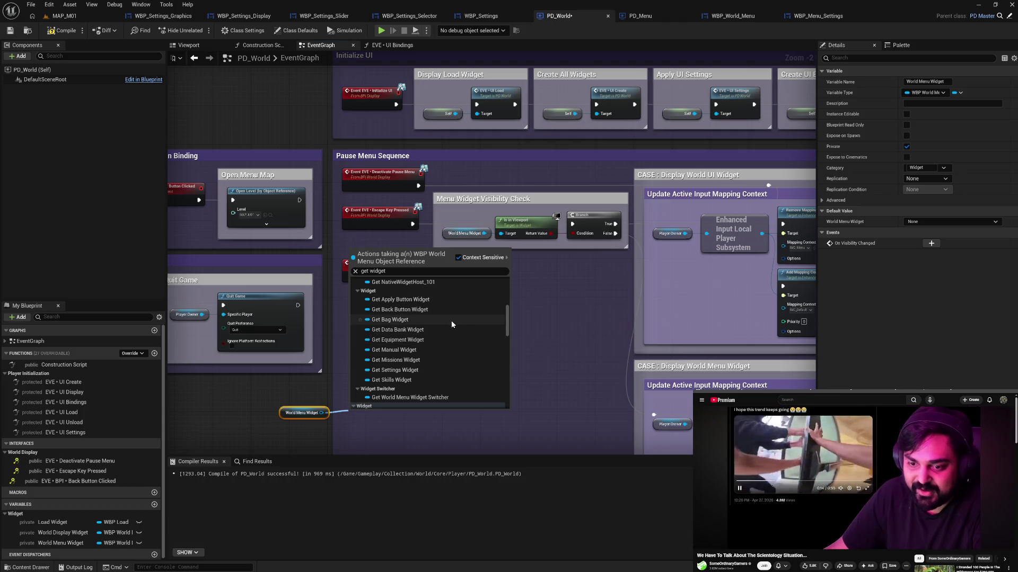
left_click(451, 322)
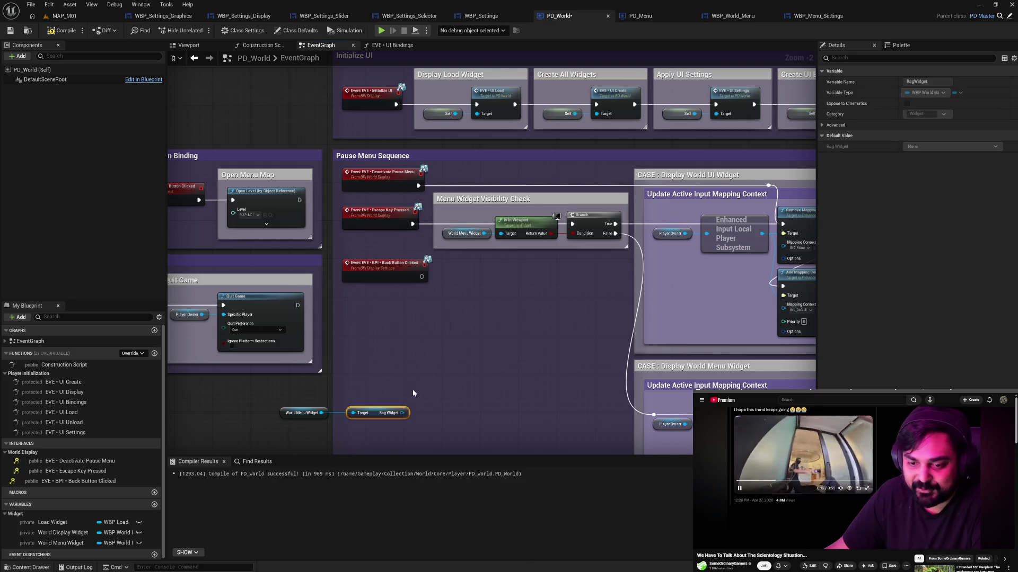
left_click_drag(392, 361, 377, 360)
Add a Get Data Bank Widget node from the World Menu Widget output pin.
left_click(301, 360)
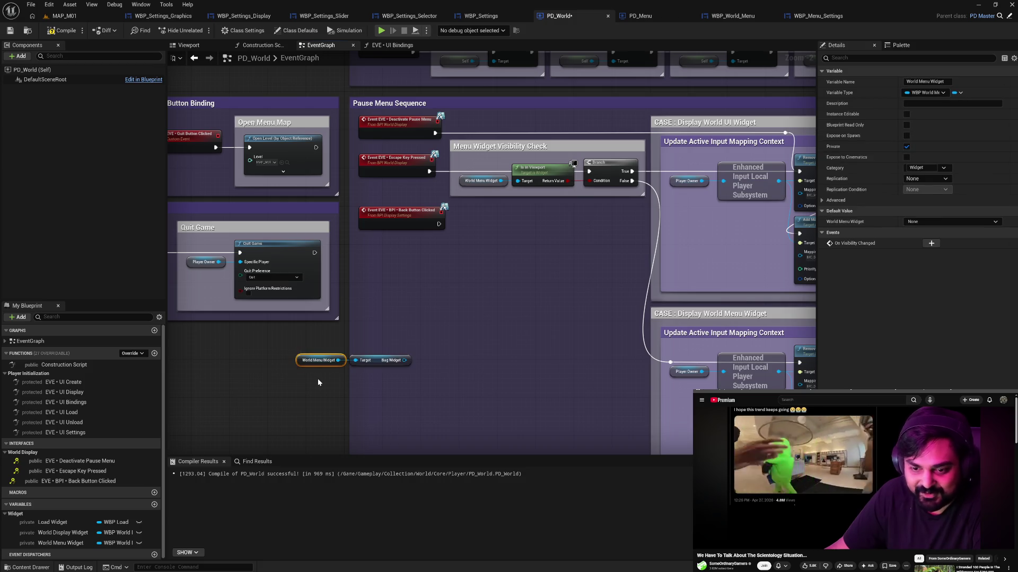
left_click_drag(338, 360, 359, 381)
type("get ")
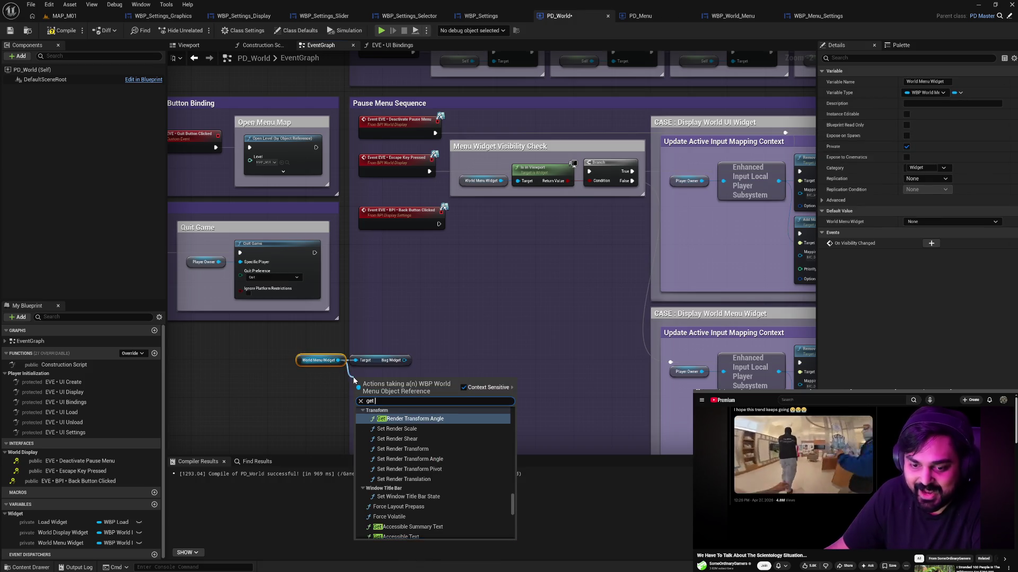
type("widget")
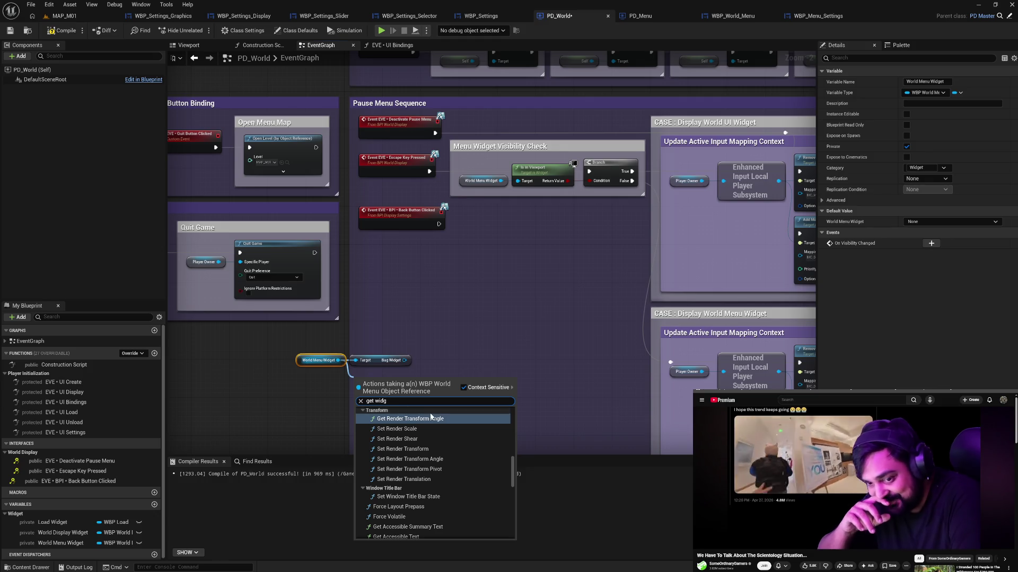
scroll(444, 465, "down", 10)
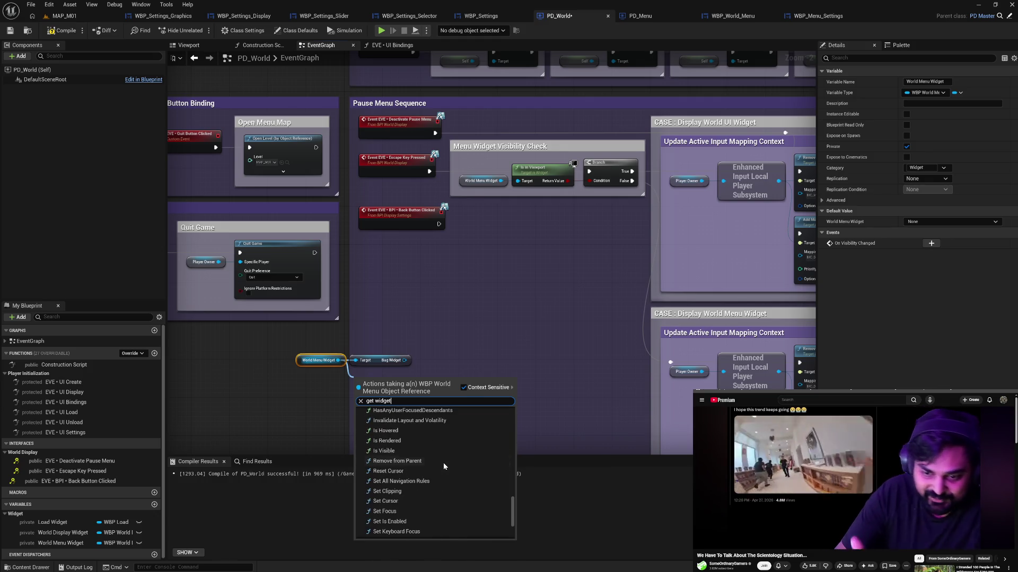
key("Up")
key("Up")
key("Up")
scroll(443, 463, "up", 5)
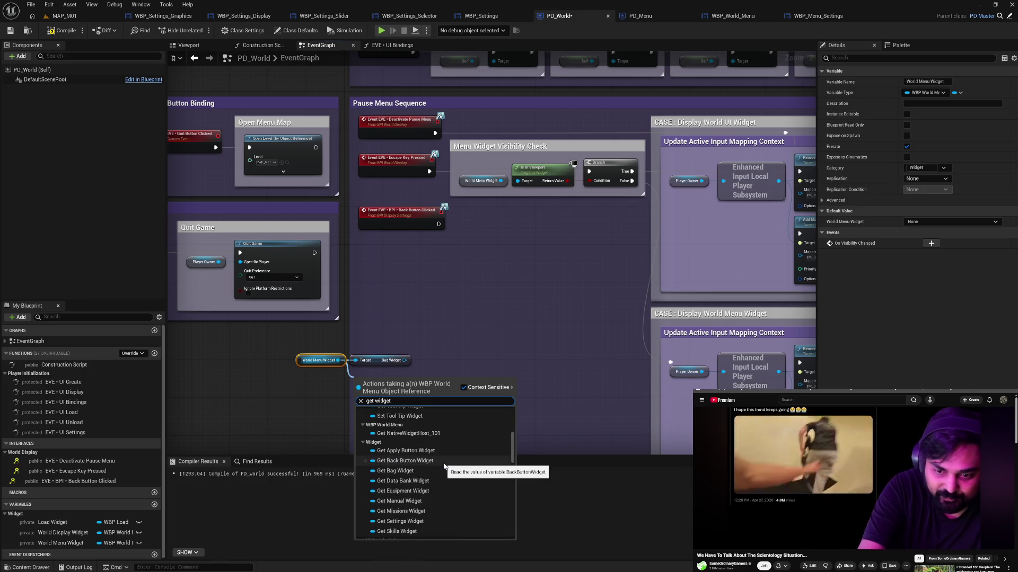
left_click(438, 468)
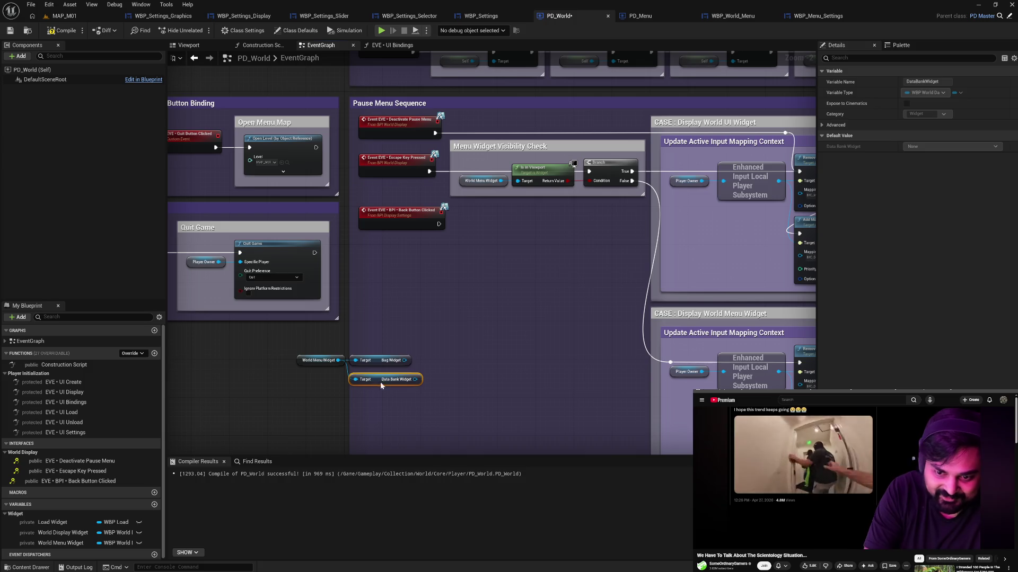
Add Get Equipment Widget and Get Manual Widget nodes under Data Bank Widget.
mouse_move(381, 377)
left_mouse_down()
mouse_move(351, 381)
mouse_move(354, 390)
left_mouse_up()
type("get wi")
scroll(438, 438, "up", 5)
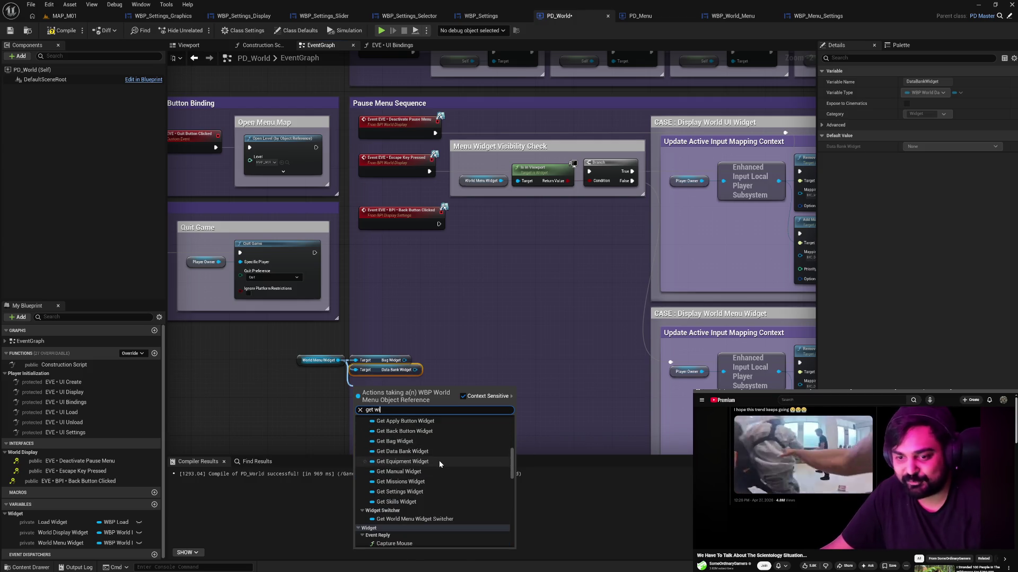
left_click(439, 461)
mouse_move(379, 388)
left_mouse_down()
mouse_move(379, 378)
mouse_move(350, 403)
left_mouse_up()
type("get wi")
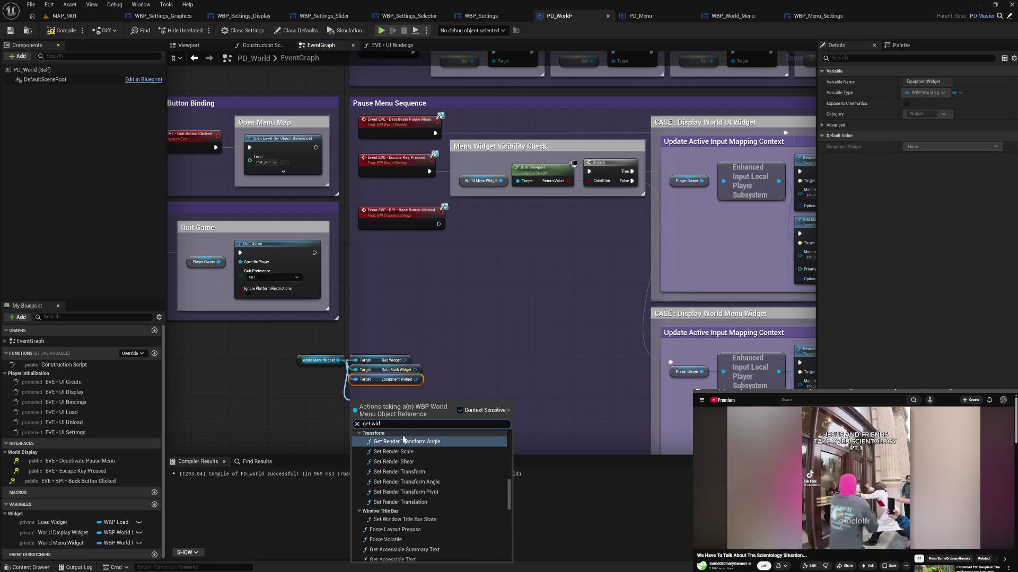
scroll(423, 466, "up", 5)
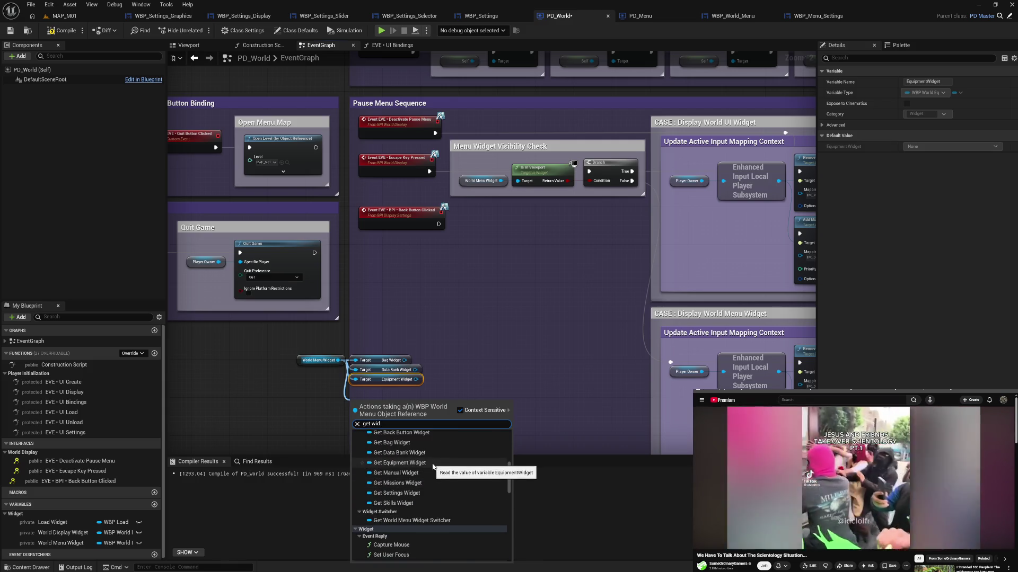
left_click(431, 472)
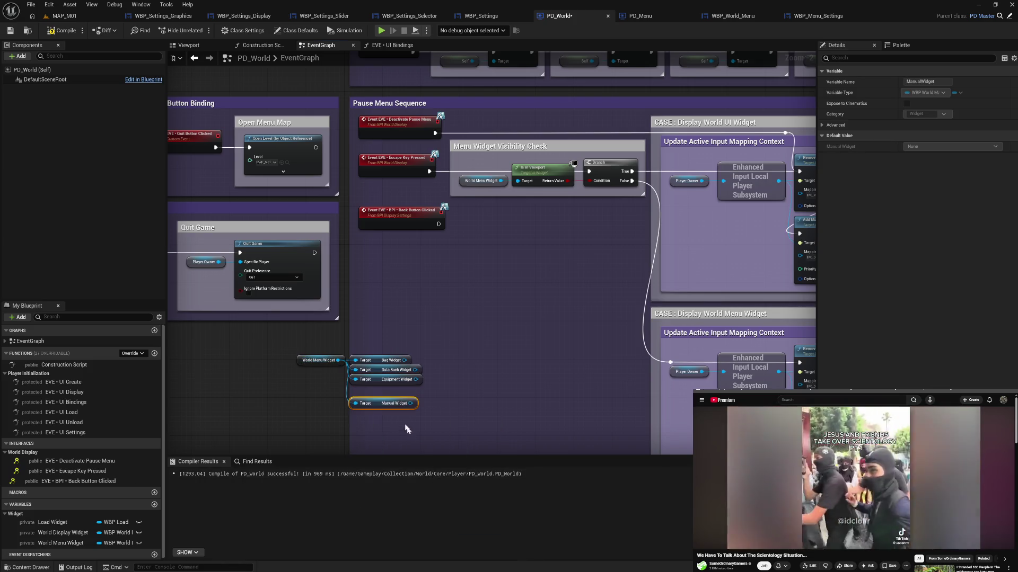
Add Get Missions Widget and Get Settings Widget nodes, stacking them in the column.
left_click_drag(338, 360, 341, 414)
type("get wid")
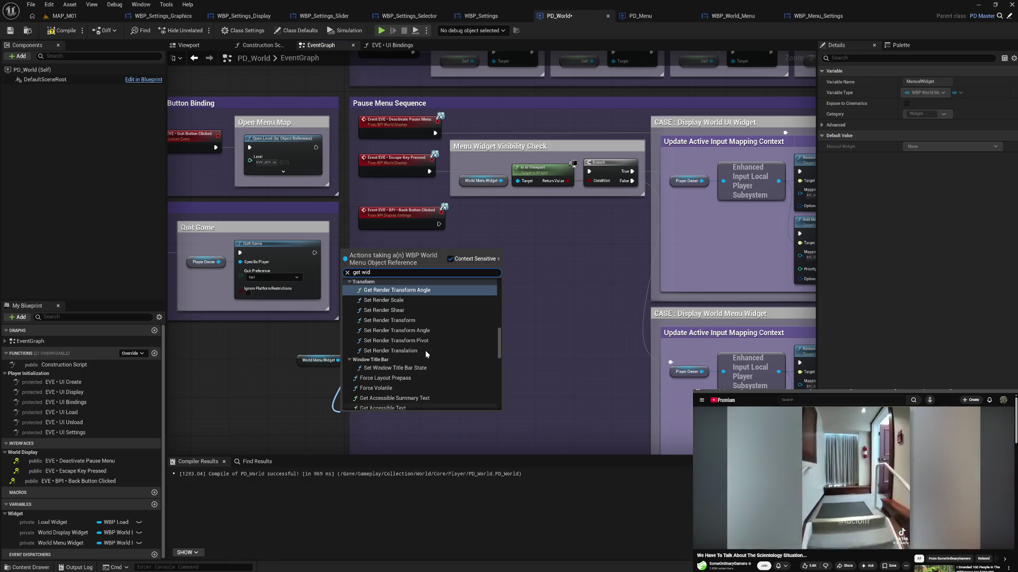
scroll(424, 340, "up", 6)
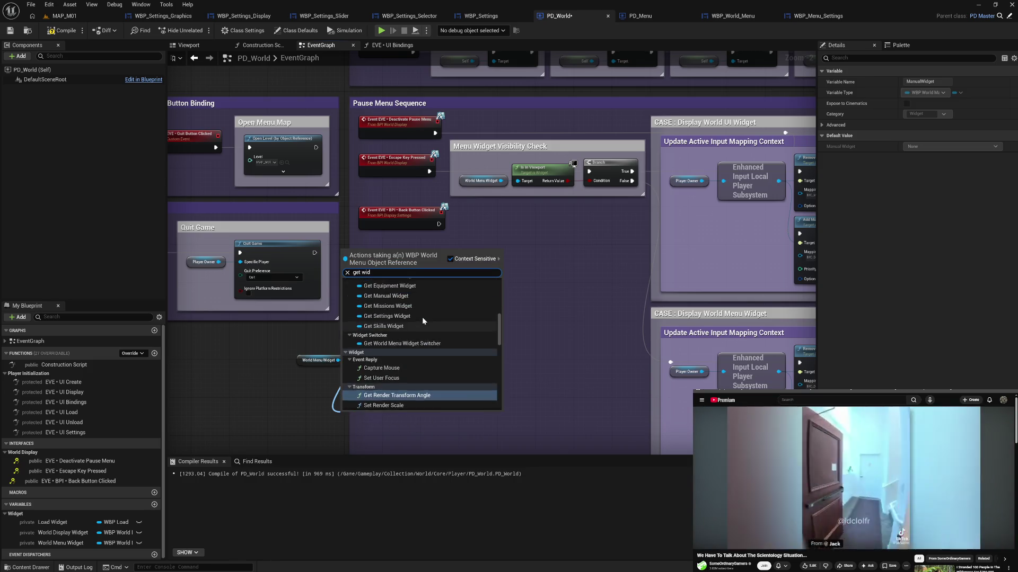
scroll(421, 317, "up", 1)
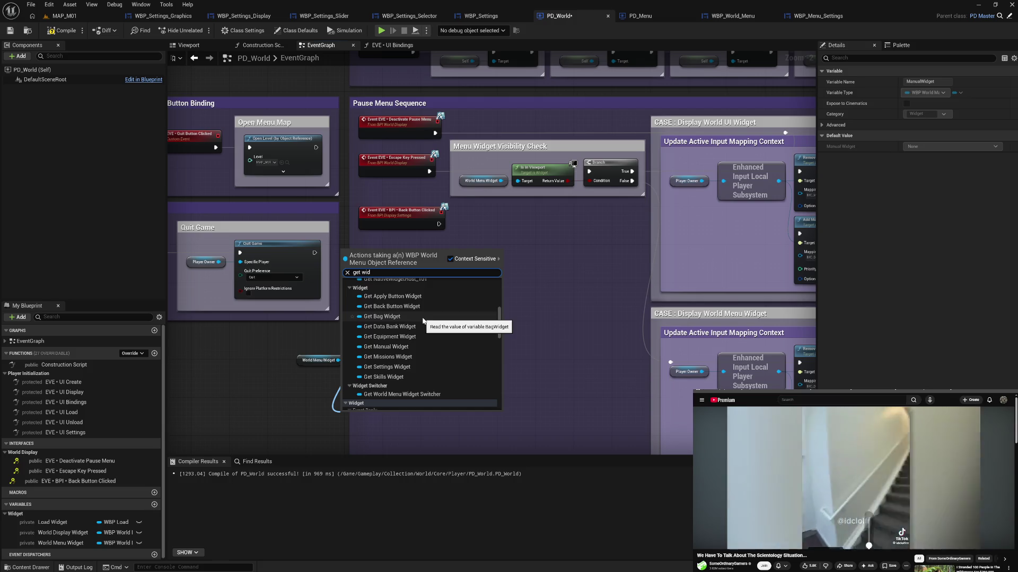
left_click(423, 356)
left_click_drag(365, 421, 377, 402)
left_click_drag(337, 360, 347, 424)
type("get widg")
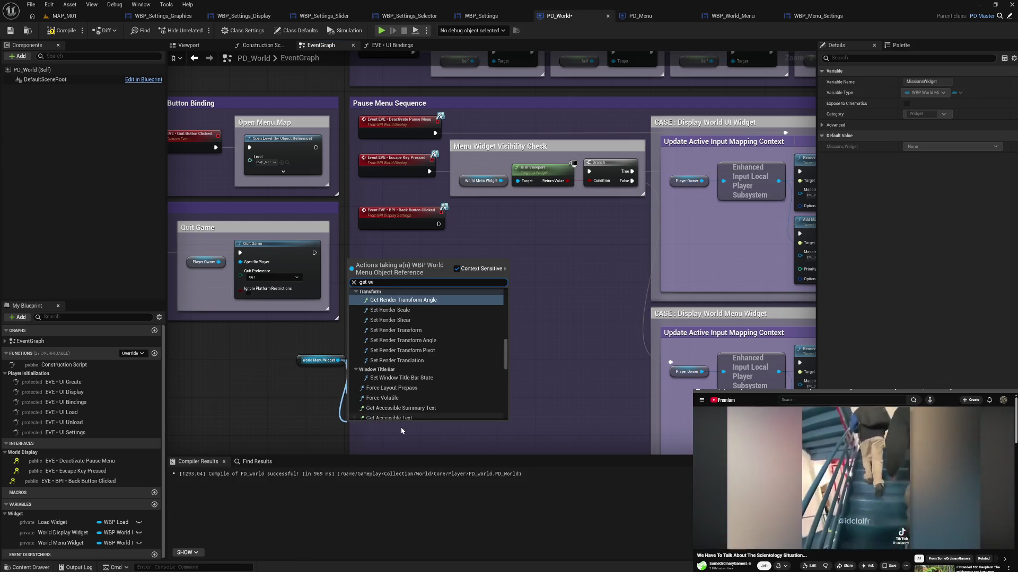
scroll(418, 354, "up", 5)
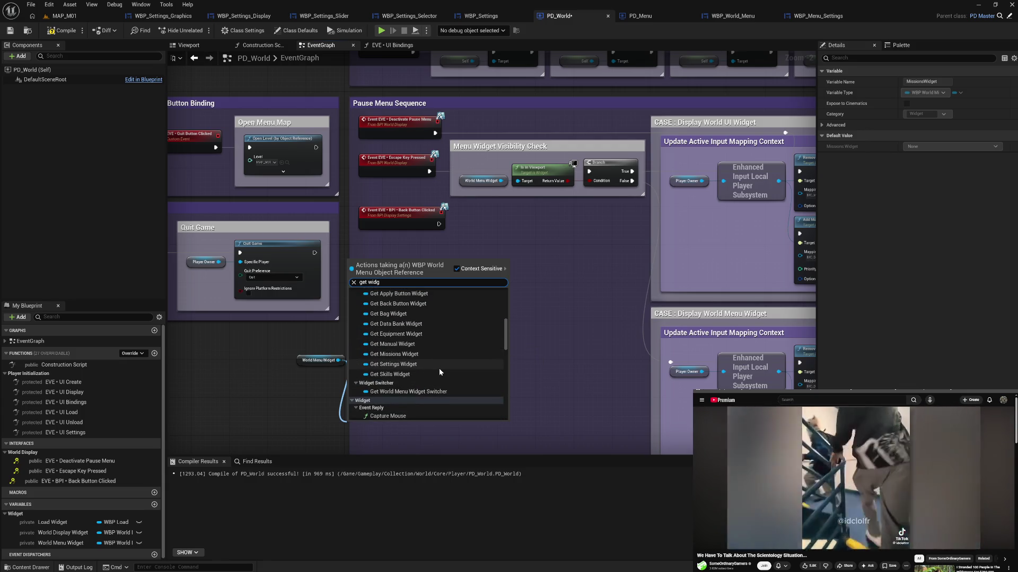
left_click(439, 367)
left_click_drag(371, 429, 376, 411)
Add a Get Skills Widget node and align it with the getter stack.
mouse_move(338, 360)
left_mouse_down()
mouse_move(332, 413)
mouse_move(339, 420)
left_mouse_up()
type("get wid")
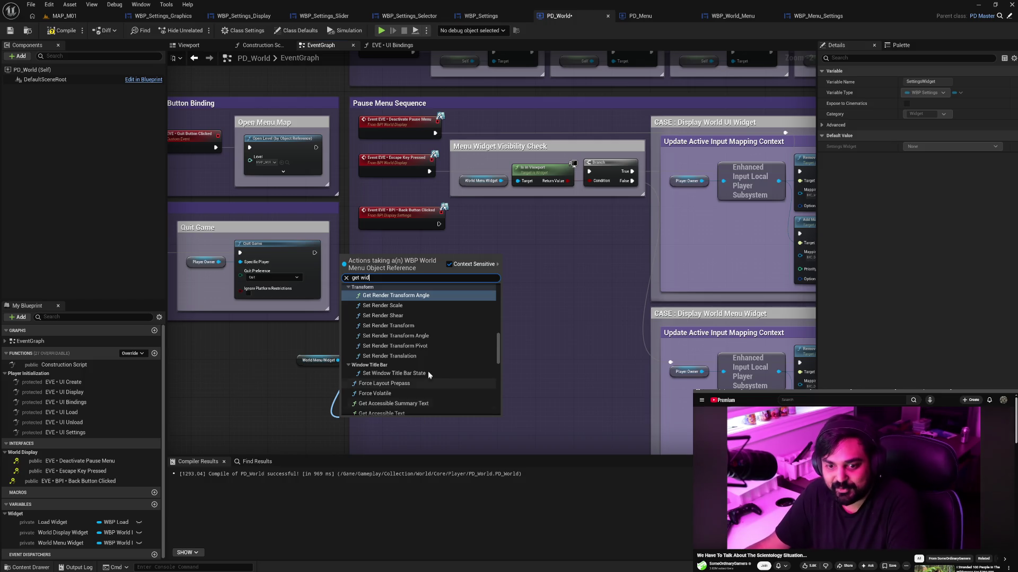
scroll(433, 357, "up", 3)
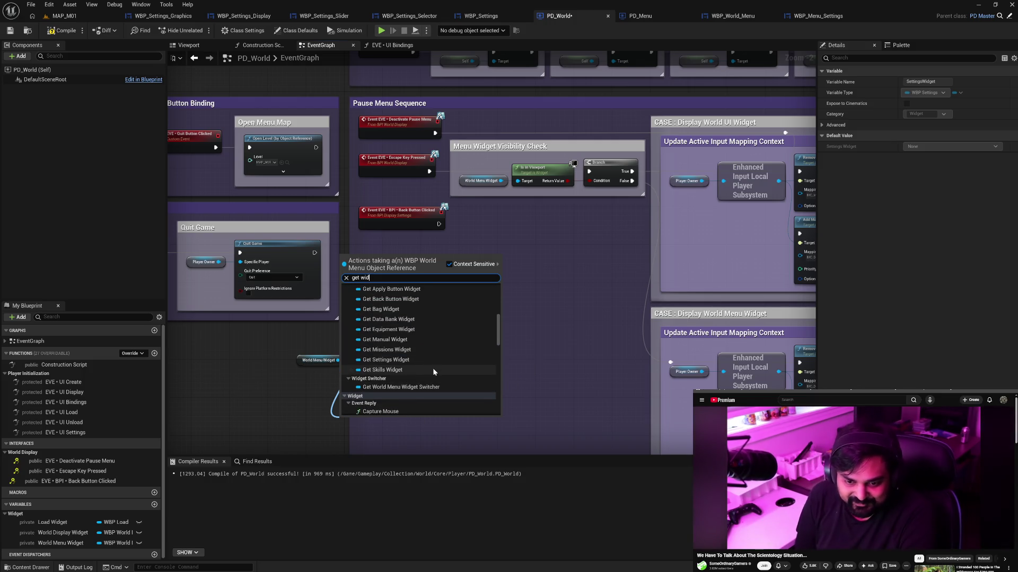
left_click(432, 368)
left_click_drag(366, 423, 377, 418)
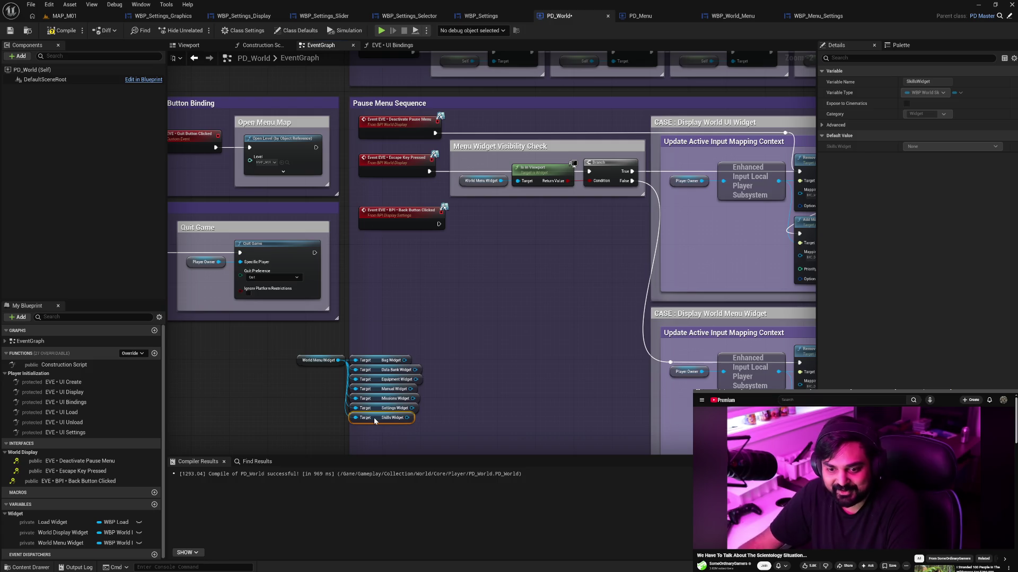
left_click(451, 399)
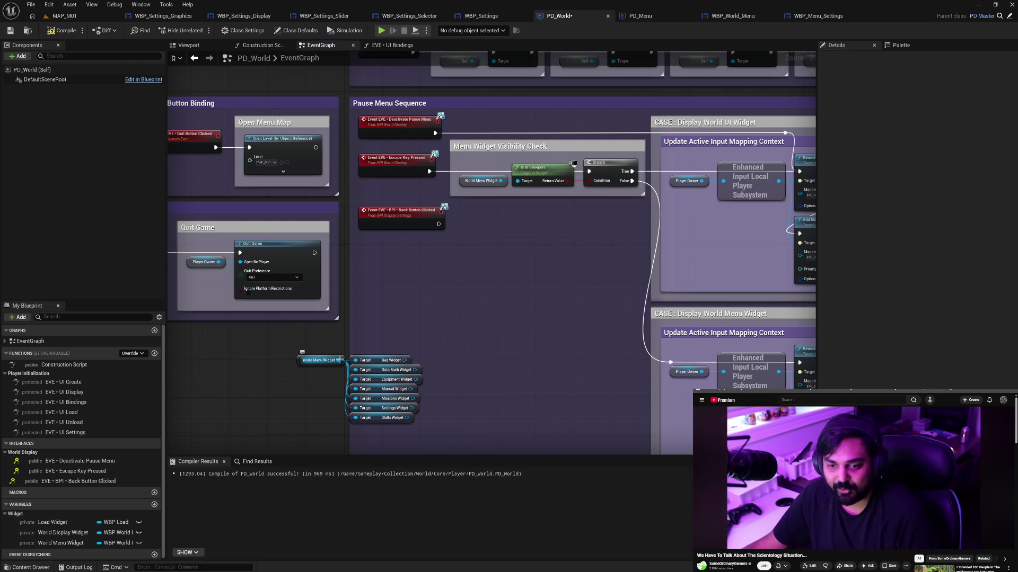
Add Get Back Button Widget and Get Apply Button Widget nodes above the stack, then compile PD_World.
left_click_drag(338, 360, 348, 331)
type("get ba")
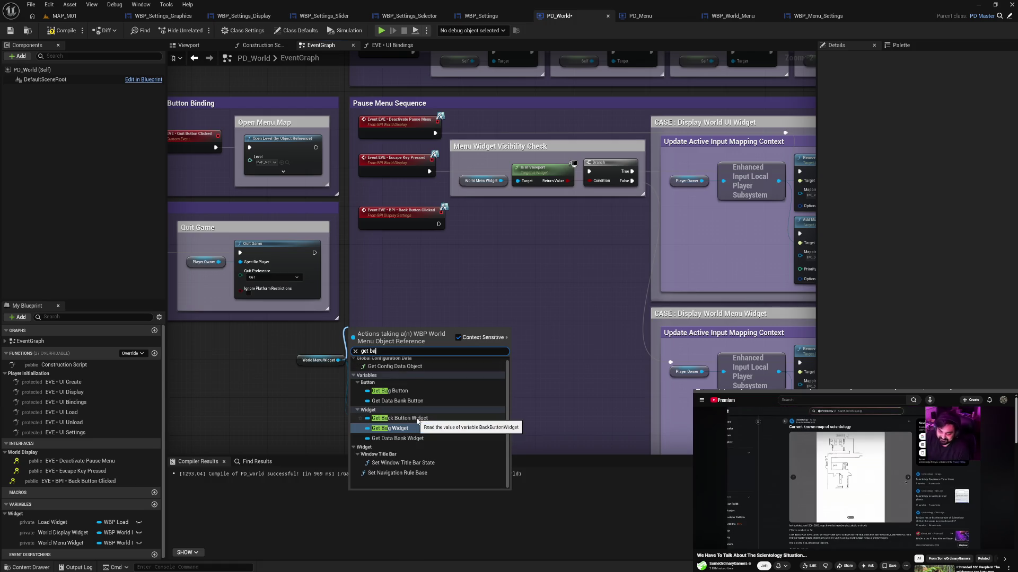
left_click(417, 419)
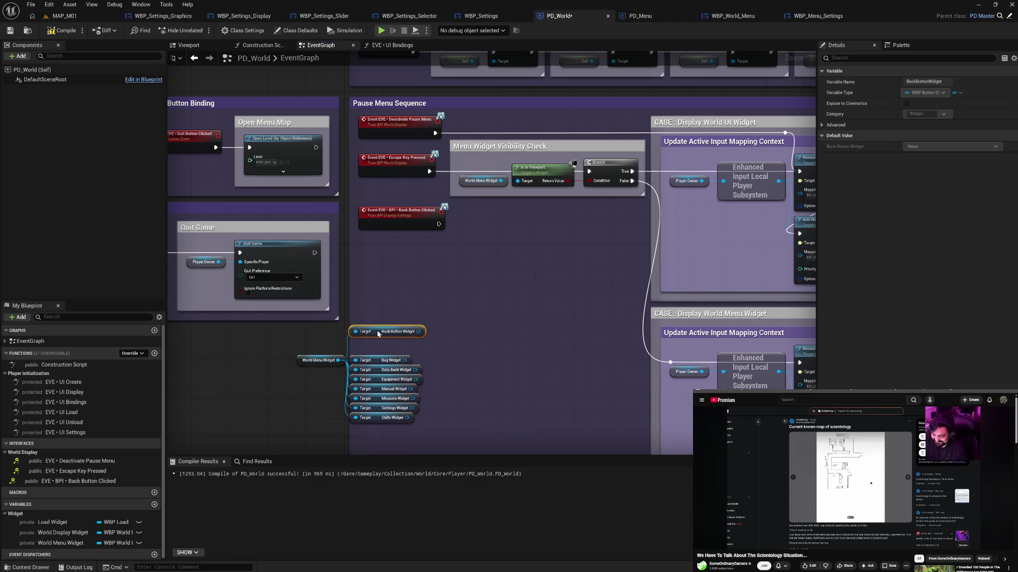
left_click_drag(337, 360, 358, 308)
type("get appl")
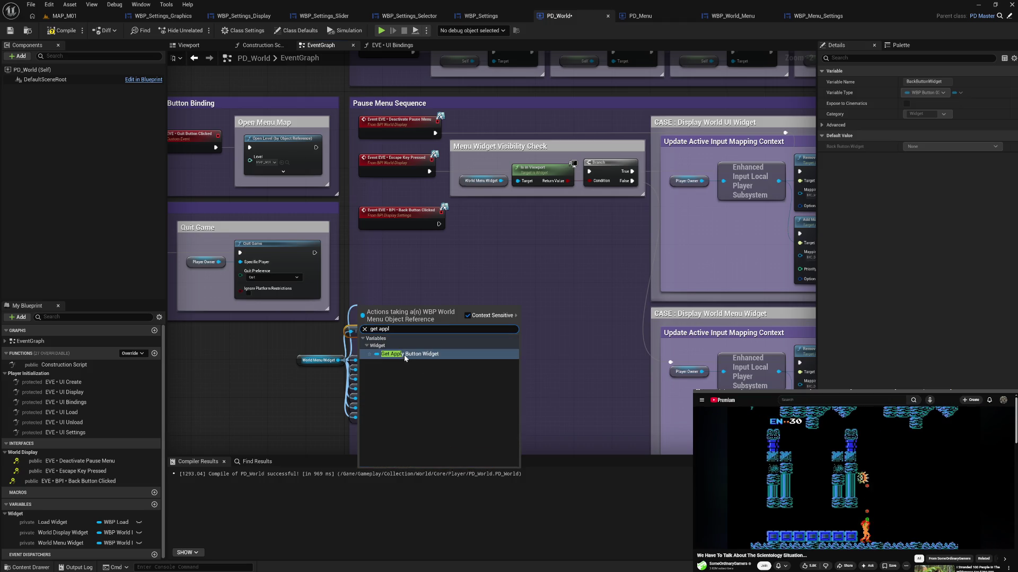
left_click(408, 354)
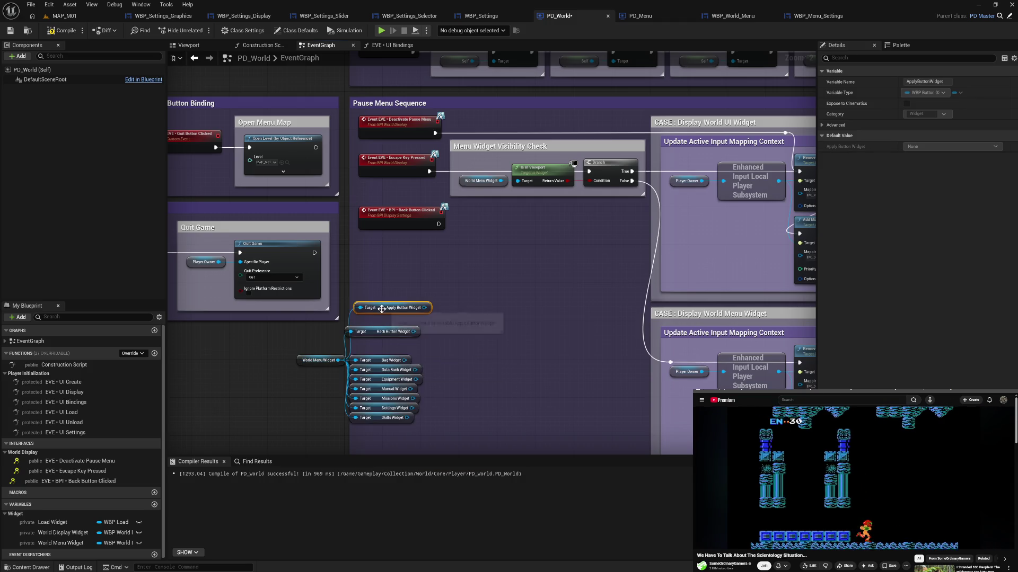
left_click_drag(392, 308, 383, 323)
left_click(386, 305)
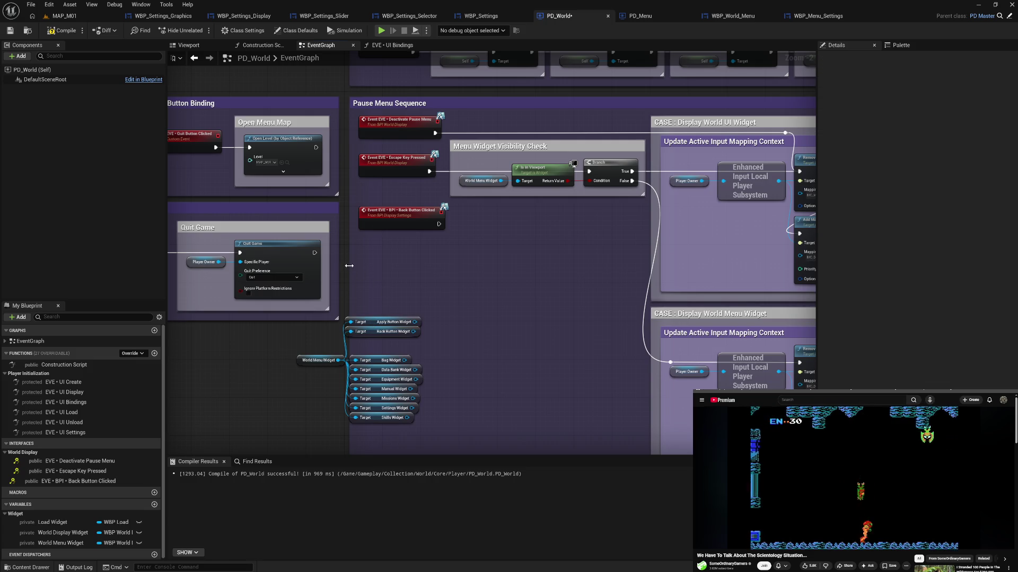
left_click(64, 31)
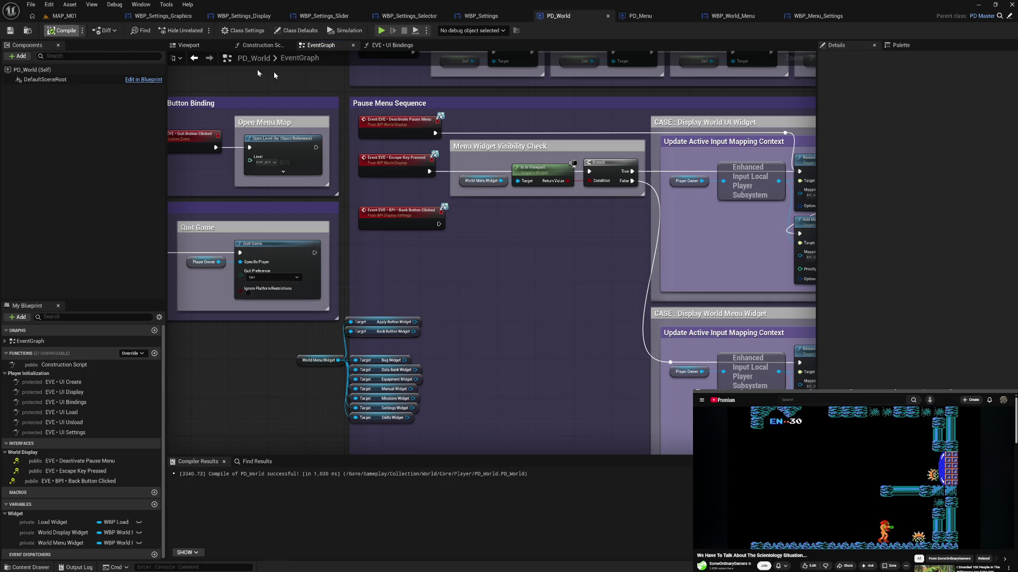
Select the nine widget getters and right-align them with Shift+D.
left_click_drag(493, 352, 592, 269)
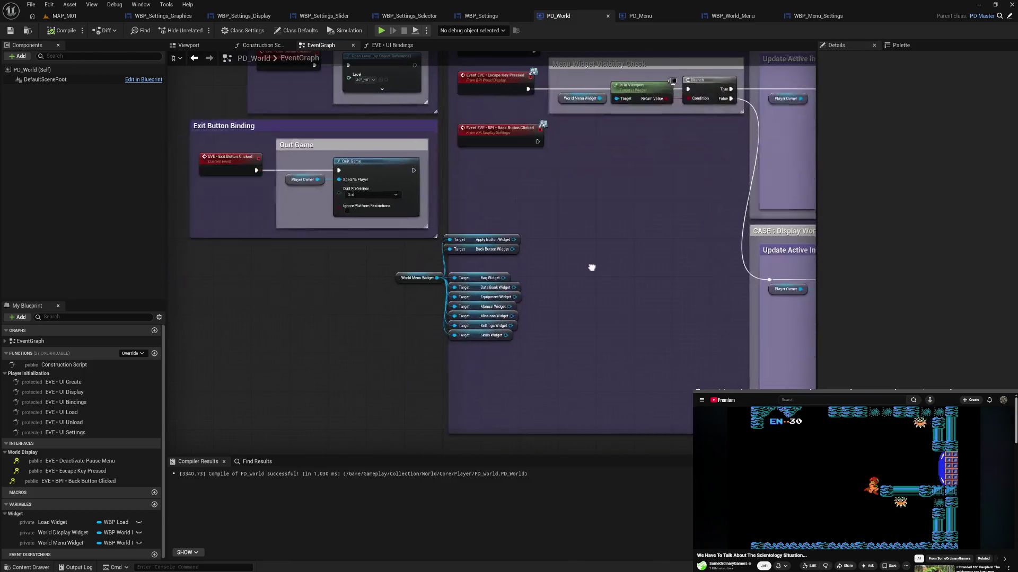
mouse_move(427, 233)
left_mouse_down()
mouse_move(524, 344)
mouse_move(370, 345)
mouse_move(357, 358)
left_mouse_up()
left_click(440, 316)
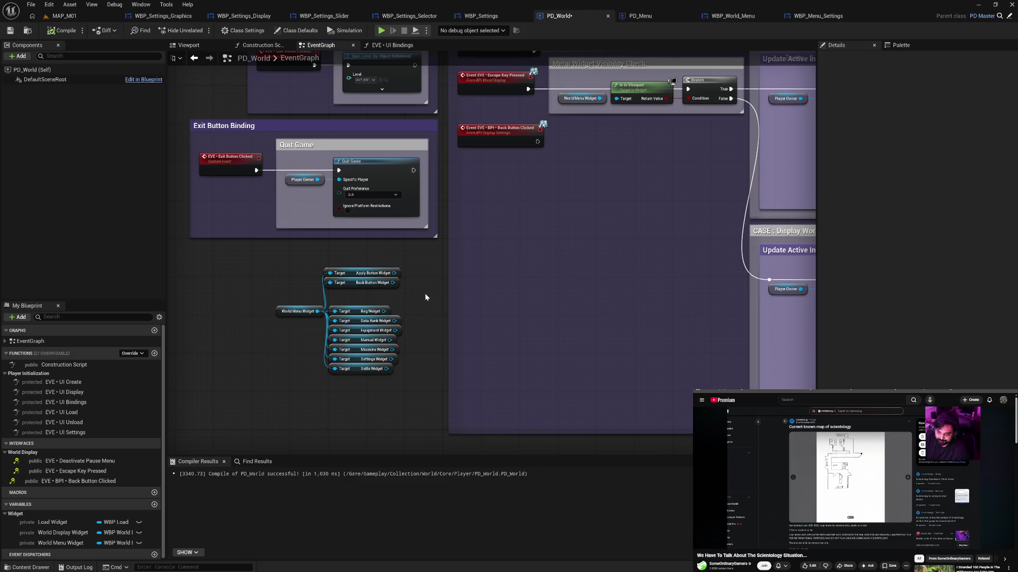
left_click_drag(371, 261, 362, 391)
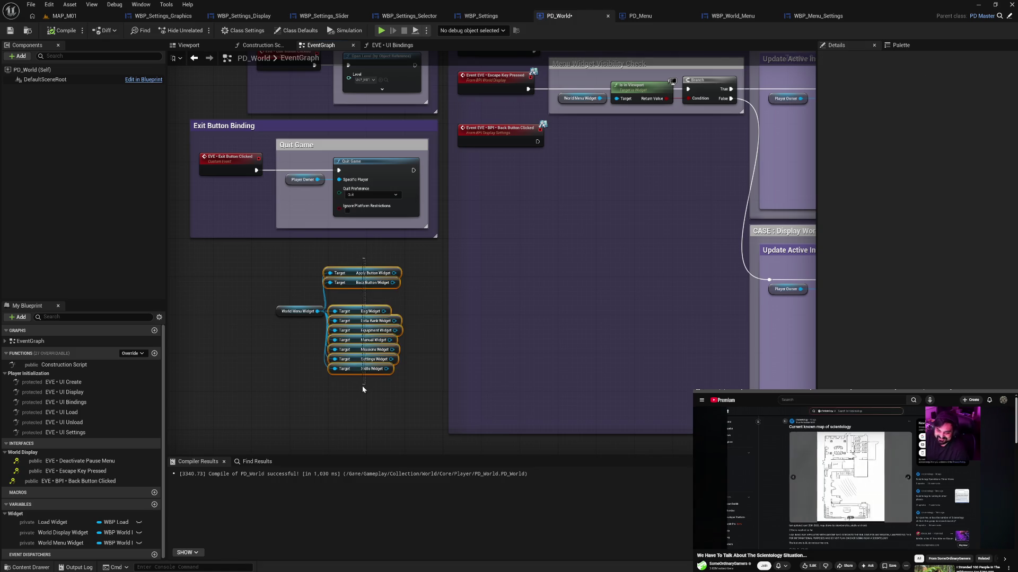
key("shift+d")
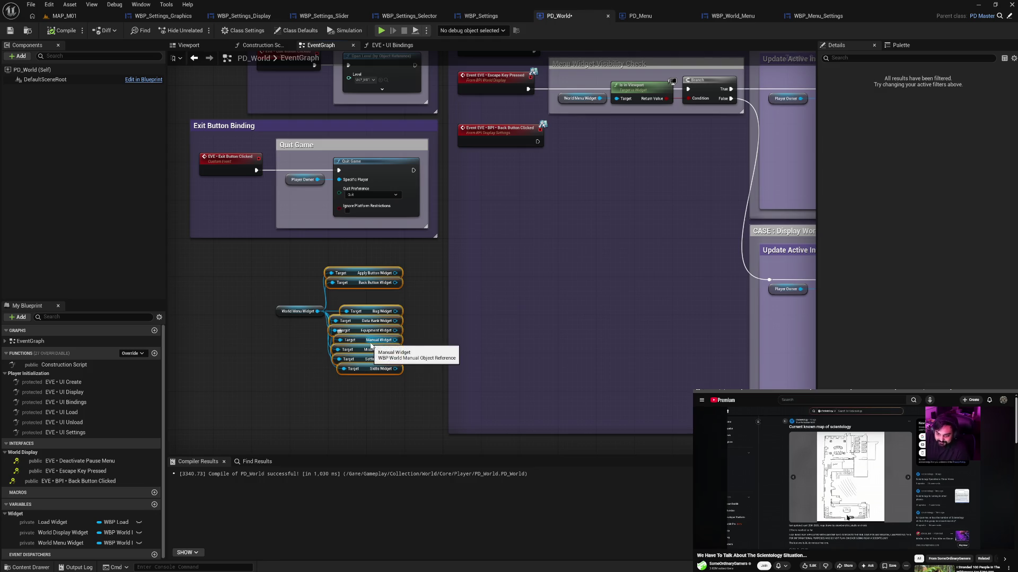
left_click_drag(366, 314, 368, 314)
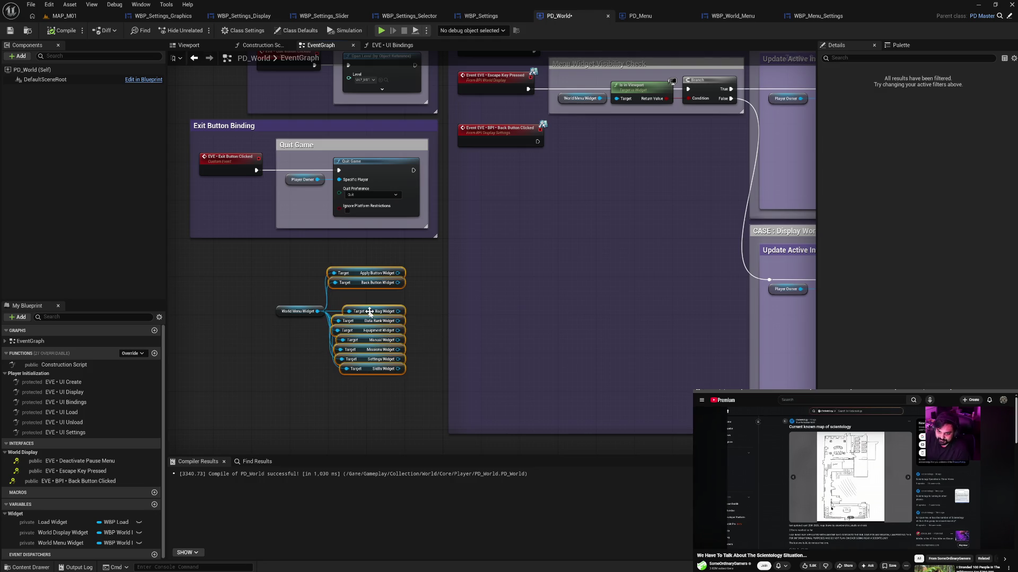
left_click(300, 347)
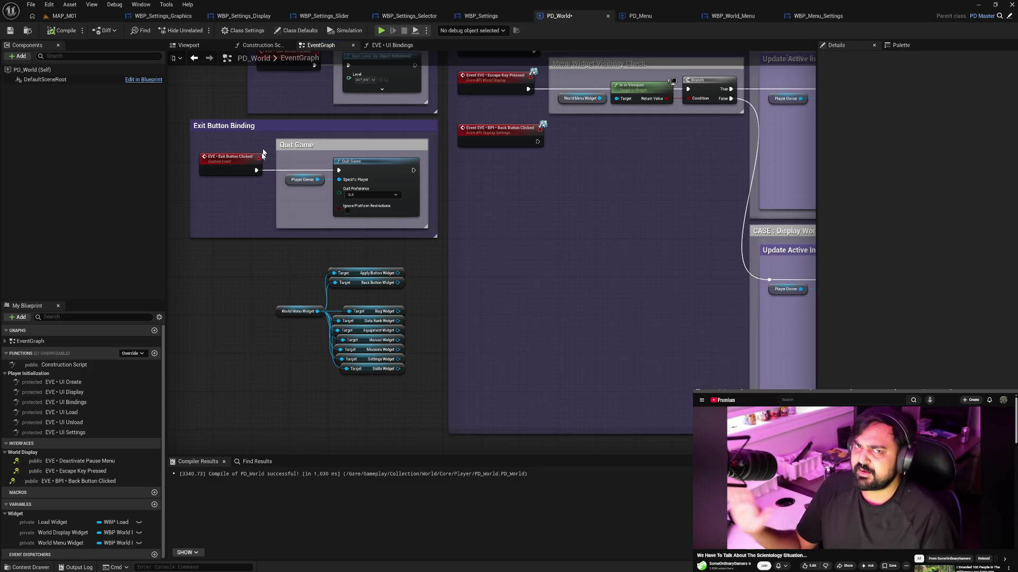
Compile PD_World, glance at WBP_World_Menu's Designer layout, and return to PD_World.
left_click_drag(424, 270, 436, 291)
left_click(61, 31)
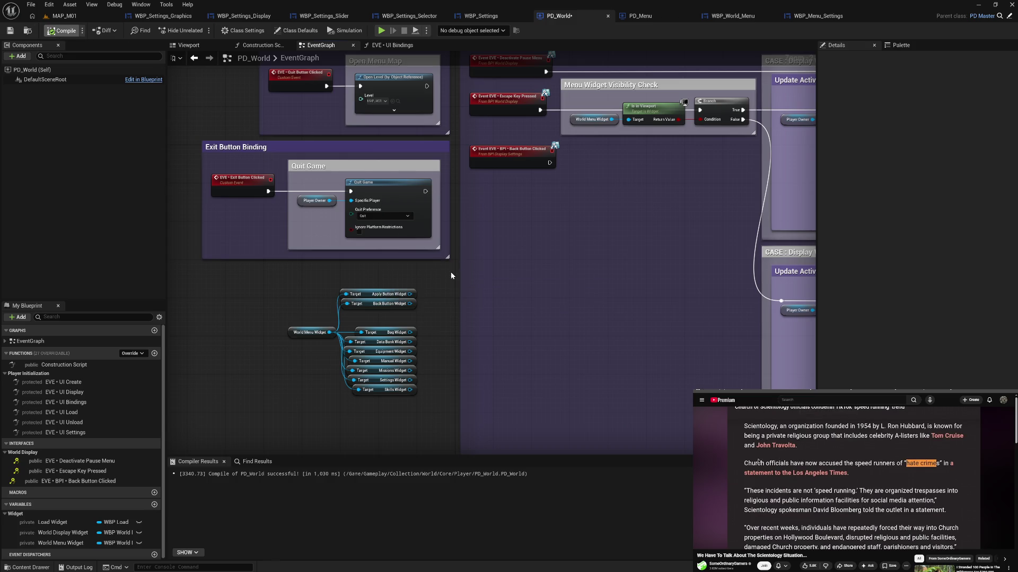
left_click(729, 16)
left_click(957, 31)
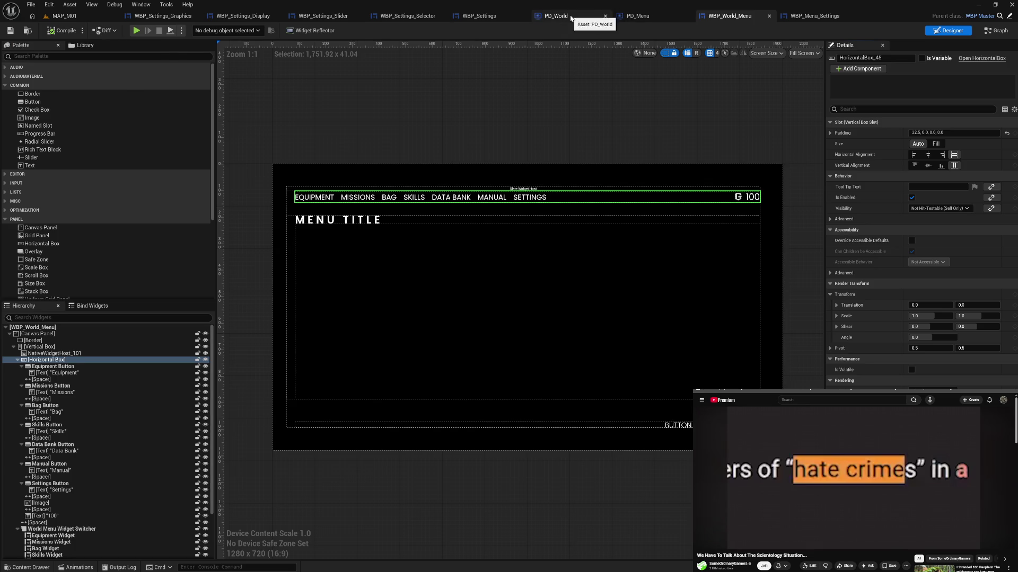
left_click(570, 17)
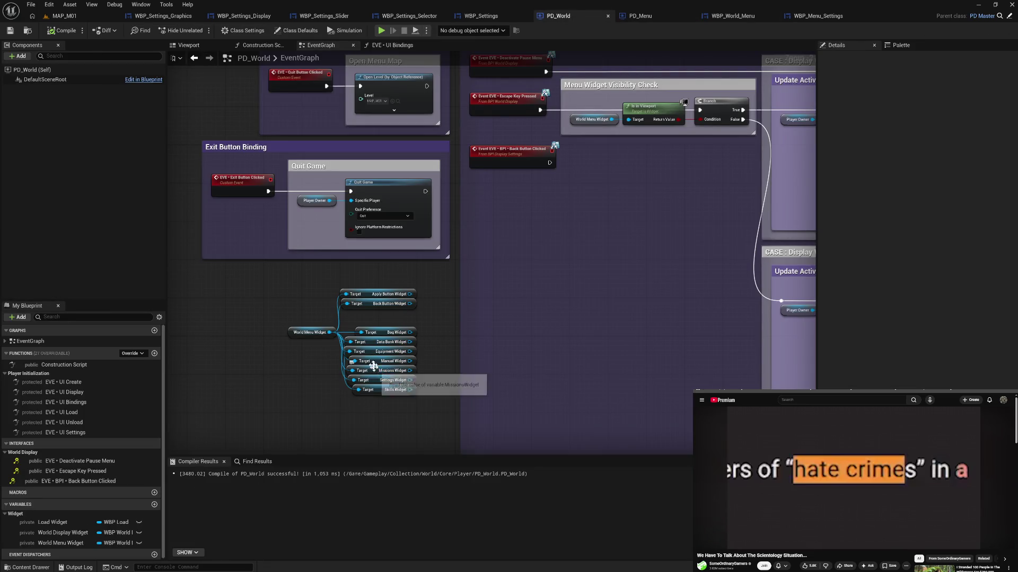
Stack the Equipment, Missions, Bag, Skills, Data Bank, Manual and Settings getters into one column.
left_click_drag(370, 353, 452, 354)
left_click_drag(377, 372, 454, 362)
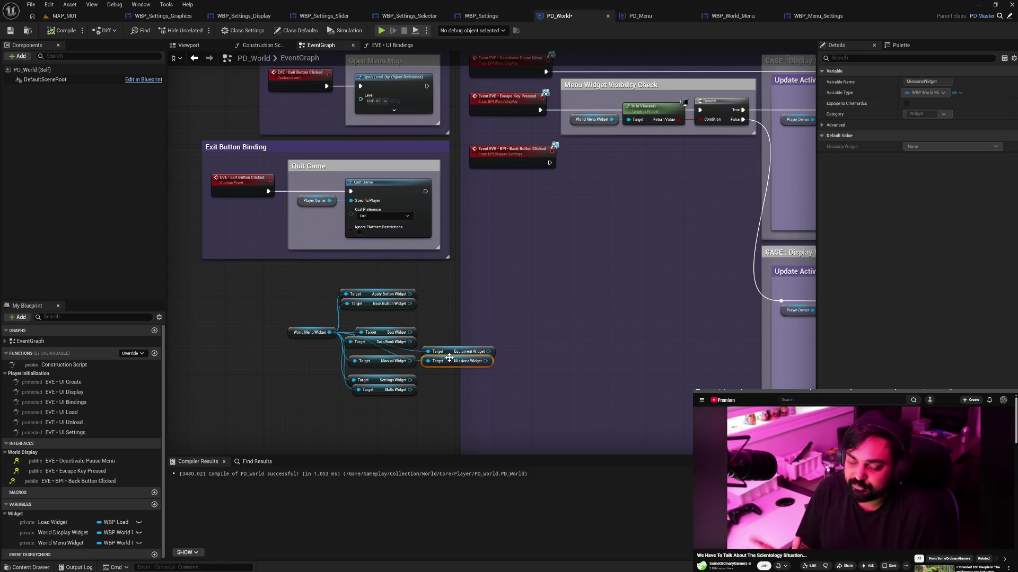
left_click_drag(399, 336, 452, 374)
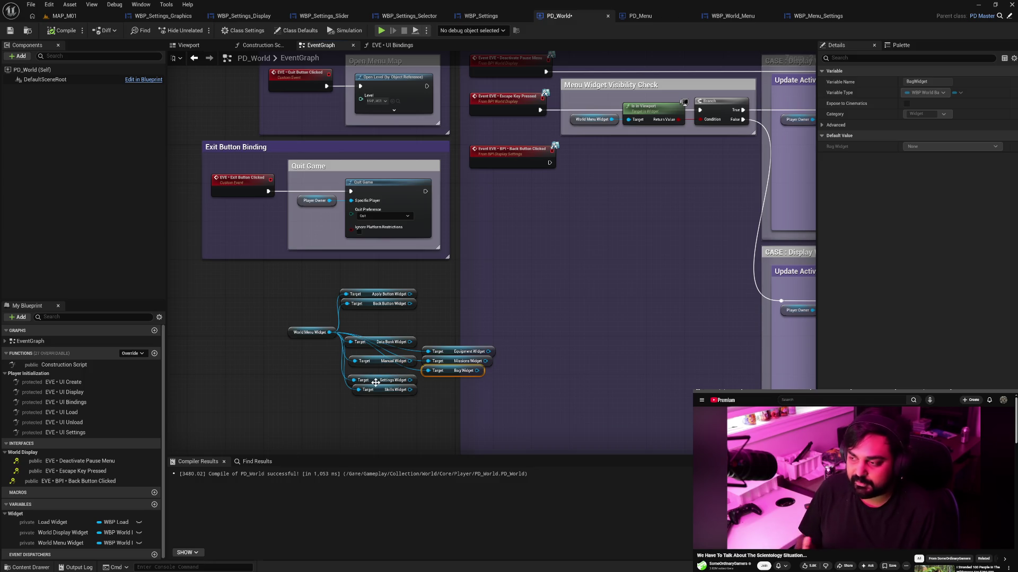
left_click_drag(378, 390, 449, 382)
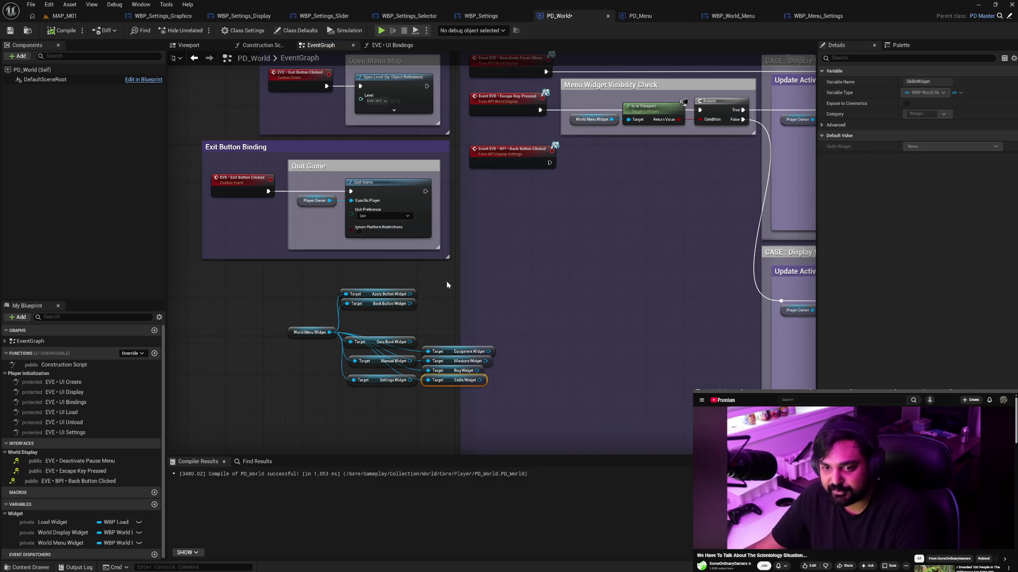
mouse_move(369, 341)
left_mouse_down()
mouse_move(404, 375)
mouse_move(467, 408)
left_mouse_up()
mouse_move(378, 359)
left_mouse_down()
mouse_move(459, 400)
mouse_move(450, 399)
left_mouse_up()
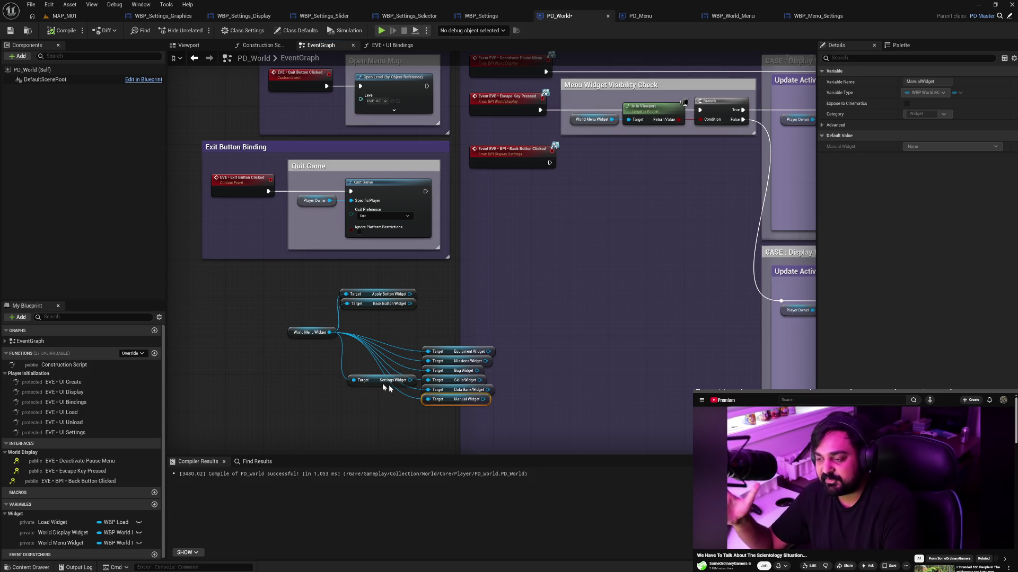
left_click_drag(371, 379, 452, 408)
Move the getter column beside World Menu Widget, compile PD_World, and switch to PD_Menu.
mouse_move(441, 331)
left_mouse_down()
mouse_move(450, 412)
mouse_move(368, 383)
left_mouse_up()
left_click(325, 409)
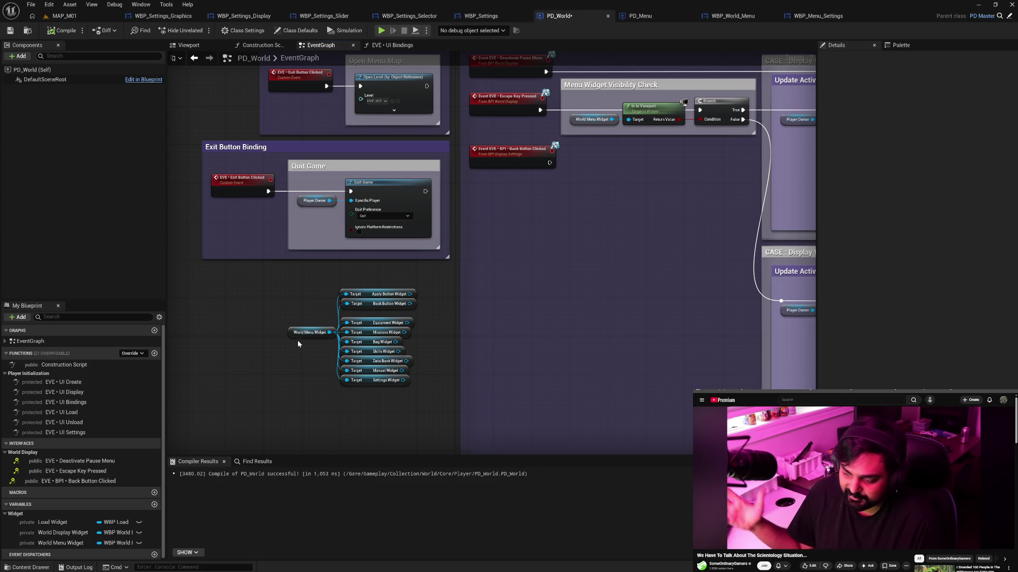
left_click_drag(291, 337, 289, 319)
left_click(284, 345)
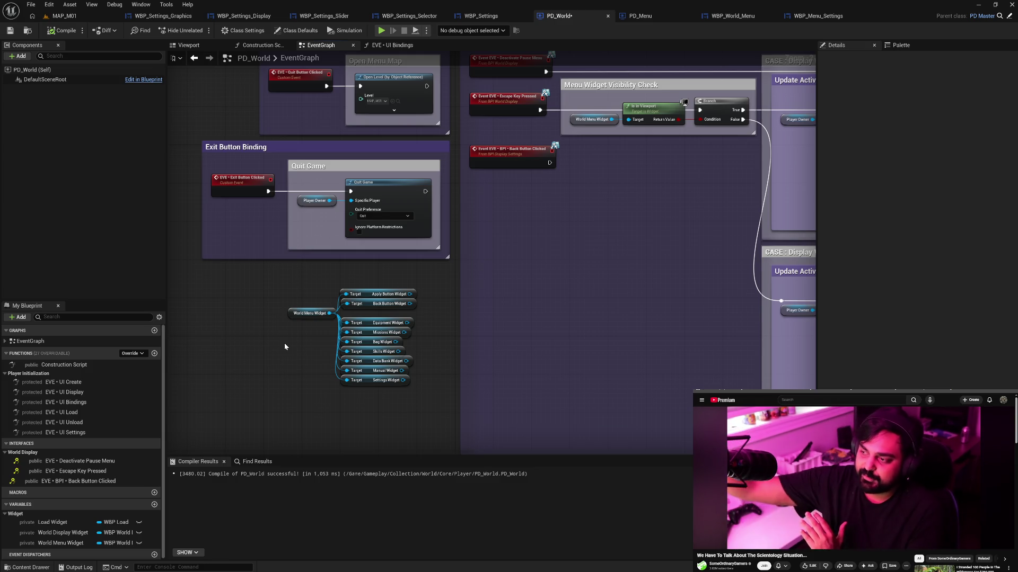
left_click(56, 31)
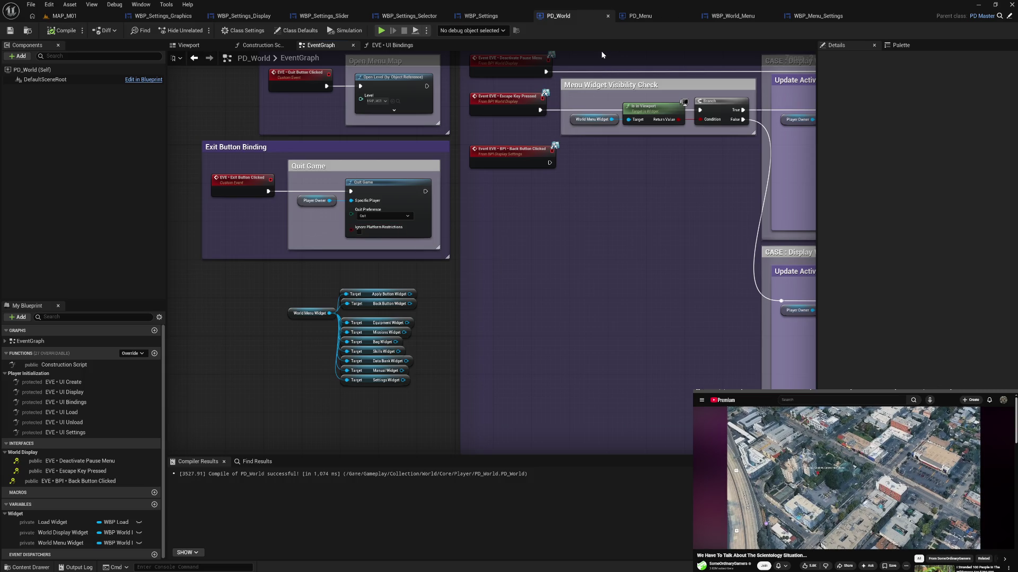
left_click(639, 17)
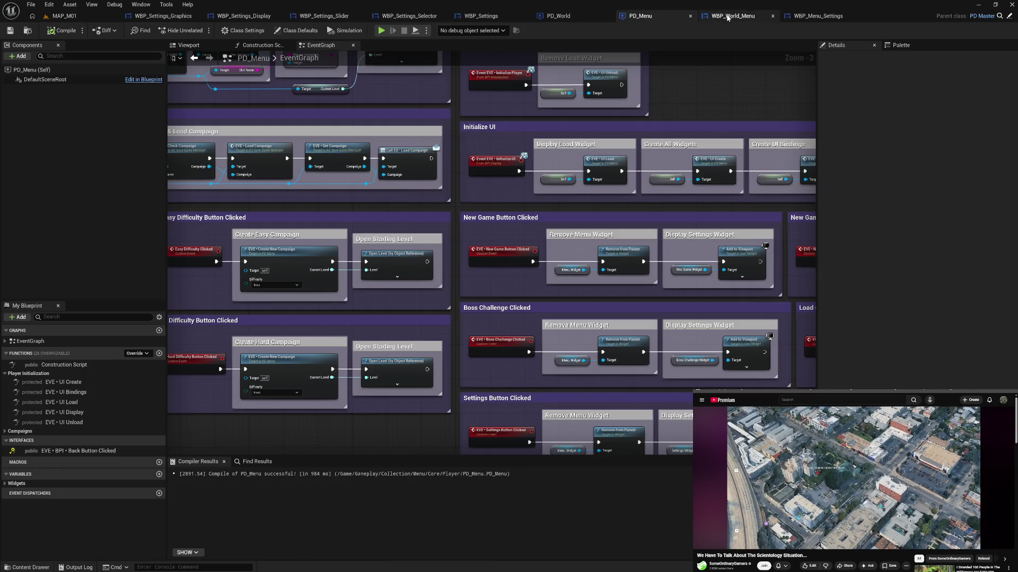
left_click(728, 17)
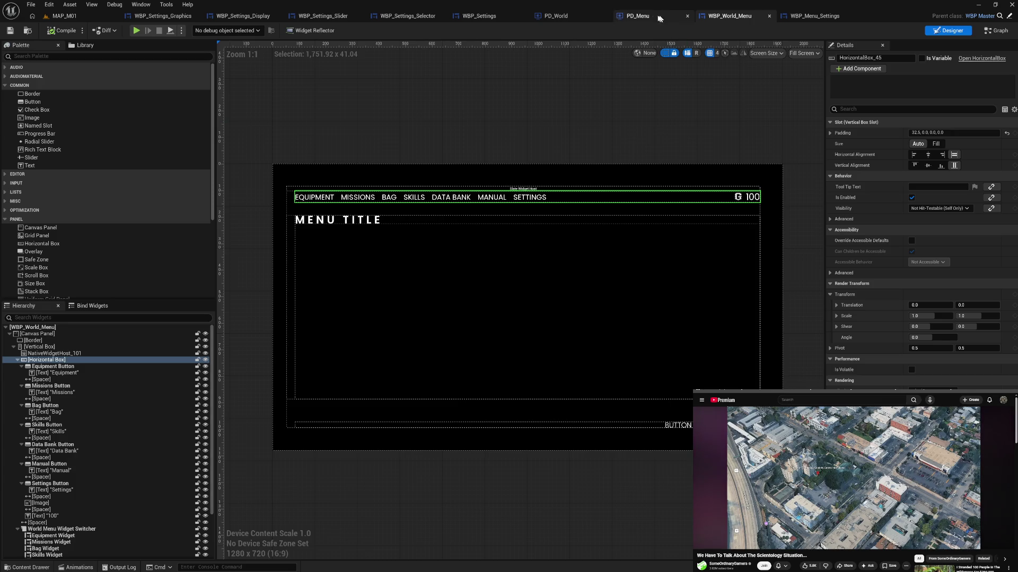
left_click(651, 16)
mouse_move(663, 215)
left_mouse_down()
mouse_move(627, 264)
mouse_move(550, 275)
mouse_move(455, 266)
left_mouse_up()
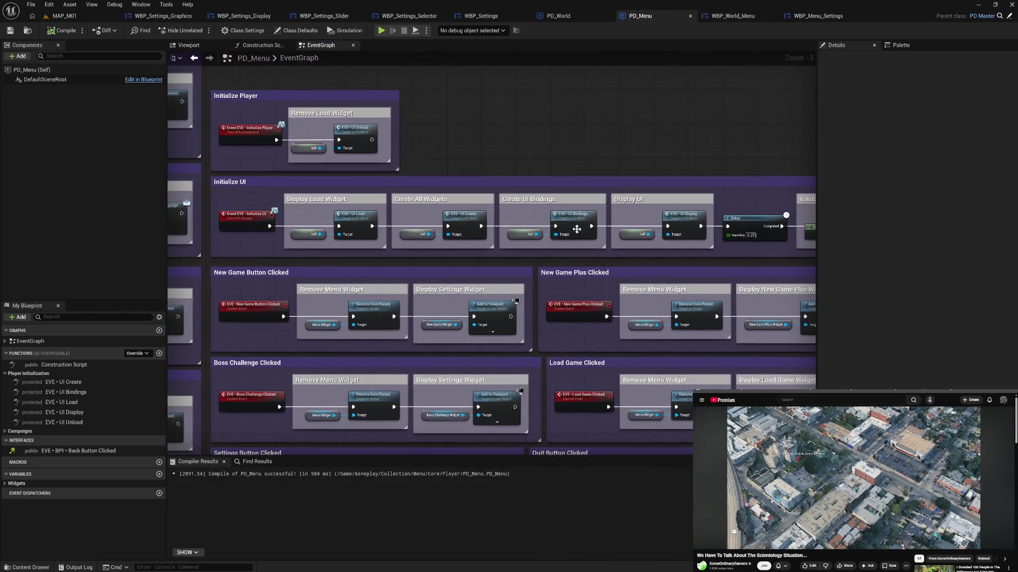
double_click(571, 225)
scroll(570, 263, "up", 4)
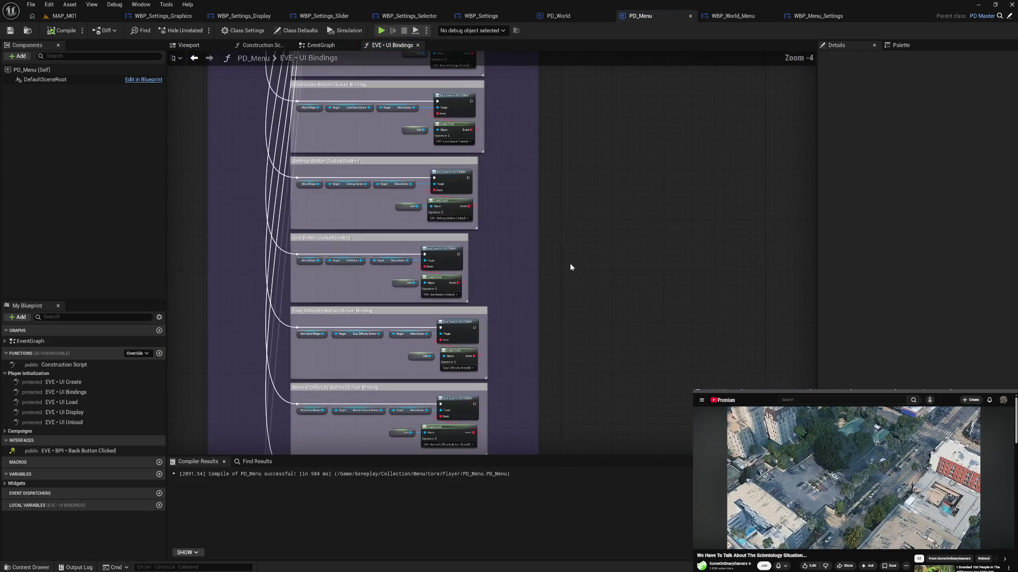
mouse_move(504, 251)
left_mouse_down()
mouse_move(542, 233)
mouse_move(536, 254)
mouse_move(536, 179)
left_mouse_up()
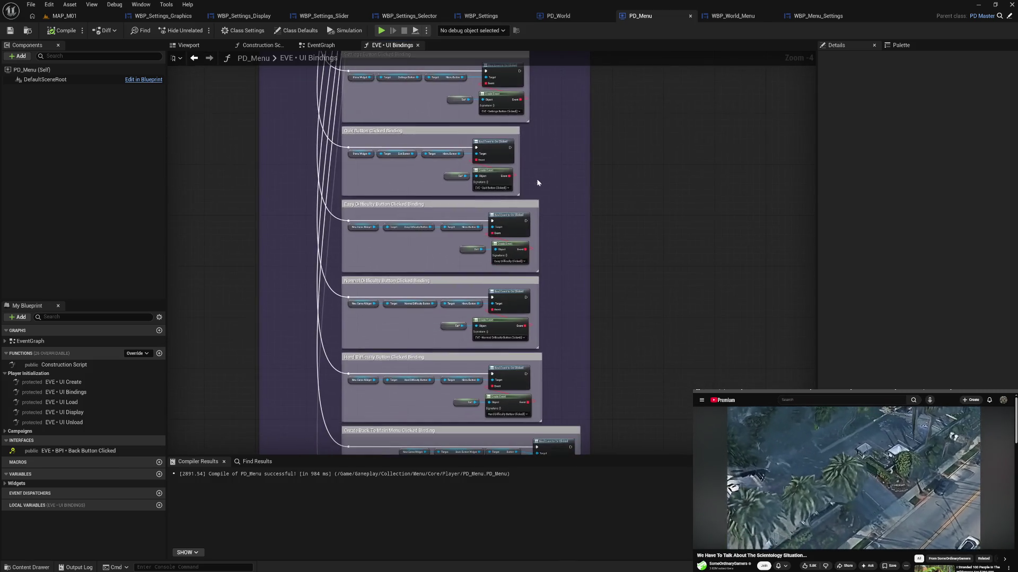
mouse_move(540, 254)
left_mouse_down()
mouse_move(544, 227)
mouse_move(536, 345)
mouse_move(538, 205)
left_mouse_up()
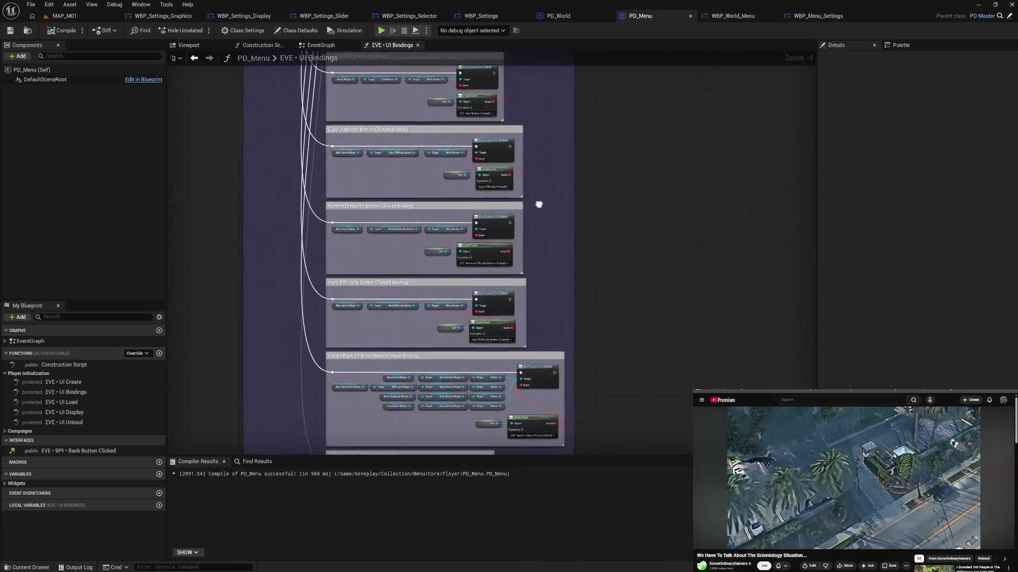
left_click_drag(536, 267, 532, 138)
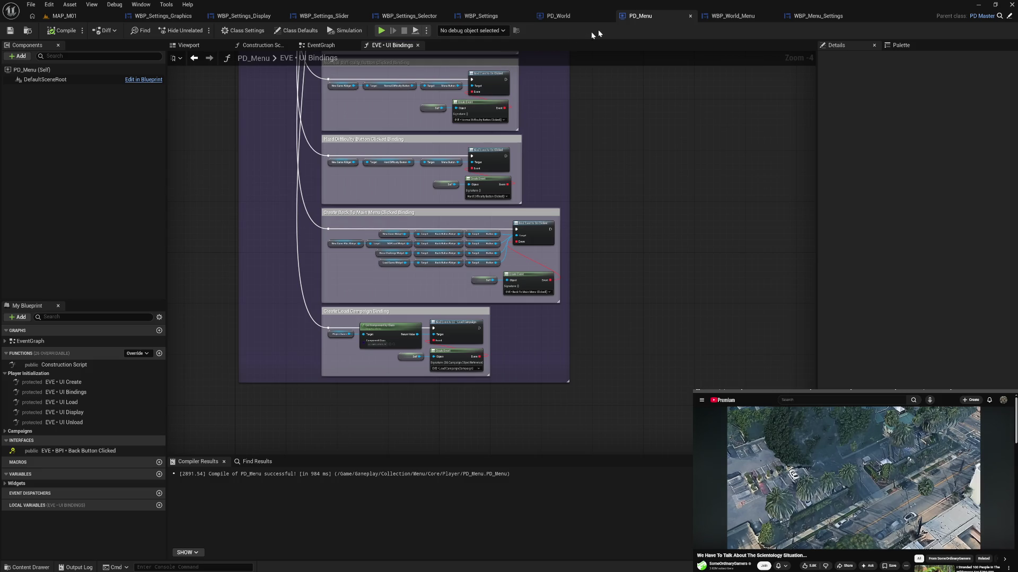
left_click(558, 16)
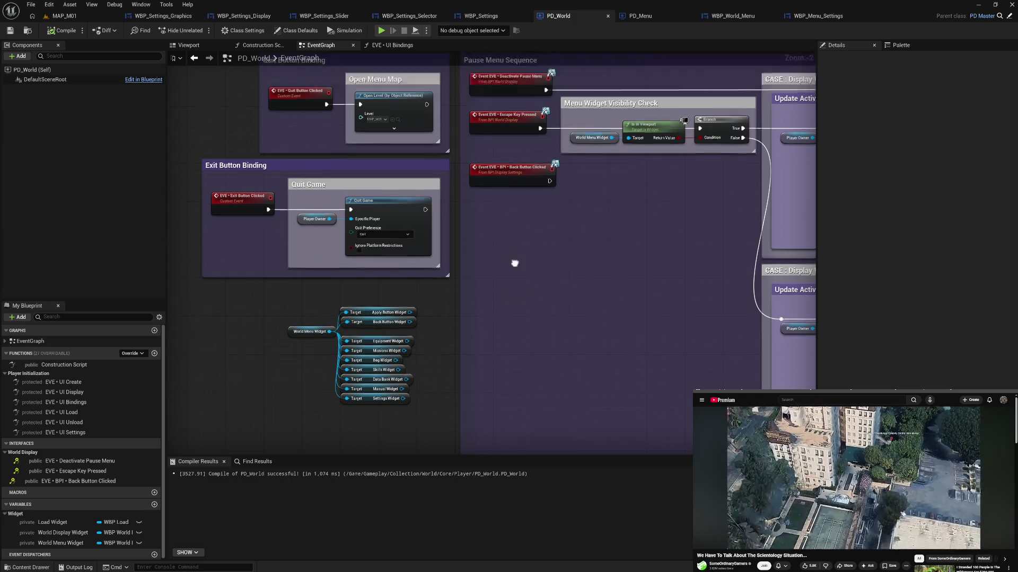
Open PD_World's EVE • UI Create function graph to review the full initialization sequence.
scroll(516, 264, "up", 2)
mouse_move(659, 270)
left_mouse_down()
mouse_move(648, 279)
mouse_move(522, 279)
left_mouse_up()
double_click(588, 216)
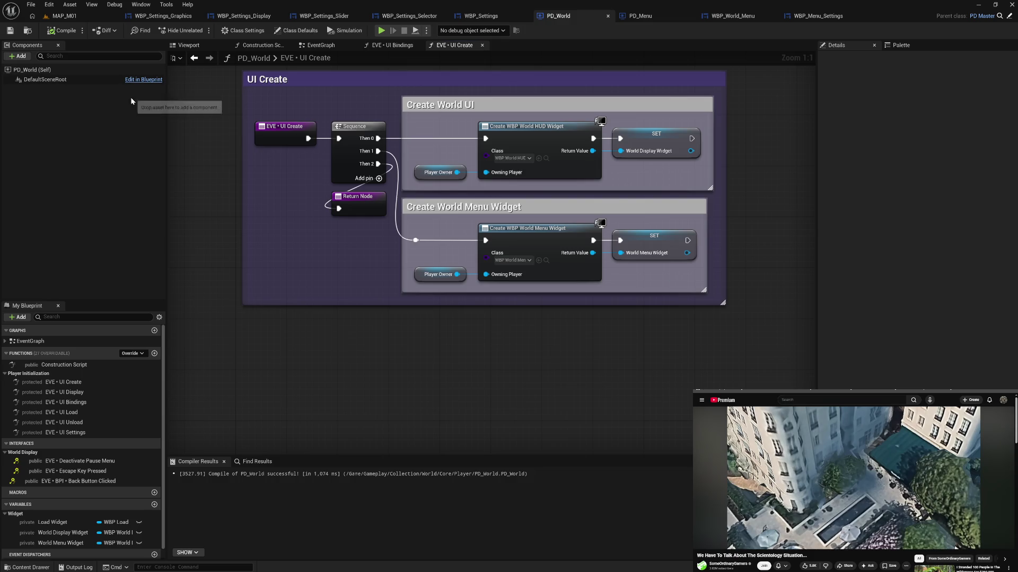
Save PD_World, go back to its EventGraph's Exit Button Binding, and switch to PD_Menu.
left_click(10, 31)
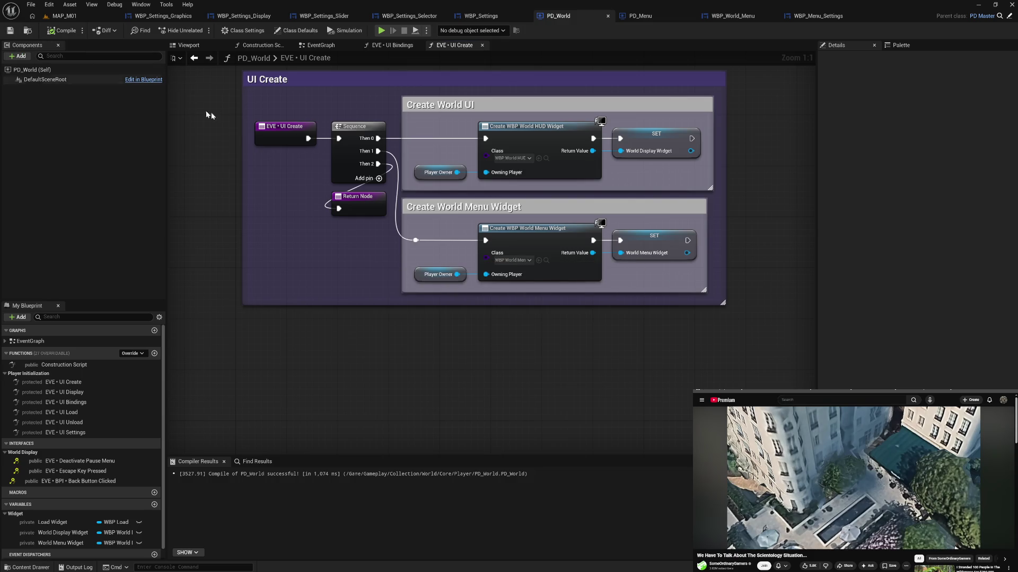
double_click(327, 57)
left_click(324, 47)
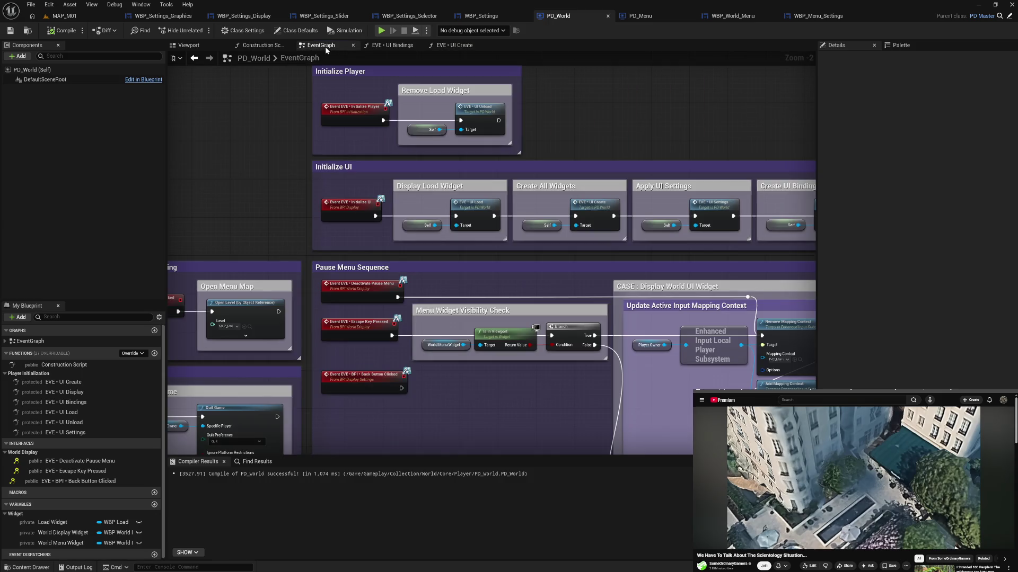
mouse_move(333, 340)
left_mouse_down()
mouse_move(469, 191)
mouse_move(507, 117)
left_mouse_up()
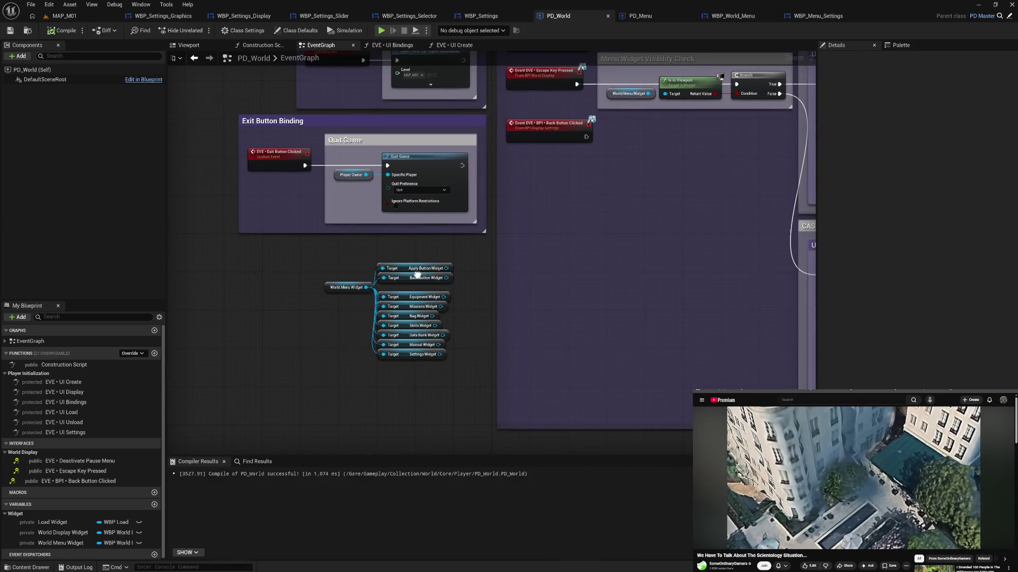
left_click(639, 16)
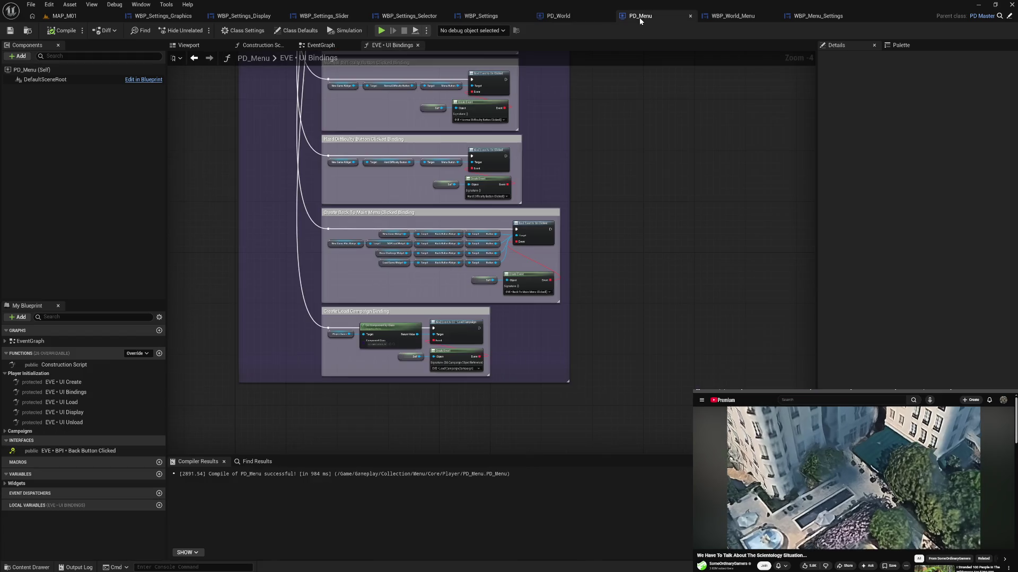
In PD_Menu's EventGraph, narrow the Boss Challenge Clicked comment and shift Load Game Clicked left to align.
left_click(322, 46)
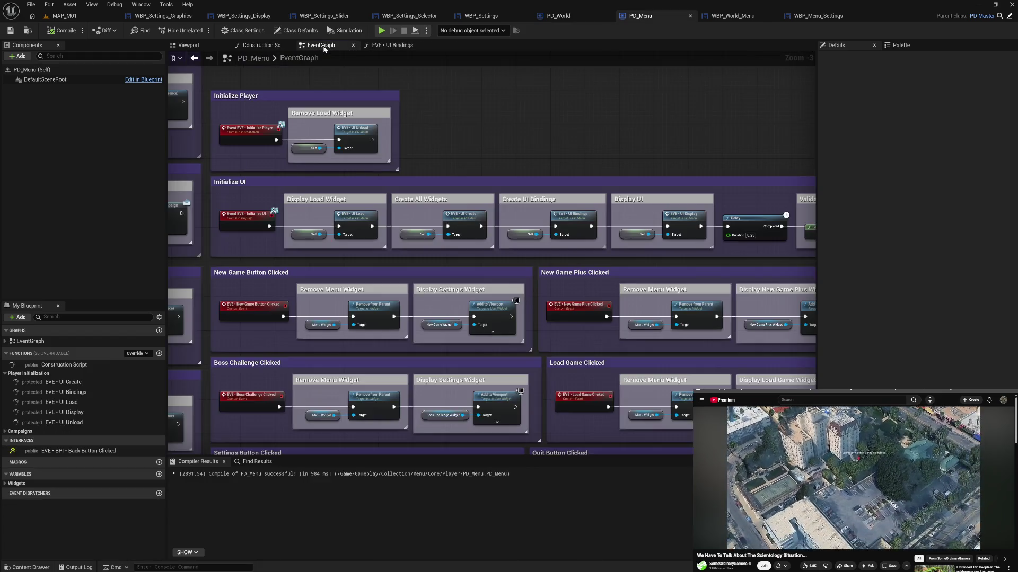
left_click_drag(518, 168, 517, 159)
left_click_drag(541, 228, 525, 147)
left_click_drag(556, 182, 554, 141)
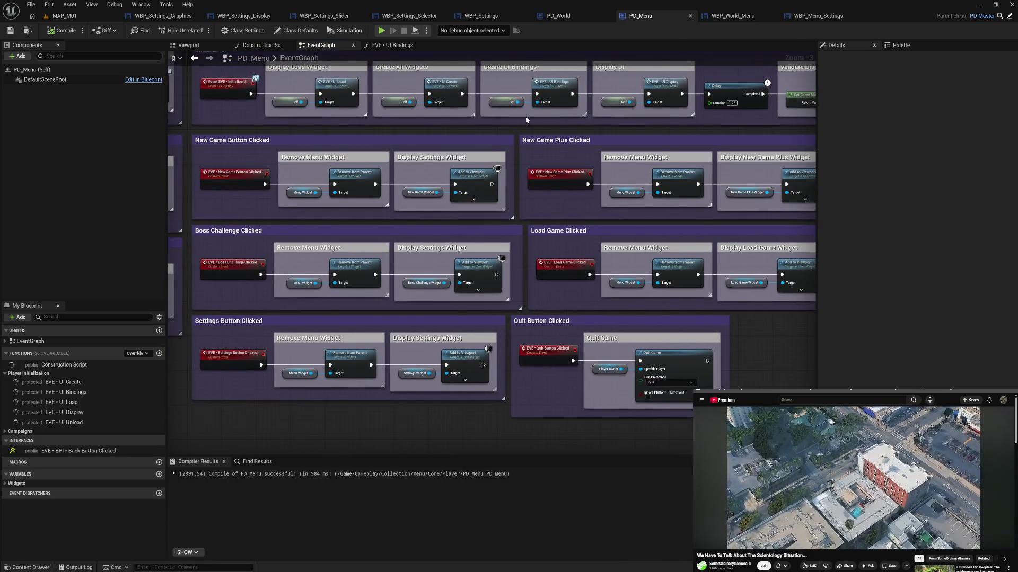
left_click_drag(522, 265, 518, 265)
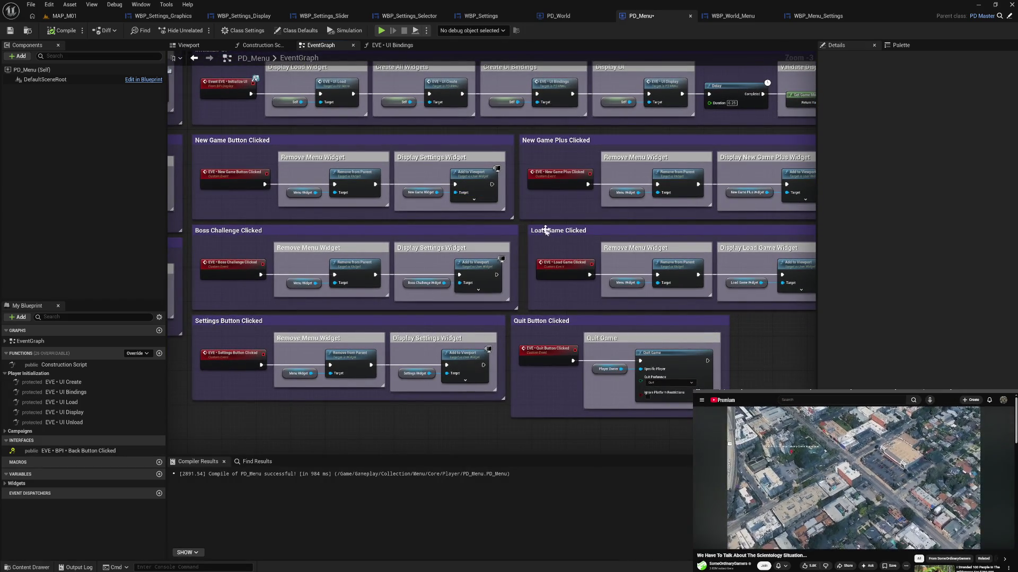
left_click_drag(541, 231, 536, 231)
left_click(549, 249)
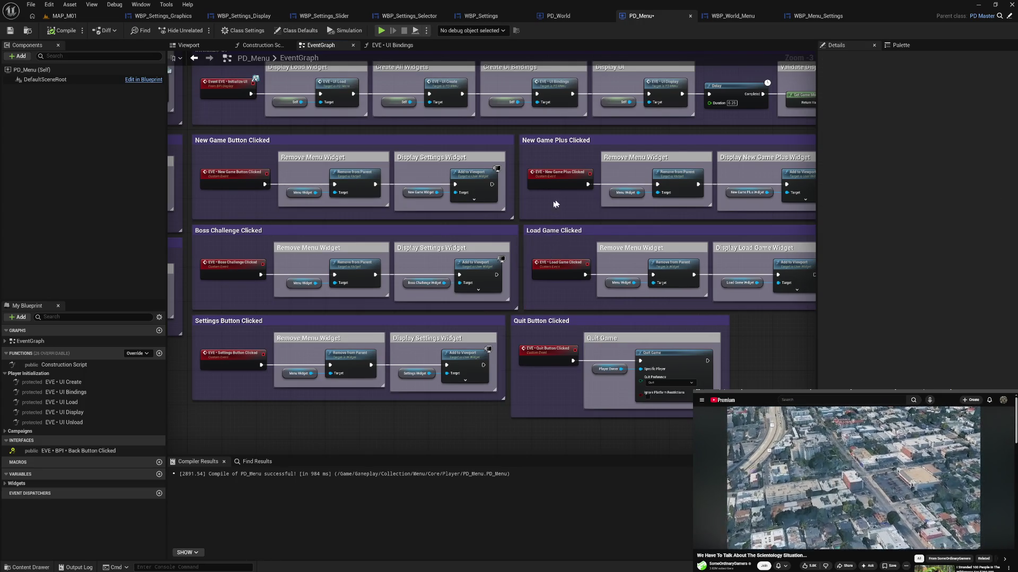
Narrow the left Button Clicked comment and shift it right to align, then return to PD_World.
left_click_drag(586, 200, 424, 199)
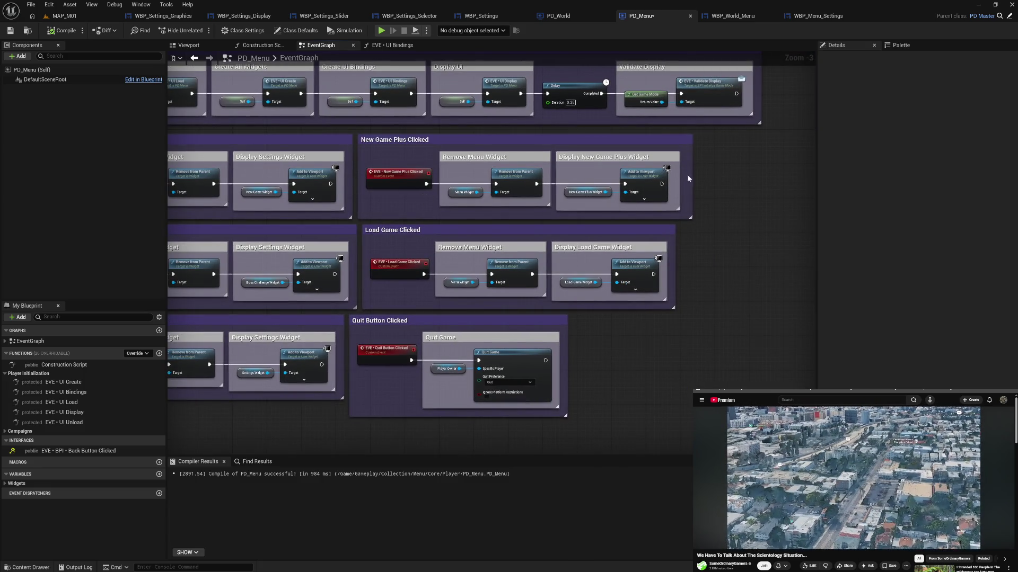
mouse_move(703, 236)
left_mouse_down()
mouse_move(699, 209)
mouse_move(522, 237)
mouse_move(465, 262)
mouse_move(546, 270)
mouse_move(577, 220)
mouse_move(724, 273)
left_mouse_up()
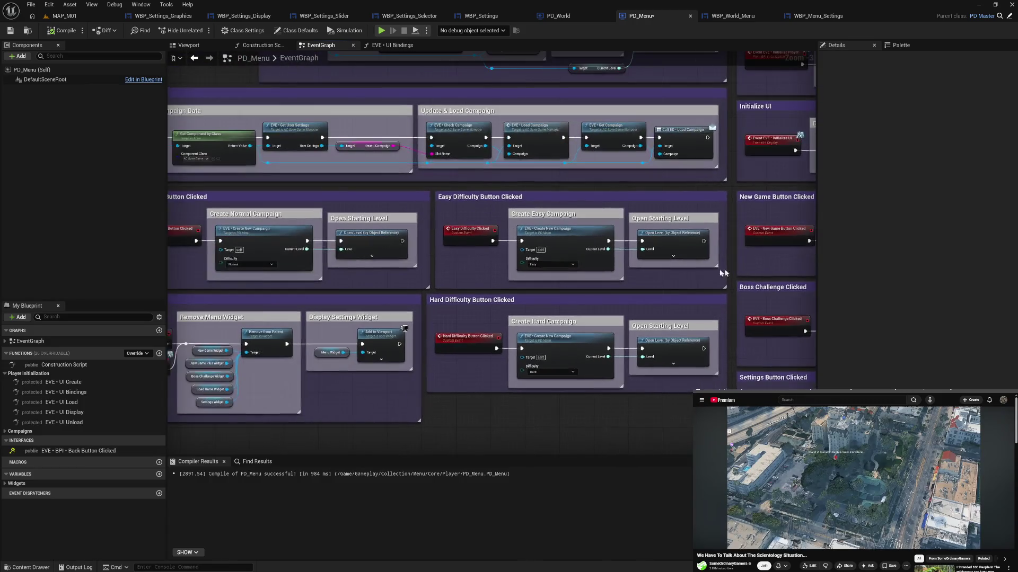
left_click_drag(429, 250, 425, 249)
mouse_move(414, 200)
left_mouse_down()
mouse_move(498, 219)
mouse_move(619, 291)
mouse_move(570, 231)
mouse_move(506, 246)
mouse_move(413, 158)
left_mouse_up()
left_click(469, 218)
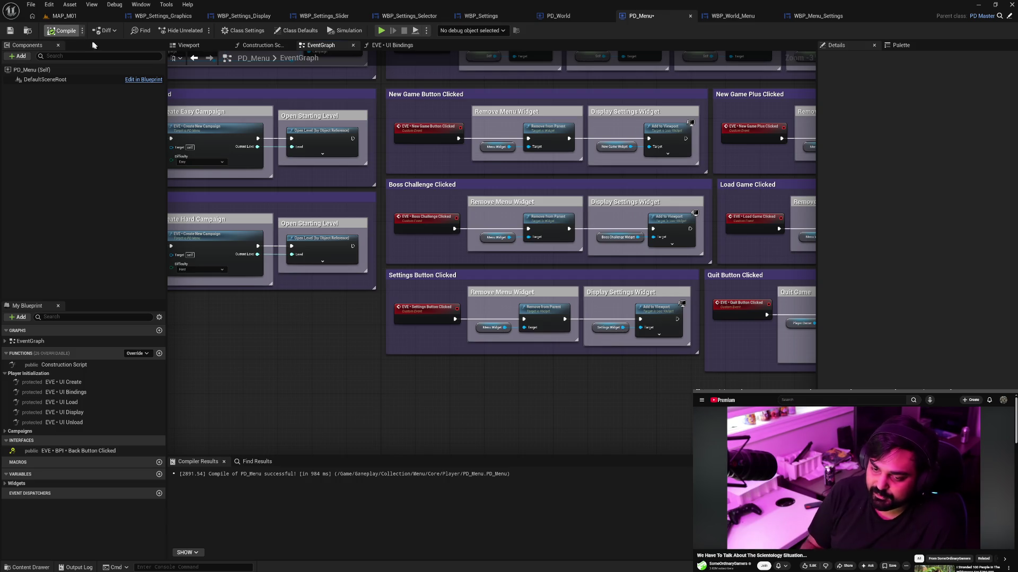
left_click(571, 20)
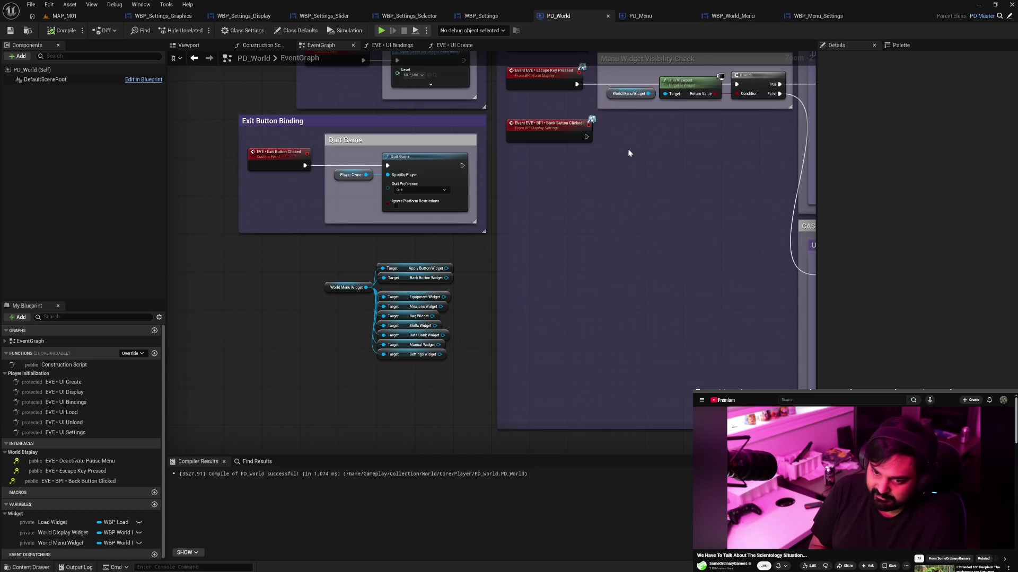
Look over PD_Menu's difficulty and main menu groups, then go back to PD_World's event graph.
mouse_move(569, 201)
left_mouse_down()
mouse_move(571, 240)
mouse_move(578, 204)
left_mouse_up()
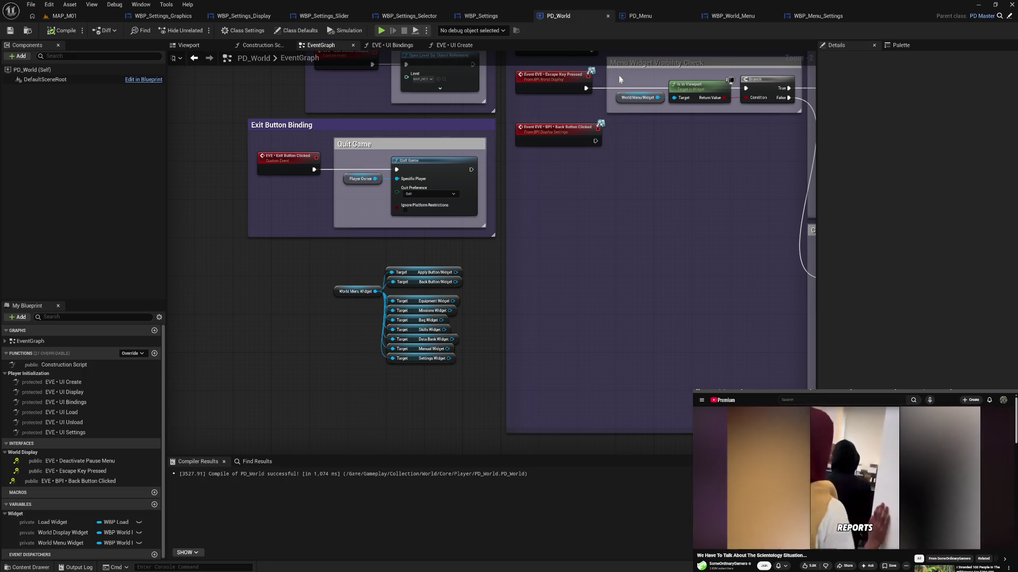
left_click(649, 19)
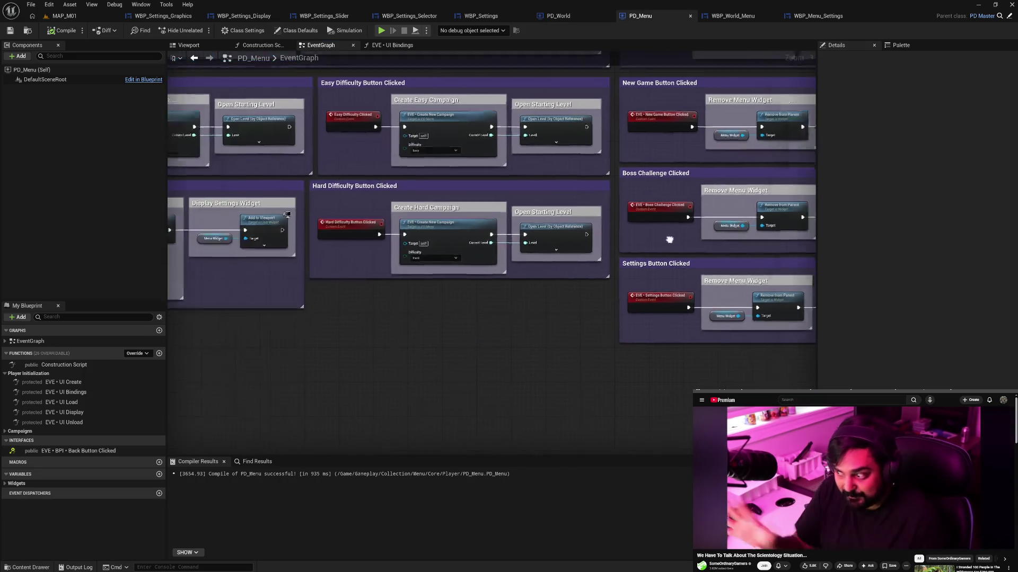
left_click_drag(461, 306, 648, 303)
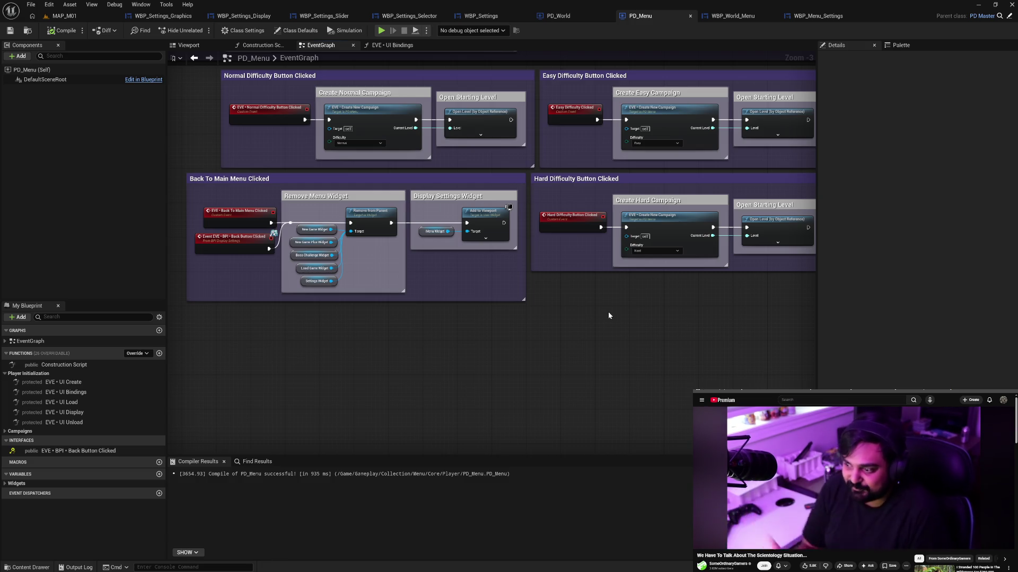
left_click_drag(608, 315, 562, 329)
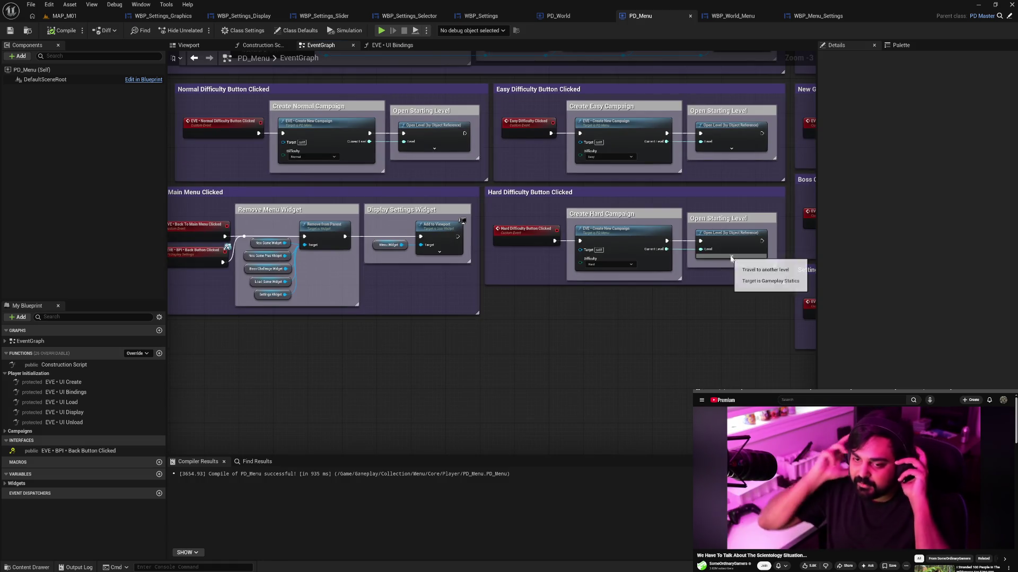
left_click(575, 17)
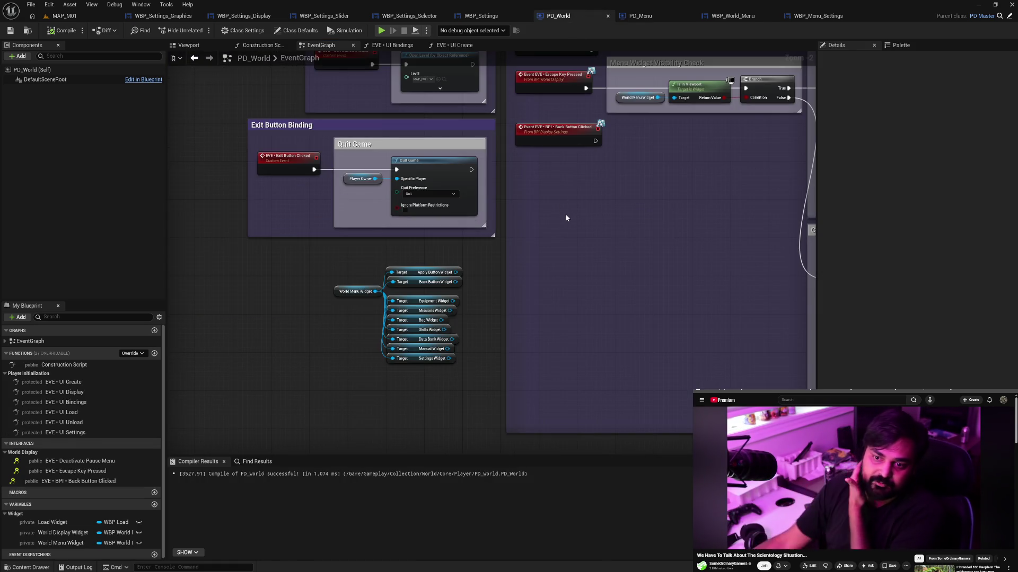
Move the Event EVE BPI Back Button Clicked node below the widget target references.
left_click_drag(584, 202, 583, 233)
mouse_move(565, 178)
left_mouse_down()
mouse_move(382, 451)
mouse_move(401, 332)
mouse_move(418, 342)
mouse_move(413, 351)
left_mouse_up()
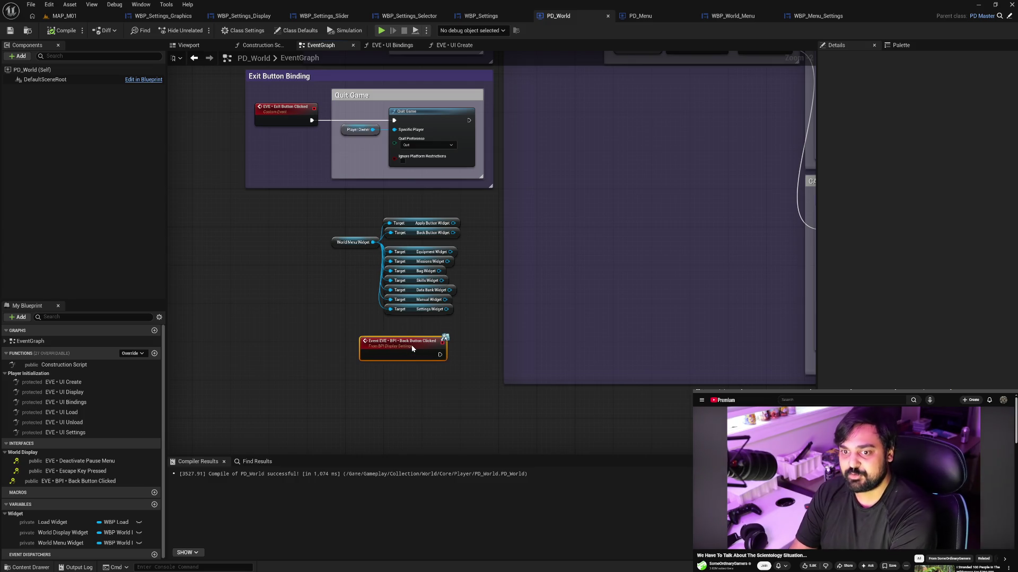
left_click(498, 327)
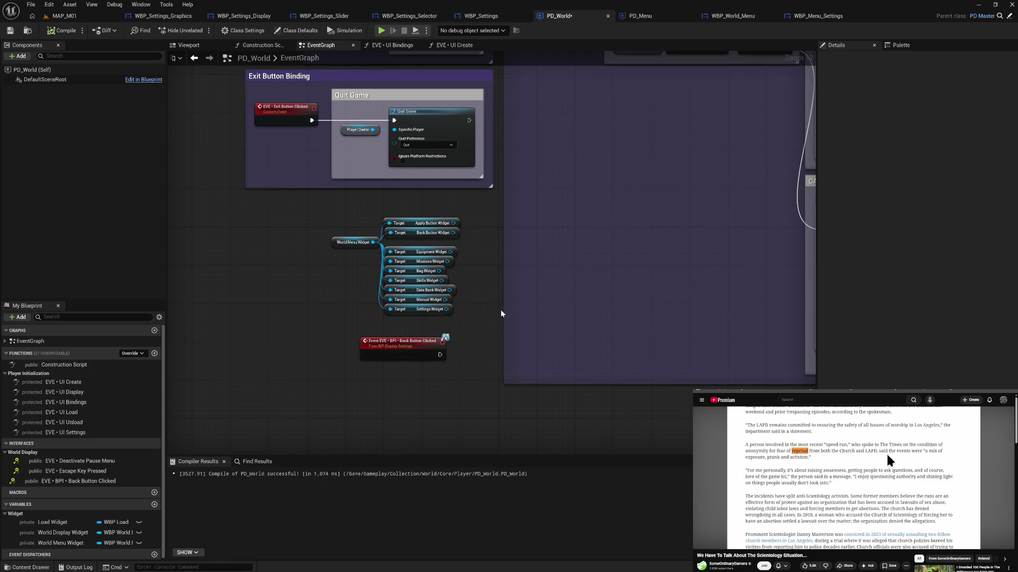
Compare against PD_Menu's back-button nodes, then compile the PD_World blueprint.
left_click(639, 16)
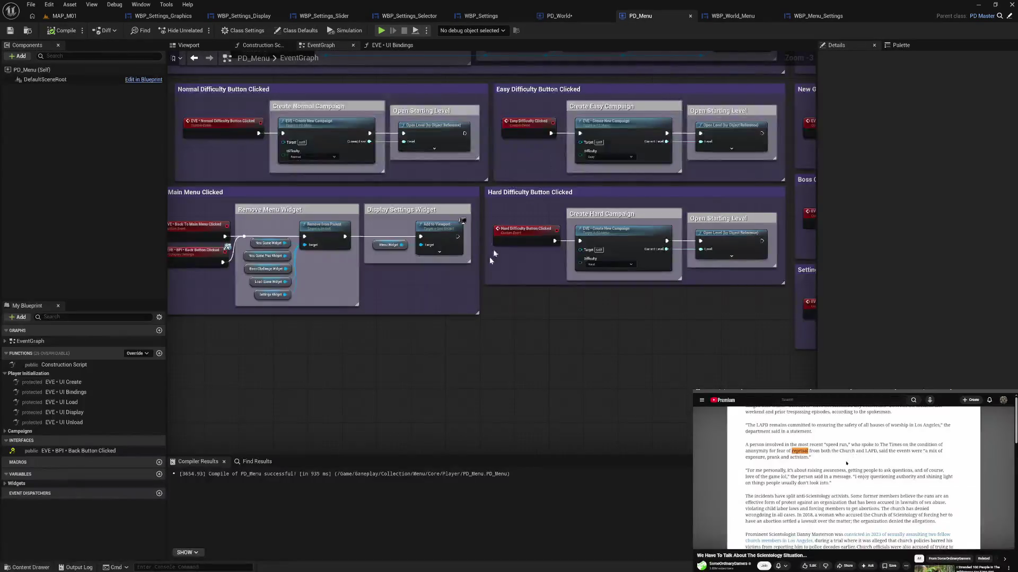
left_click_drag(431, 311, 495, 301)
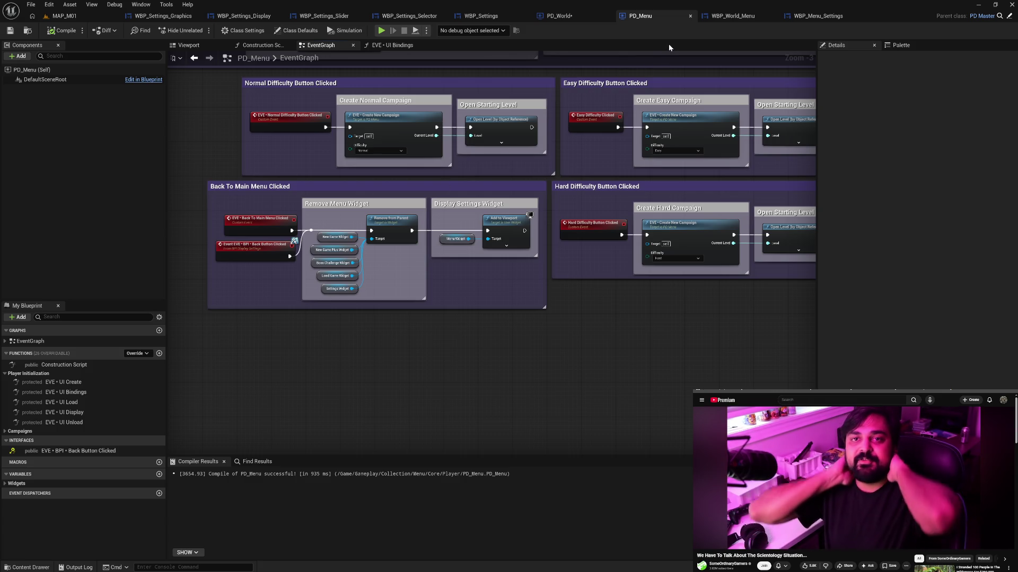
left_click(559, 16)
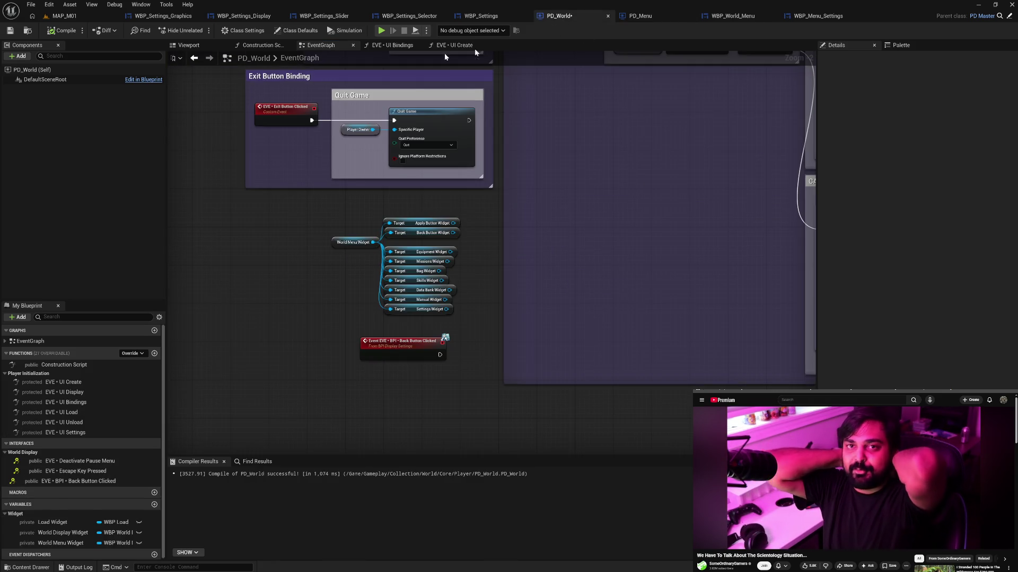
left_click(62, 31)
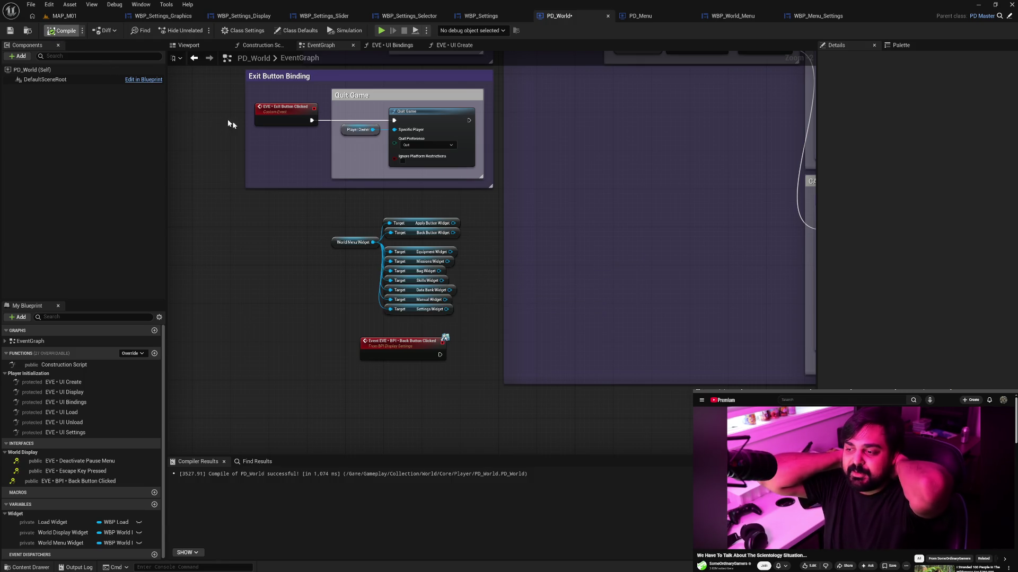
Review PD_World's Quit Button Binding, Pause Menu Sequence and Initialize UI areas, then open WBP_World_Menu.
left_click_drag(291, 161, 328, 226)
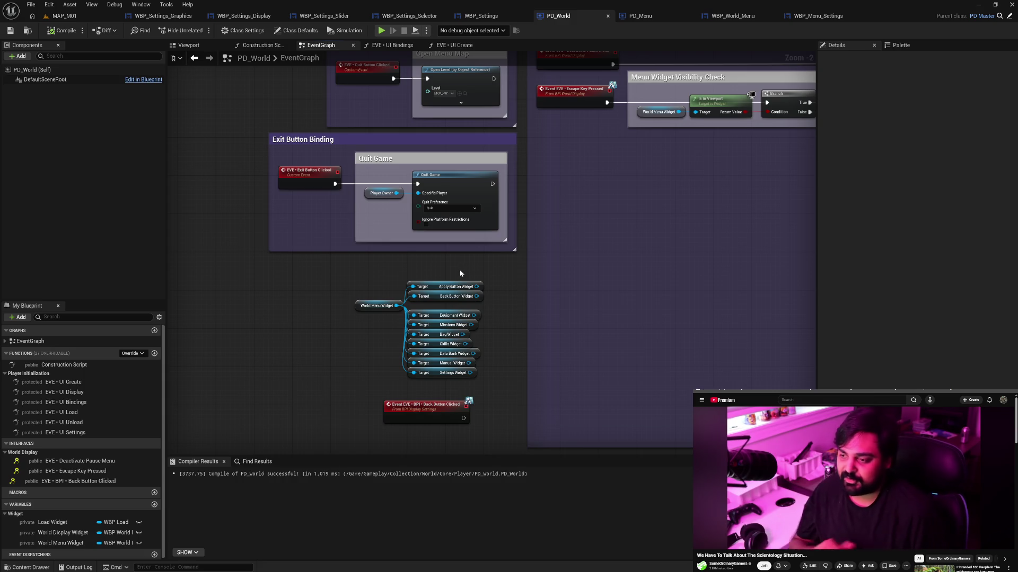
left_click_drag(562, 264, 538, 319)
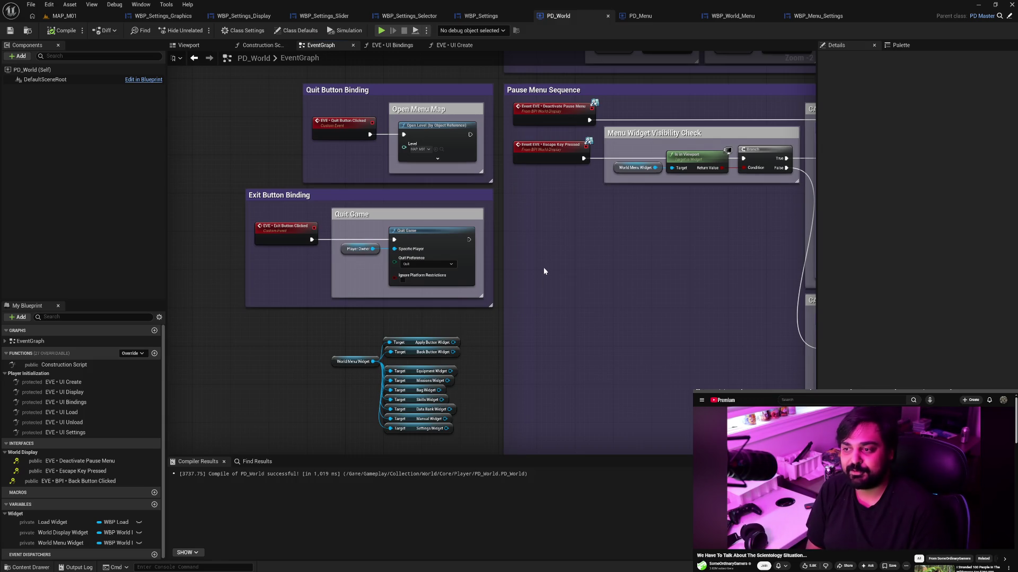
mouse_move(544, 255)
left_mouse_down()
mouse_move(518, 384)
mouse_move(495, 422)
mouse_move(418, 352)
mouse_move(360, 320)
left_mouse_up()
left_click(736, 19)
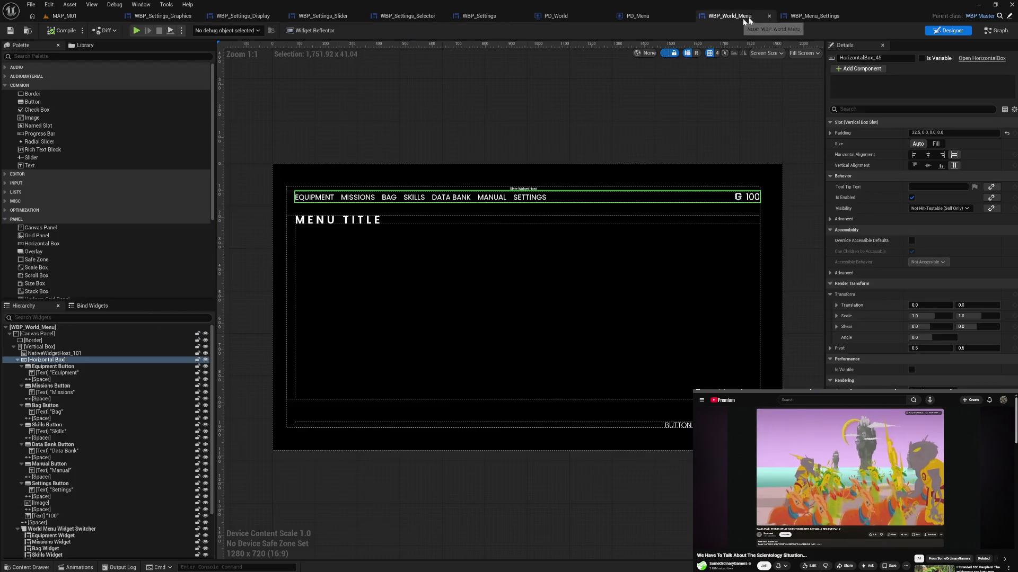
Check WBP_Menu_Settings and WBP_World_Menu's event graphs, then view WBP_Settings' Back Button Clicked graph.
left_click(810, 19)
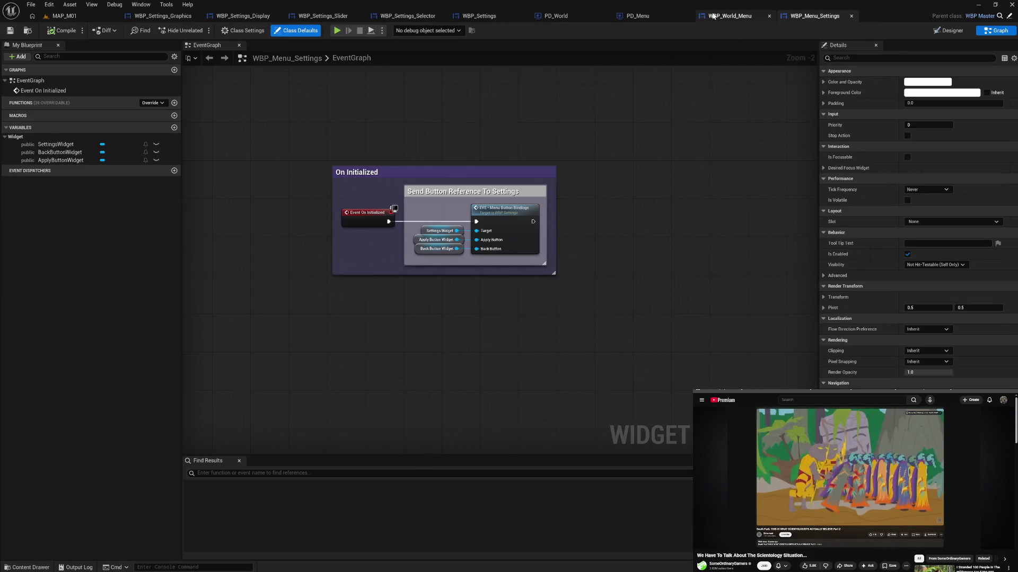
left_click(730, 16)
double_click(695, 198)
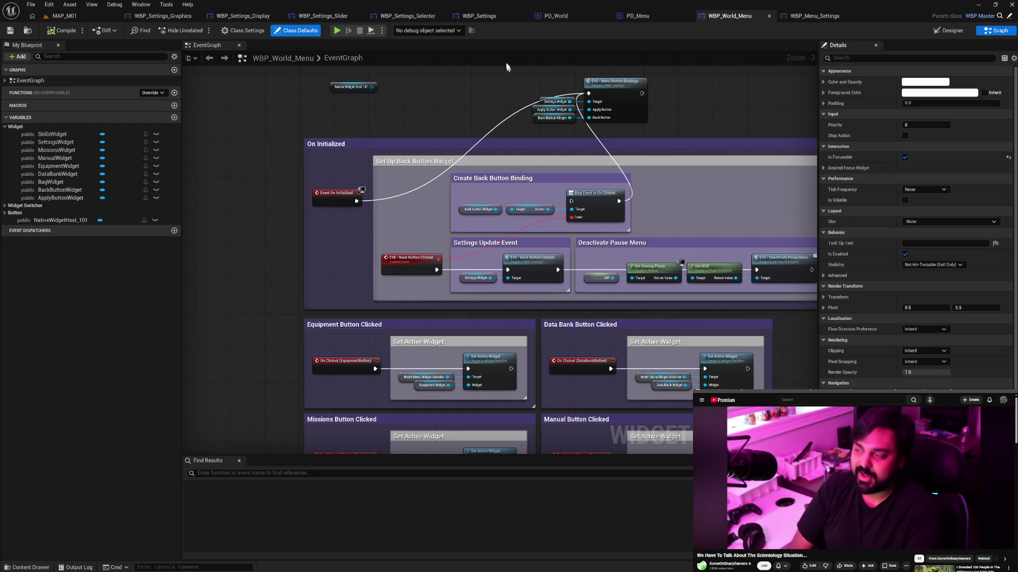
left_click(495, 20)
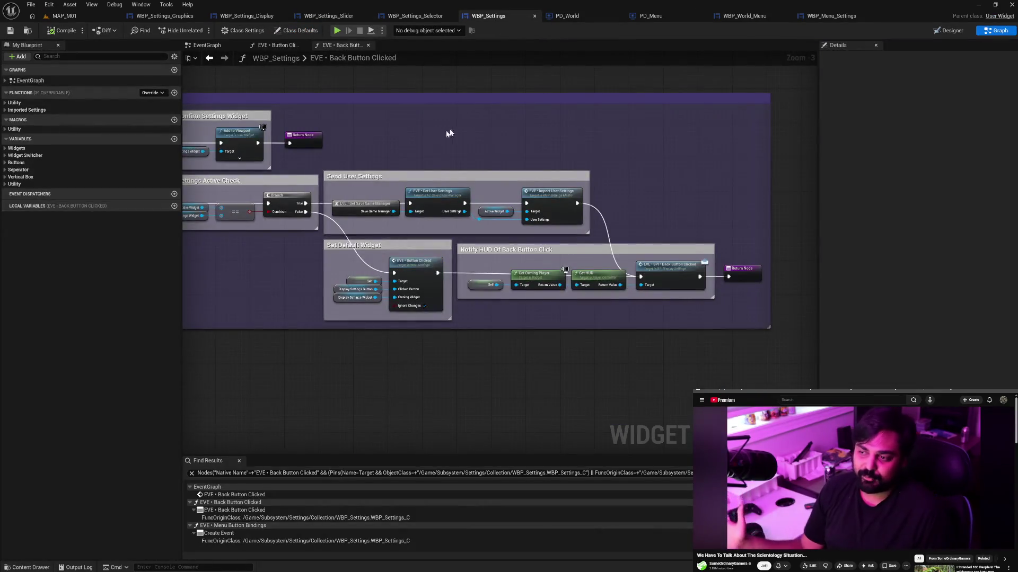
Pan through WBP_Settings' back-button logic and Changed Options Check nodes, then return to WBP_World_Menu's graph.
left_click_drag(483, 143, 663, 149)
left_click_drag(436, 135, 615, 141)
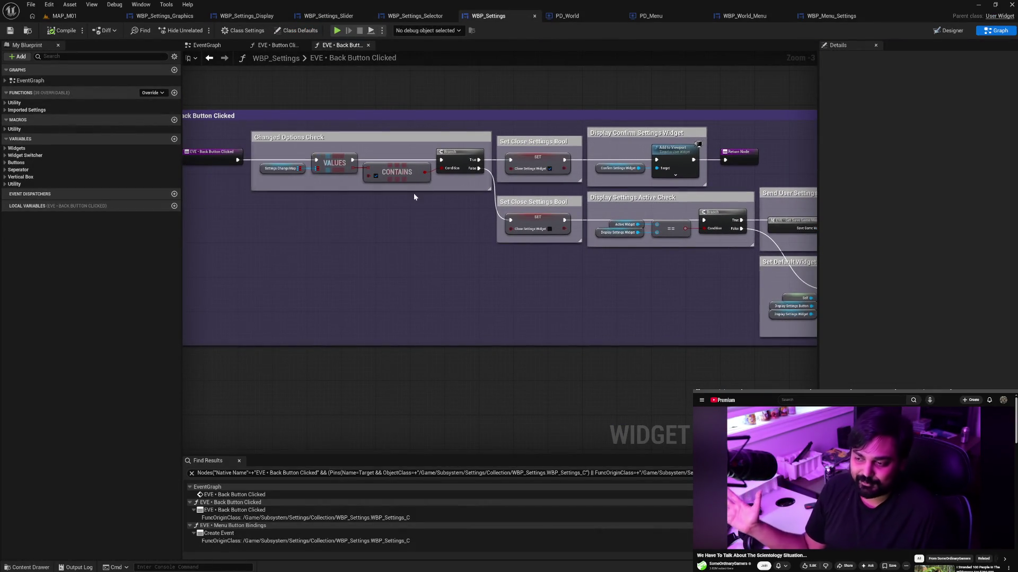
mouse_move(440, 243)
left_mouse_down()
mouse_move(425, 241)
mouse_move(483, 244)
left_mouse_up()
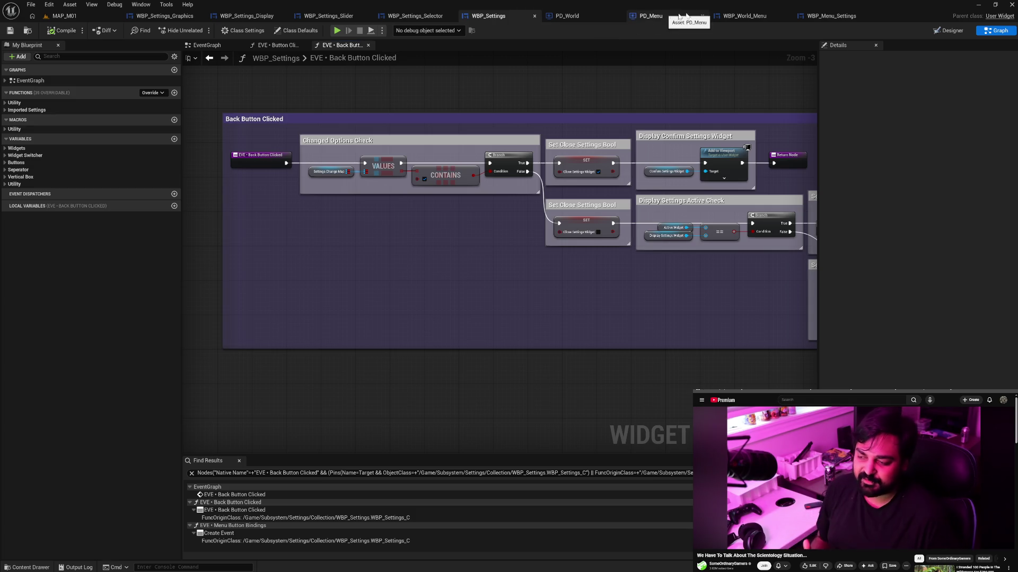
left_click(745, 18)
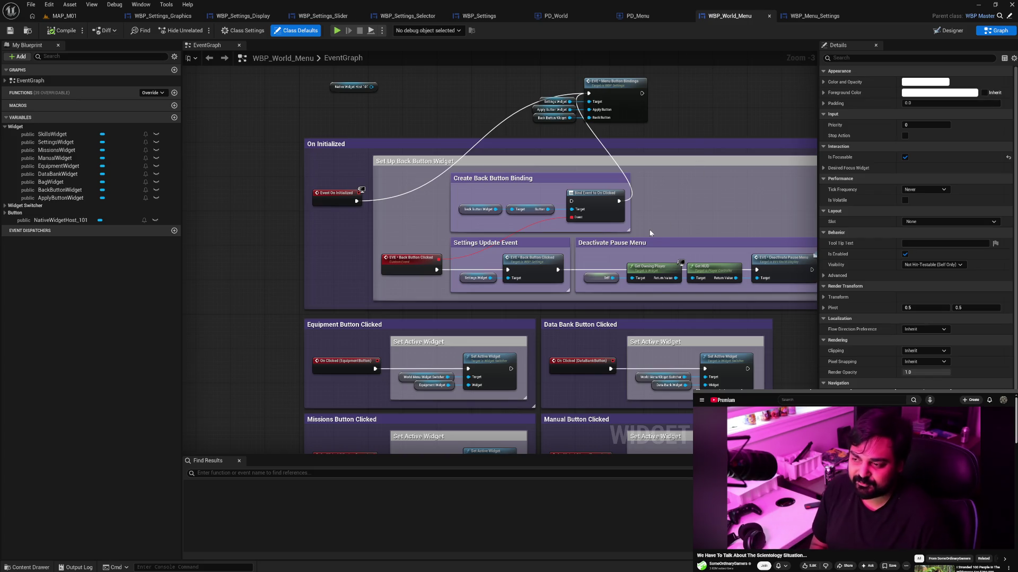
left_click_drag(666, 220, 639, 224)
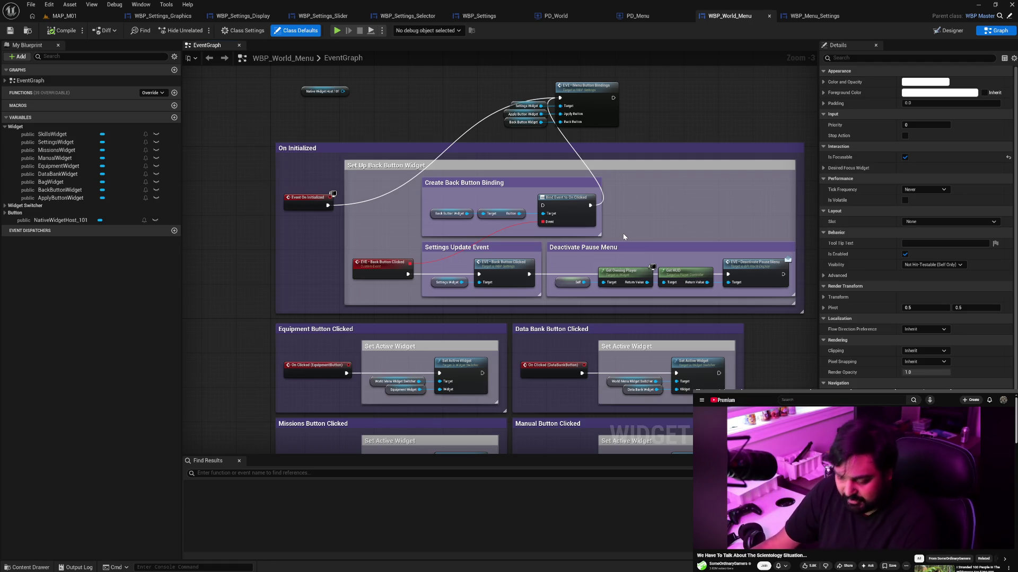
Widen the Set Up Back Button Widget and On Initialized comments, then compile and save WBP_World_Menu.
left_click_drag(662, 230, 608, 232)
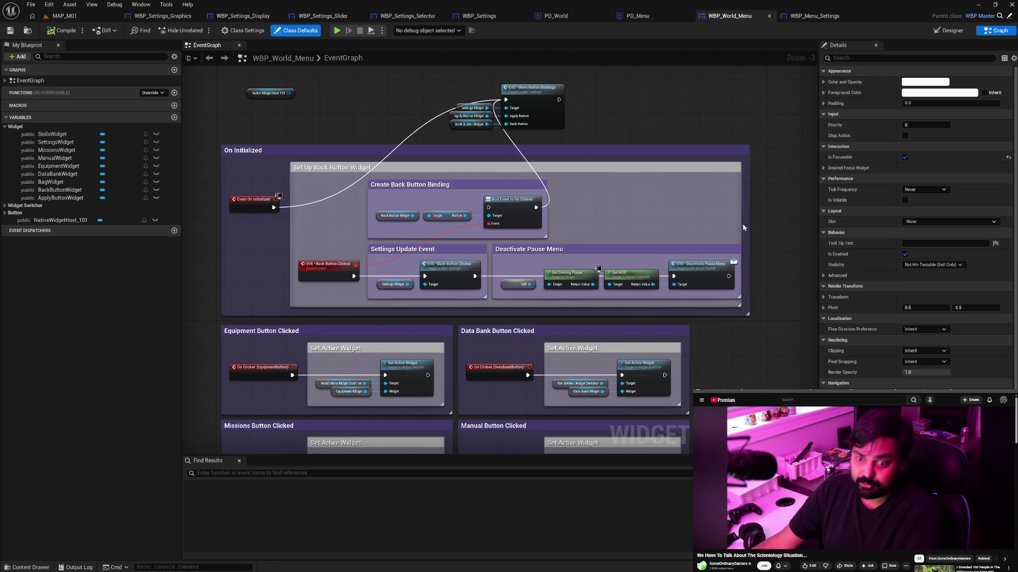
left_click_drag(740, 225, 749, 225)
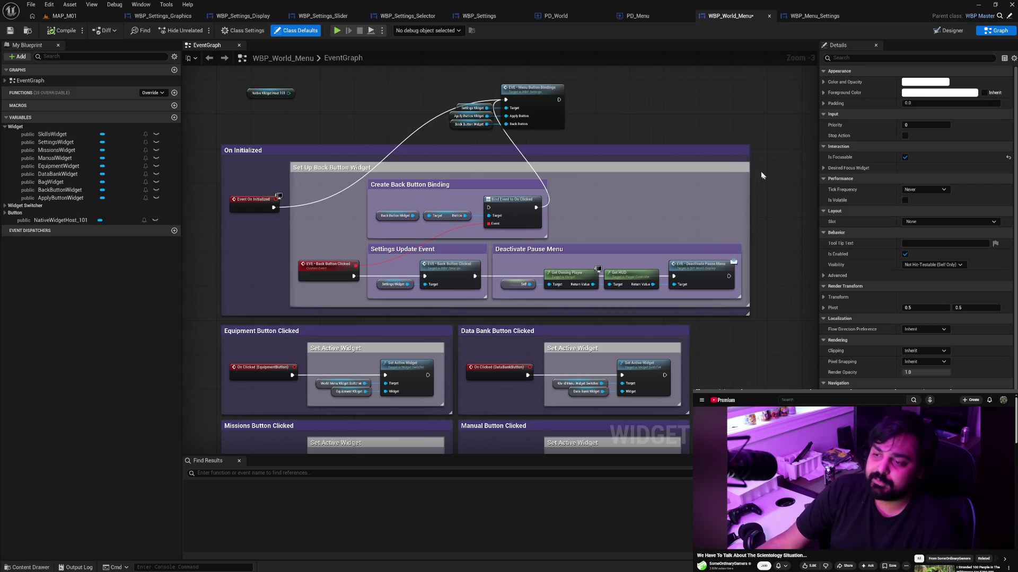
left_click_drag(745, 157, 754, 159)
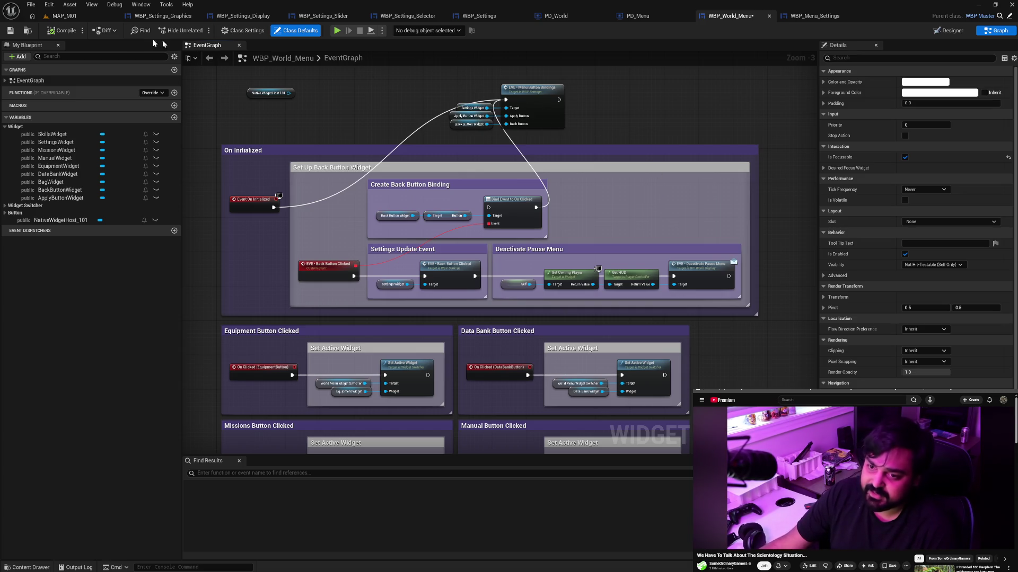
left_click(61, 32)
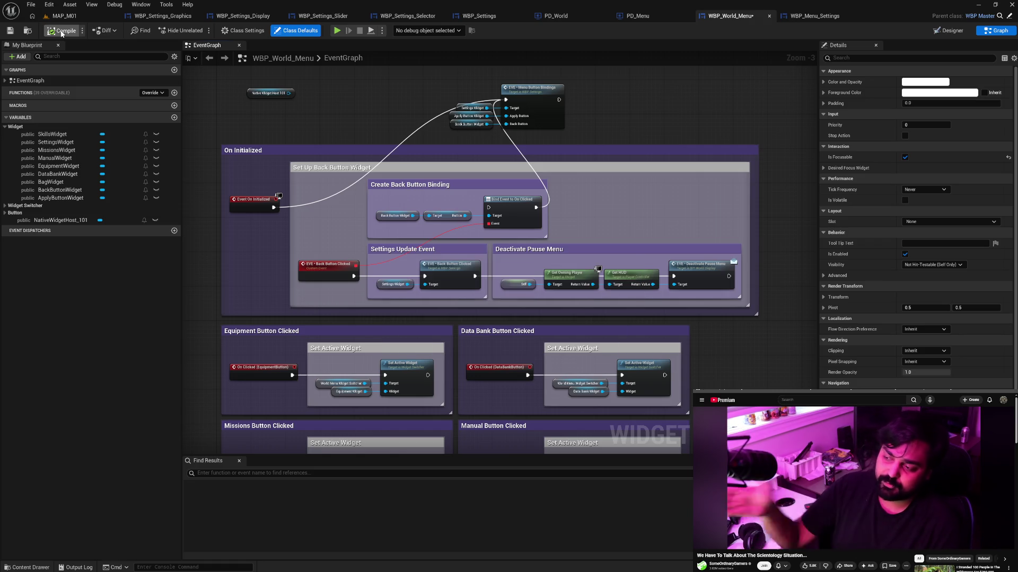
key("ctrl+s")
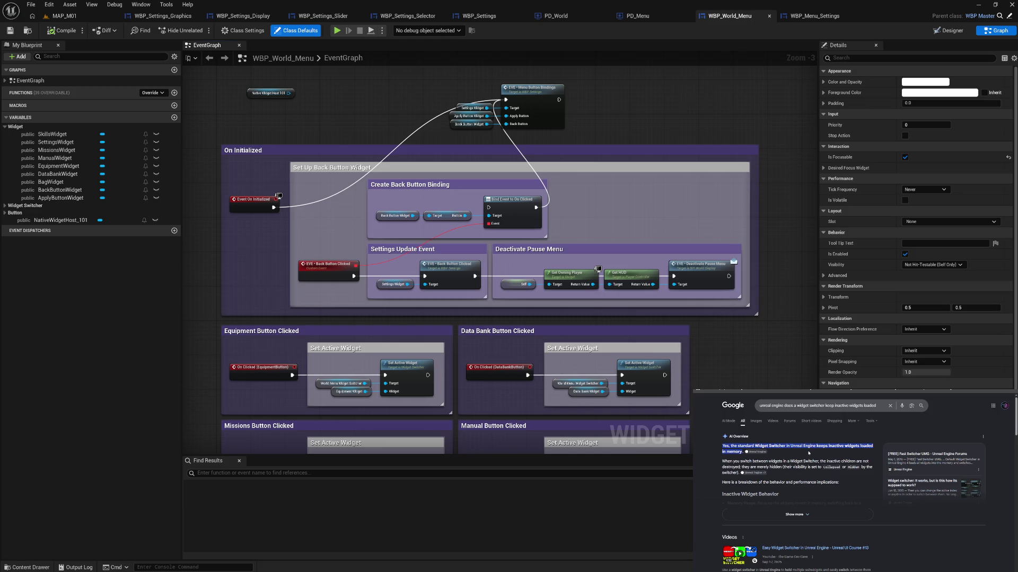
Expand the AI overview on whether a Widget Switcher keeps inactive widgets loaded in memory.
left_click(788, 514)
scroll(783, 502, "down", 2)
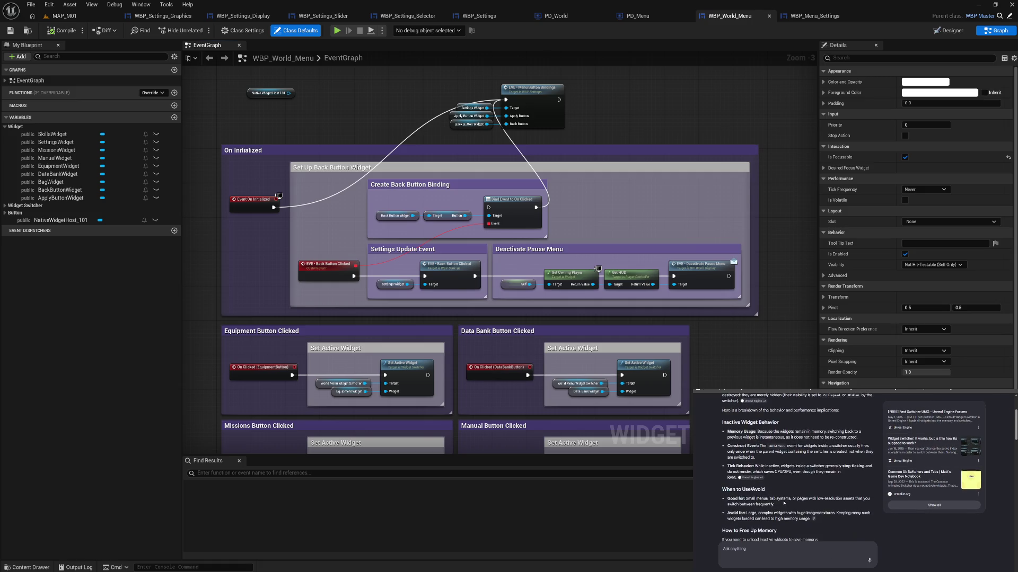
scroll(783, 503, "down", 1)
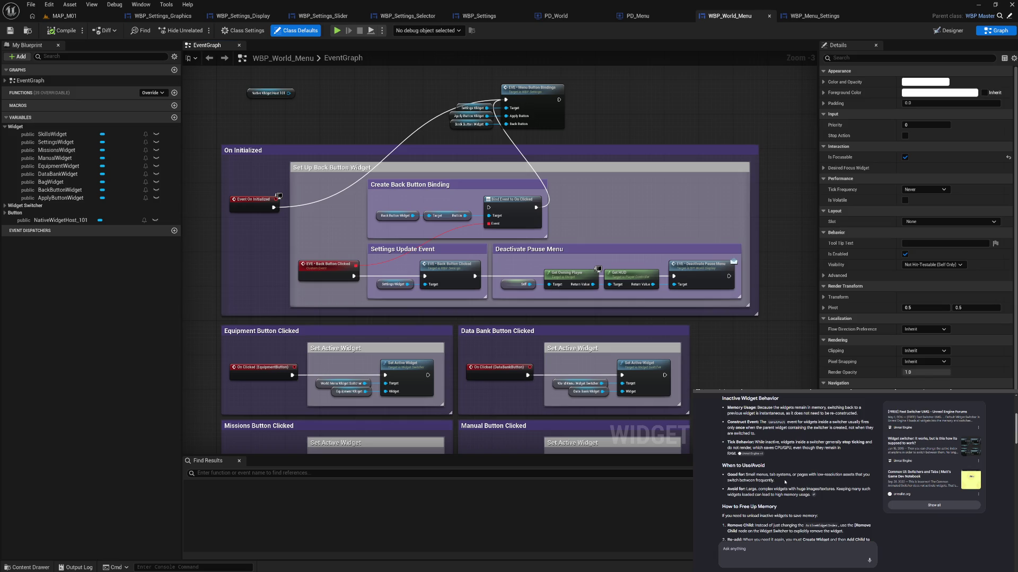
scroll(785, 483, "down", 2)
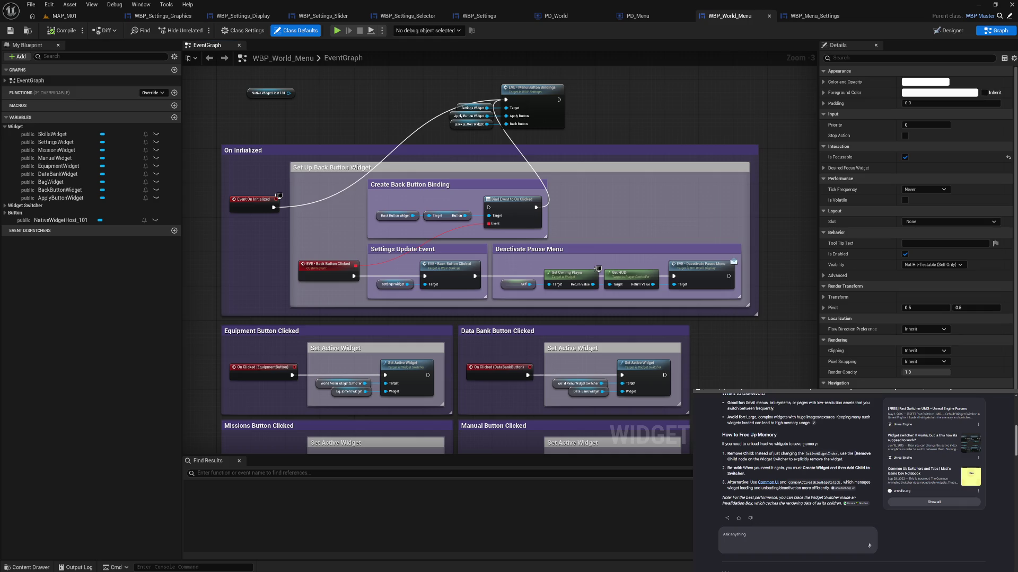
scroll(803, 445, "down", 3)
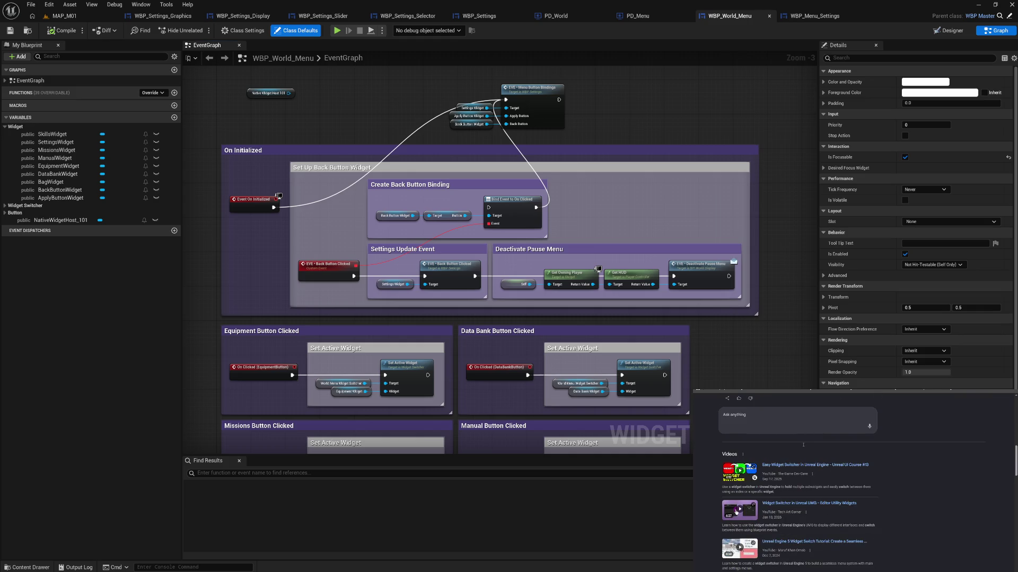
scroll(917, 477, "down", 3)
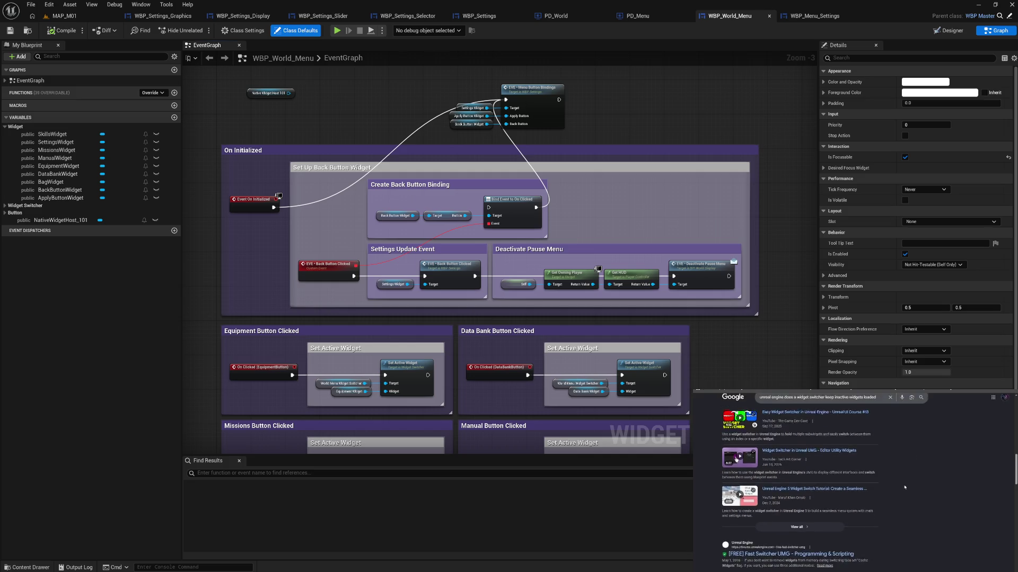
Read through the remaining results, close the search tab, and return to the widget designer.
scroll(905, 487, "down", 1)
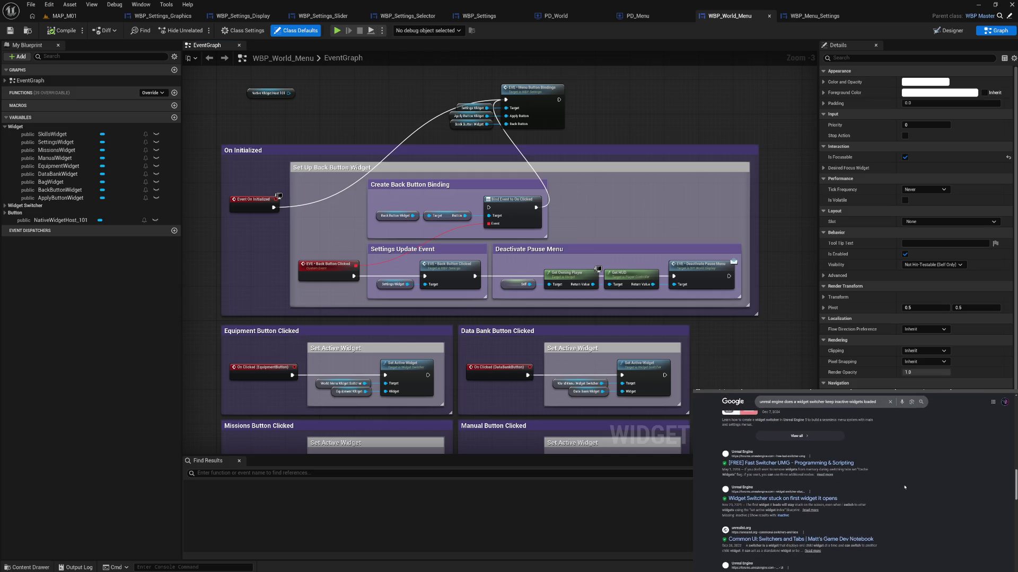
scroll(904, 487, "down", 1)
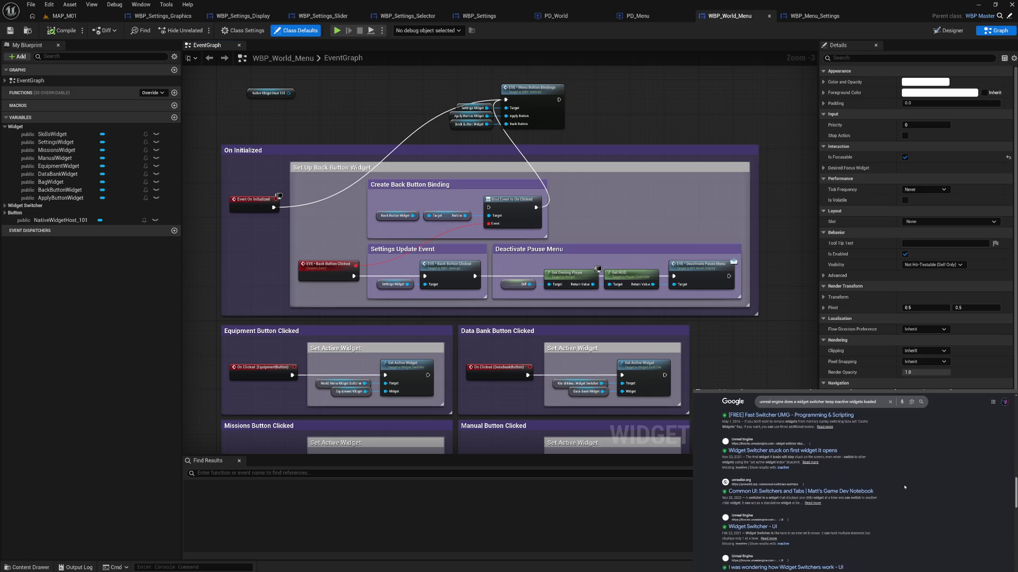
scroll(905, 487, "down", 1)
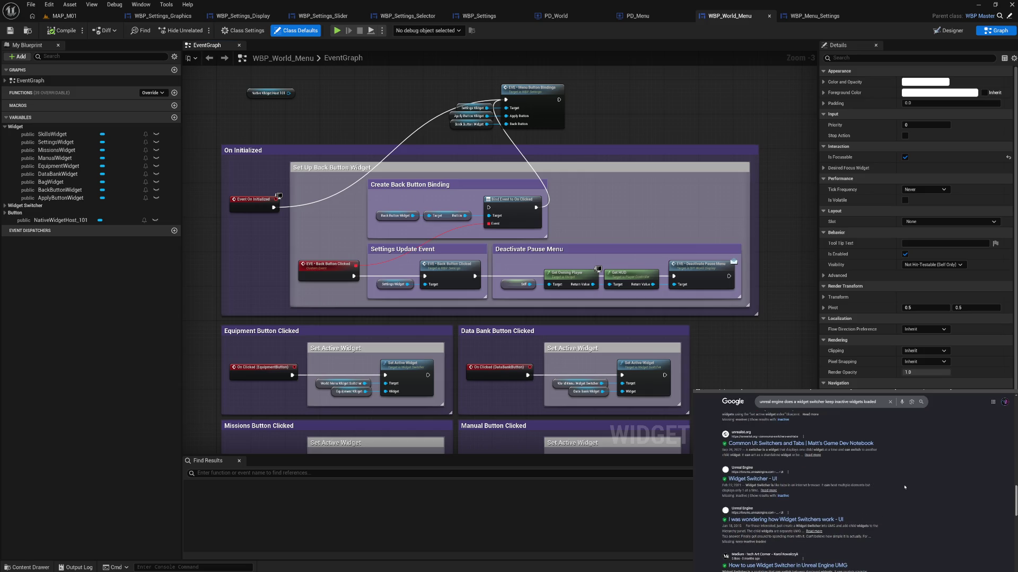
scroll(904, 487, "down", 1)
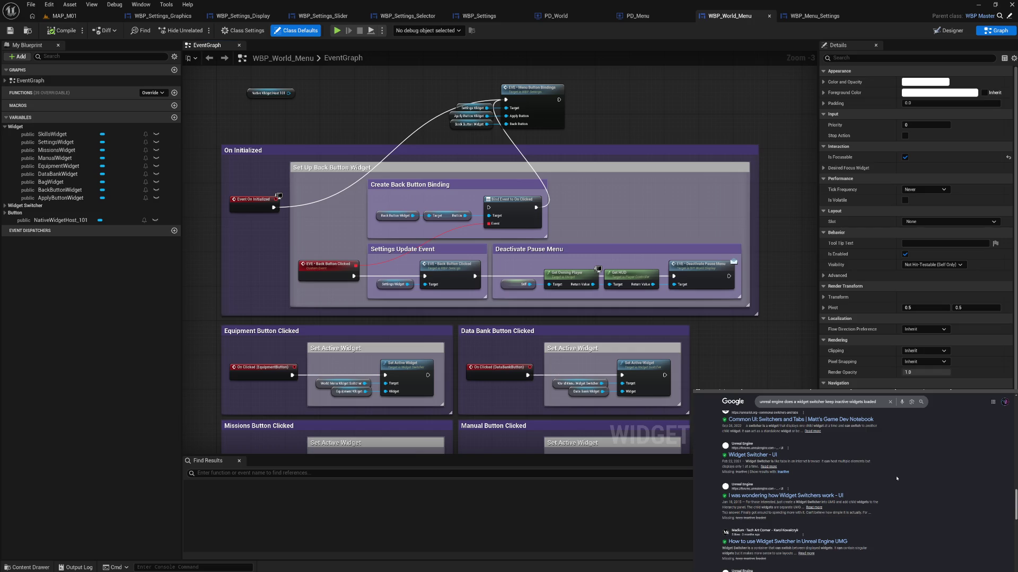
scroll(896, 478, "down", 2)
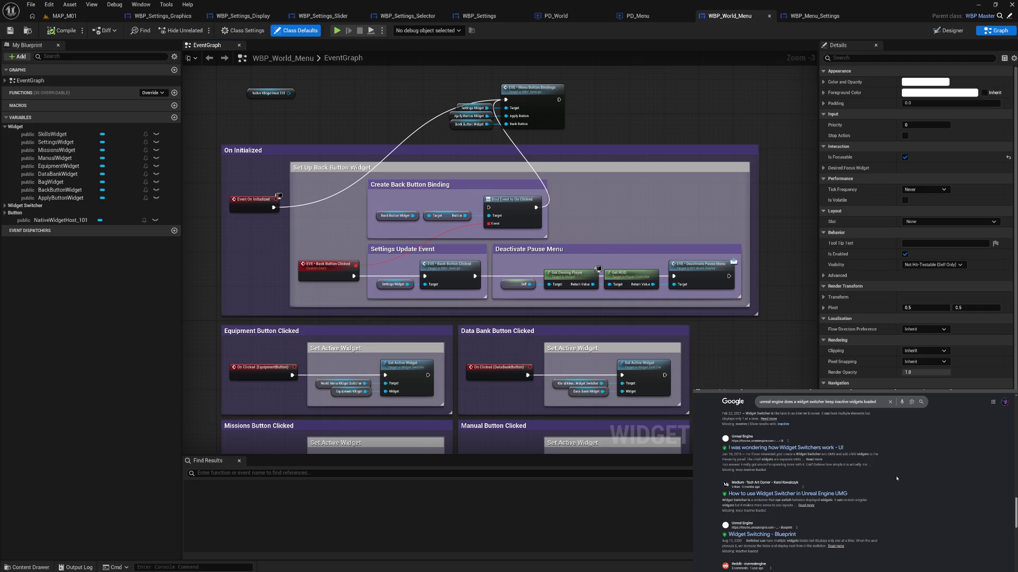
scroll(896, 478, "down", 2)
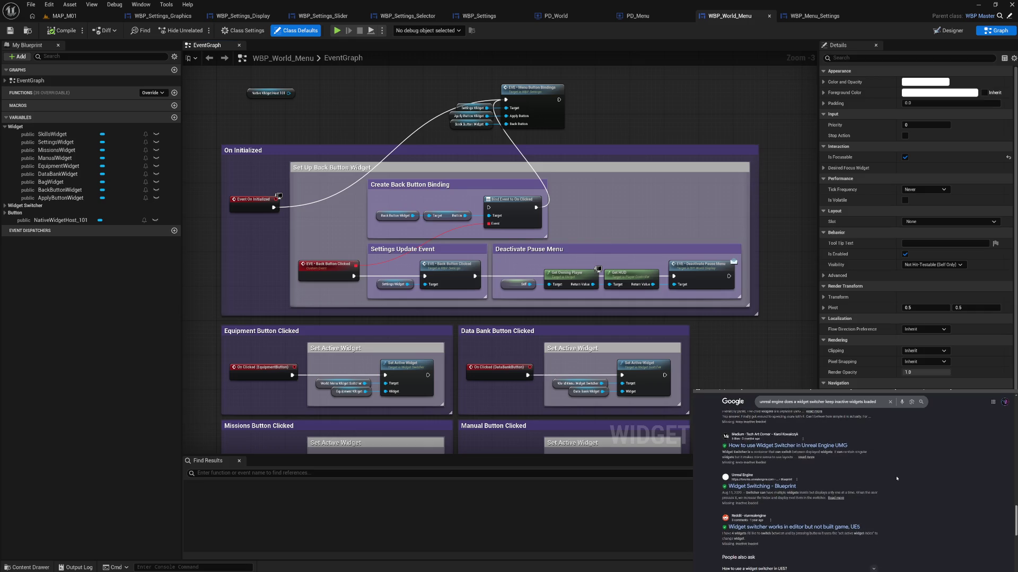
scroll(896, 478, "down", 1)
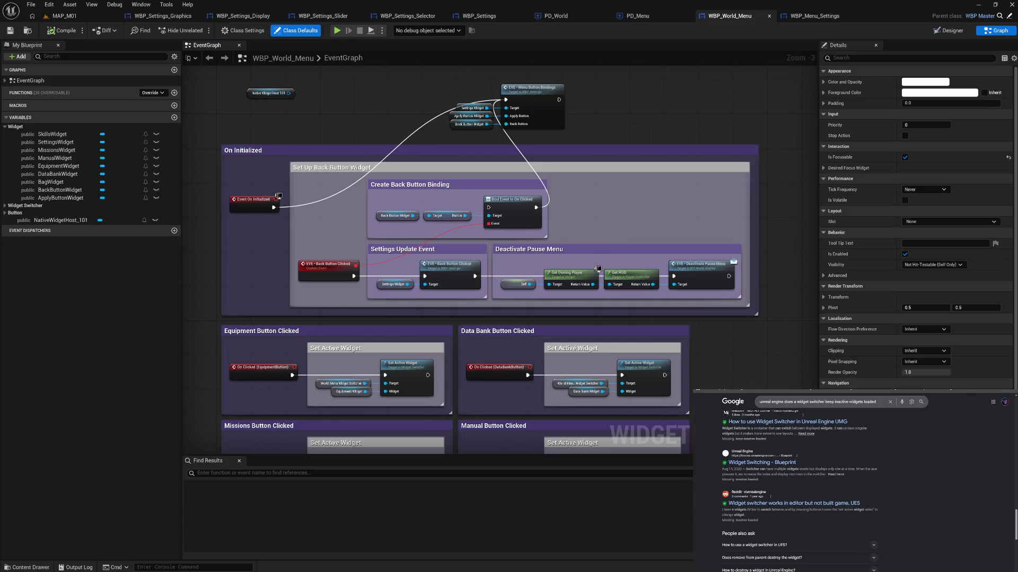
key("ctrl+w")
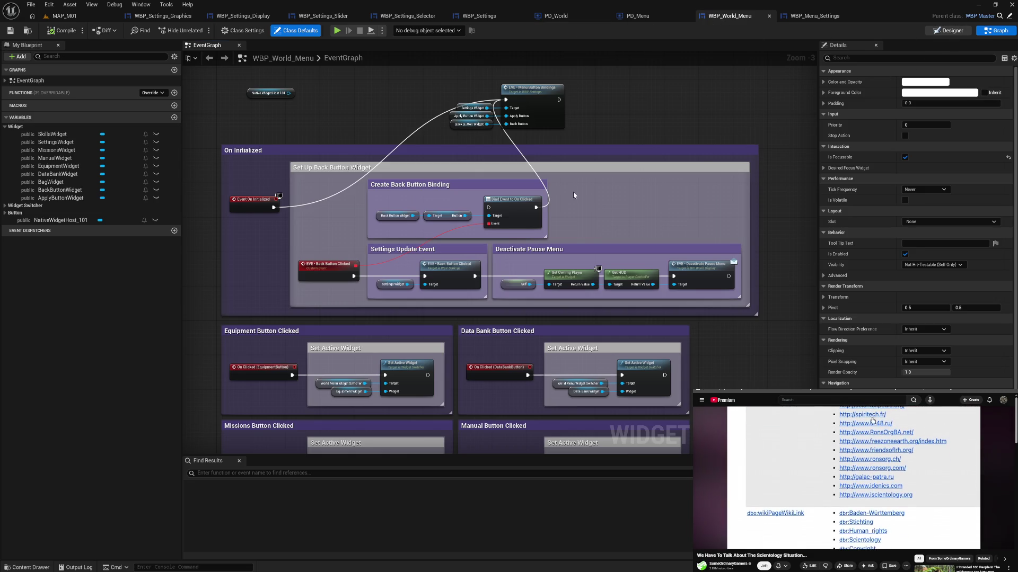
key("shift+F12")
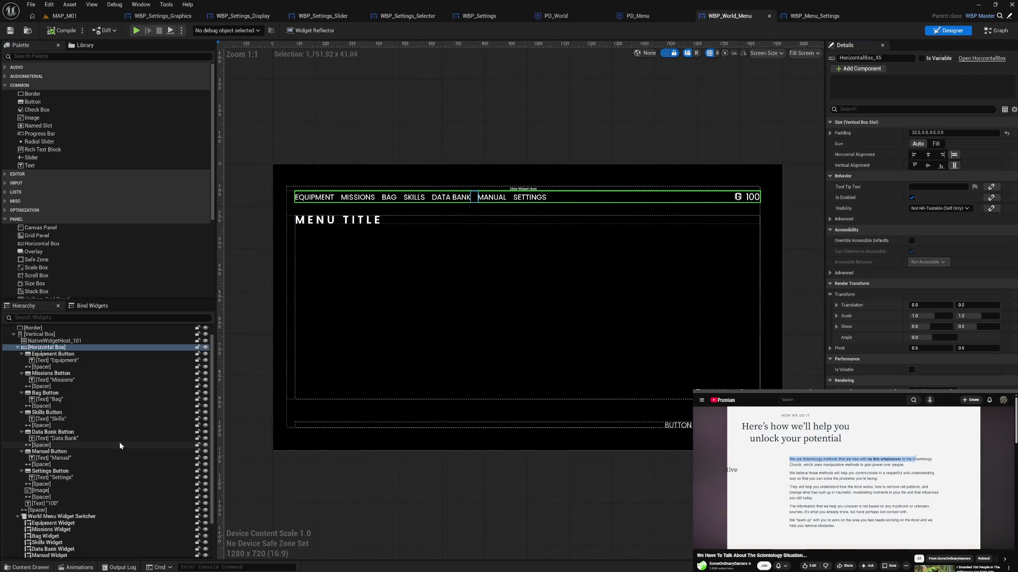
scroll(119, 442, "down", 3)
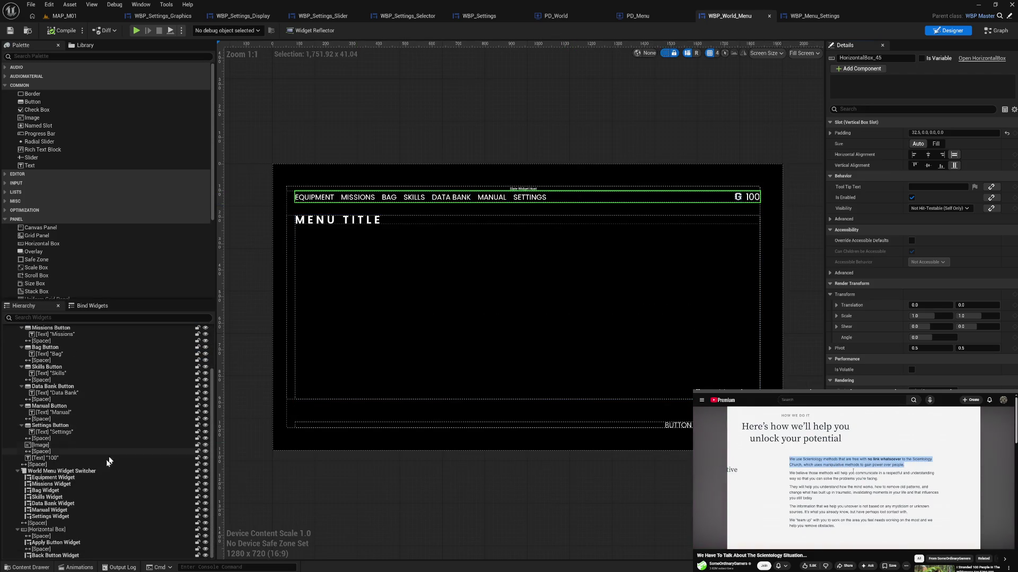
left_click(98, 471)
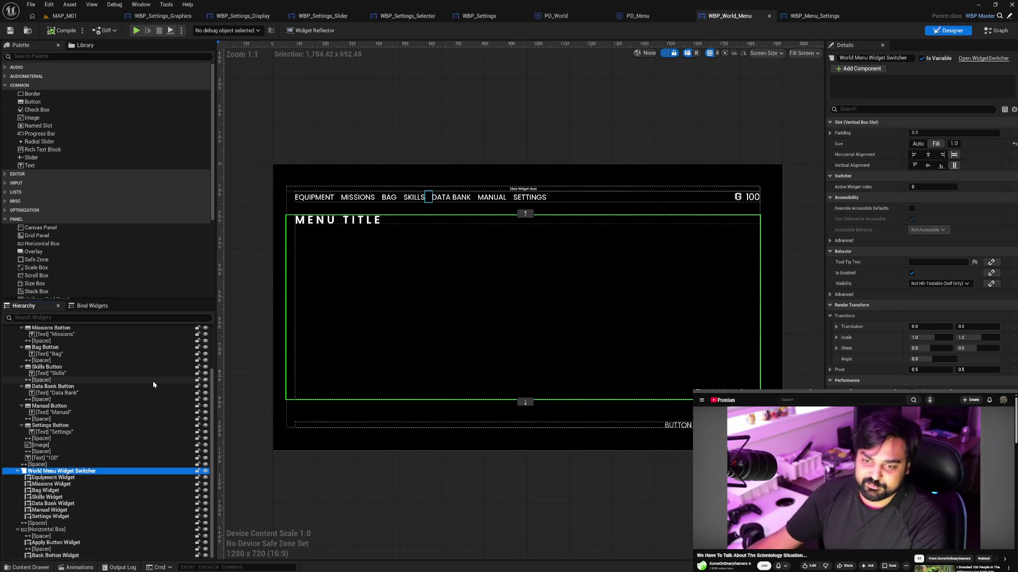
scroll(100, 261, "down", 4)
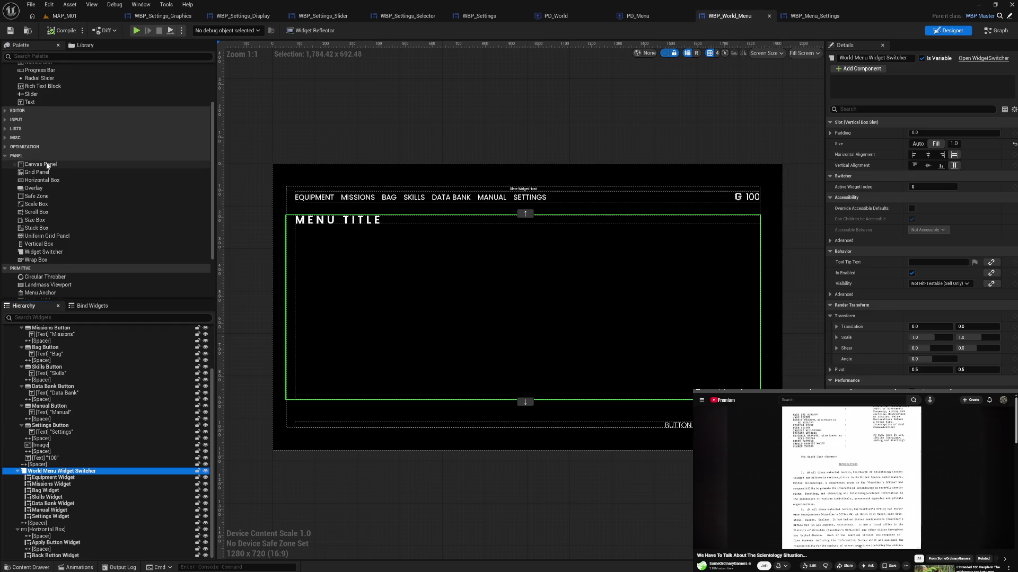
Browse the Palette and look up what the Menu Anchor widget does.
scroll(55, 165, "up", 2)
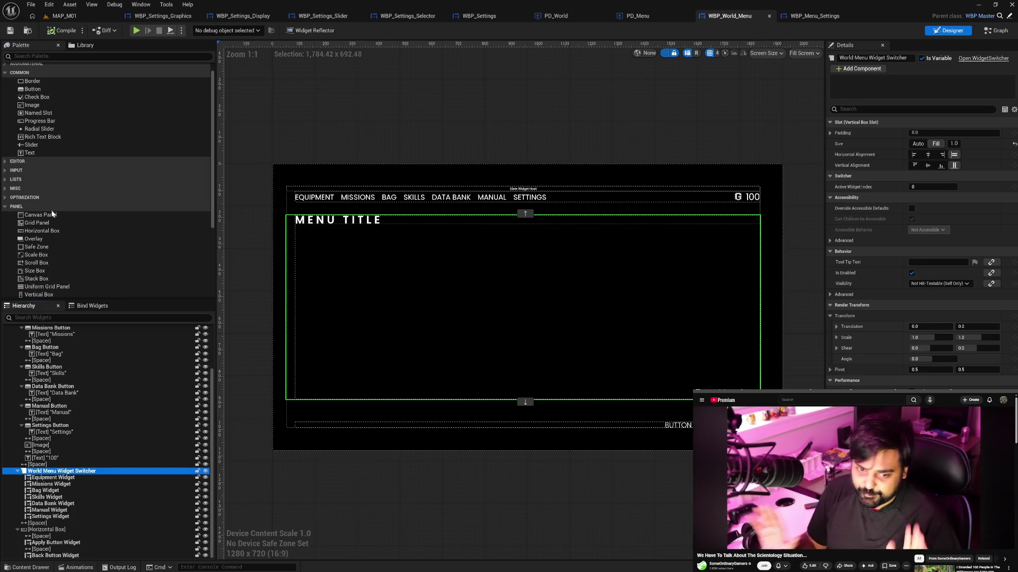
scroll(52, 212, "down", 2)
scroll(52, 211, "down", 4)
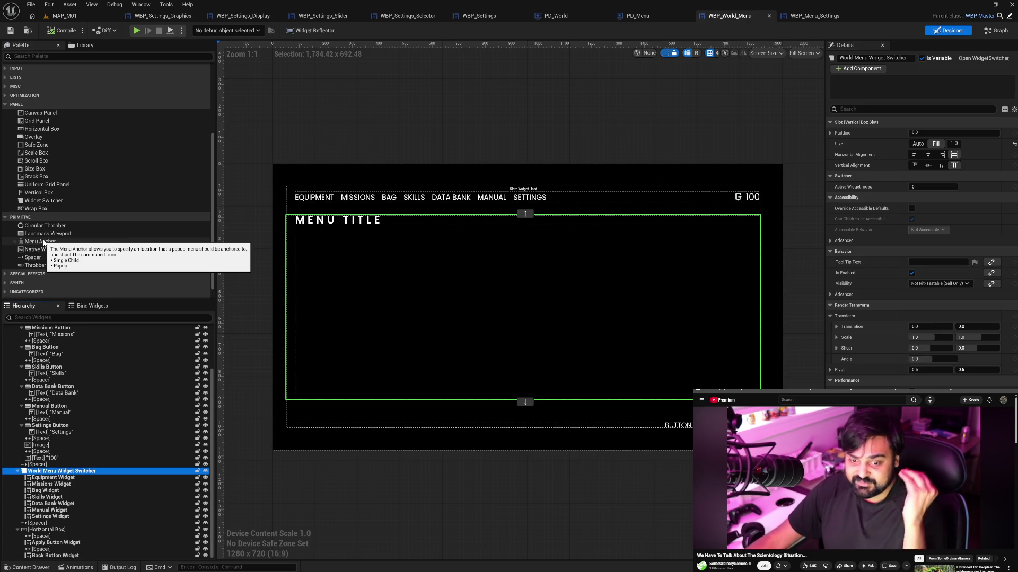
left_click(44, 242)
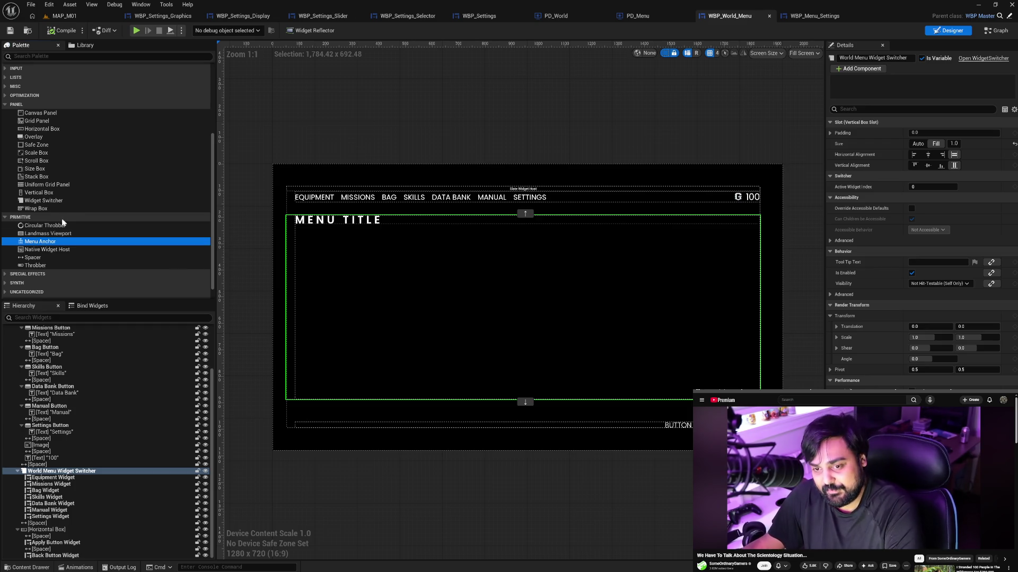
Drag a Border from the Palette's Common section onto World Menu Widget Switcher in the Hierarchy.
scroll(96, 175, "up", 2)
scroll(96, 175, "up", 1)
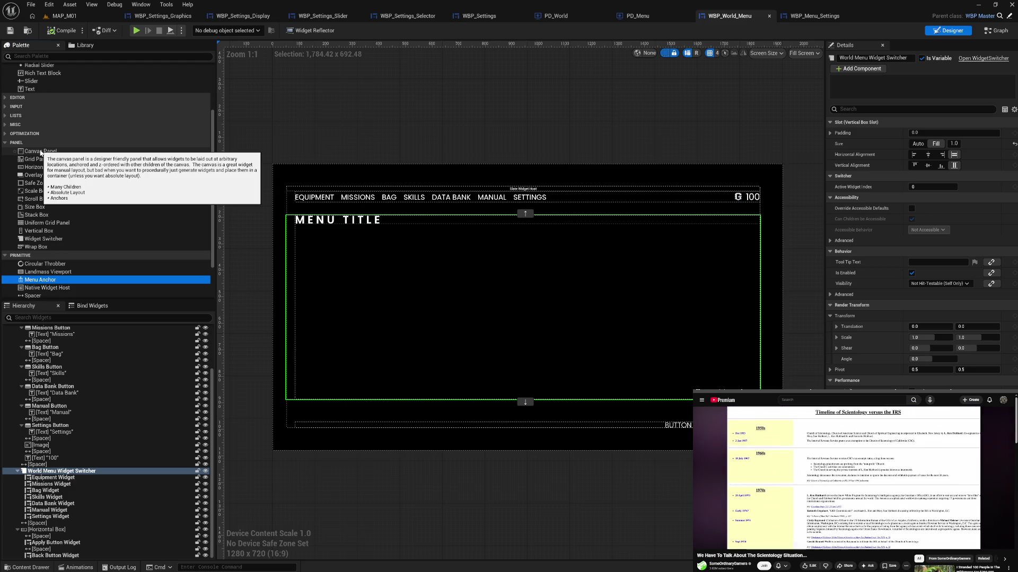
scroll(111, 201, "up", 6)
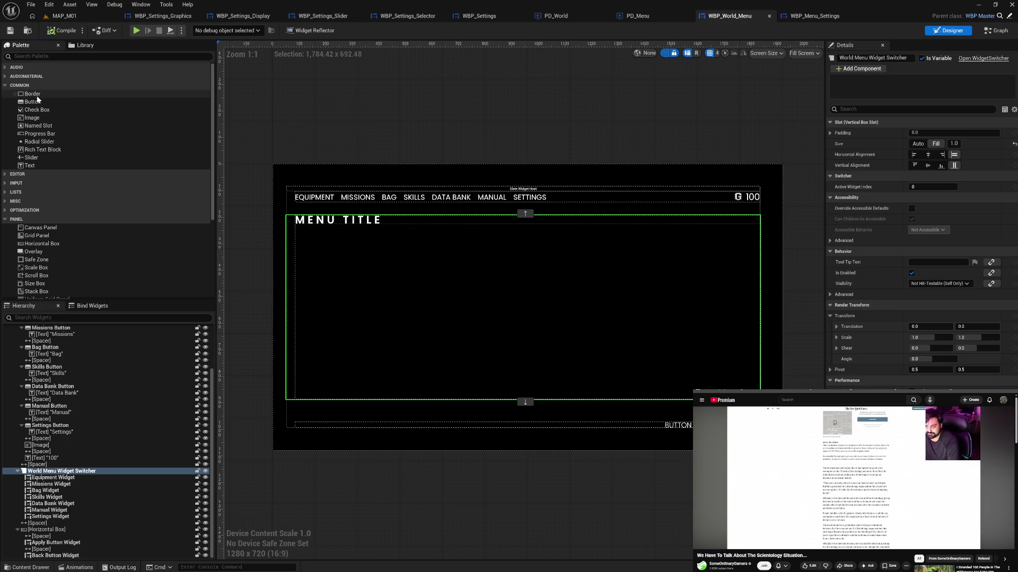
mouse_move(36, 96)
left_click_drag(35, 96, 50, 472)
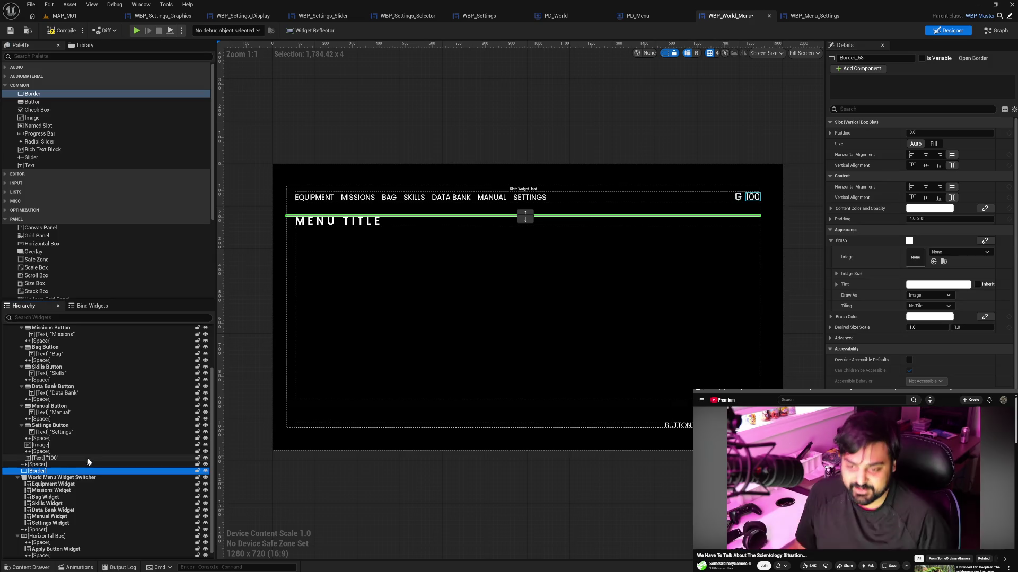
scroll(114, 372, "up", 3)
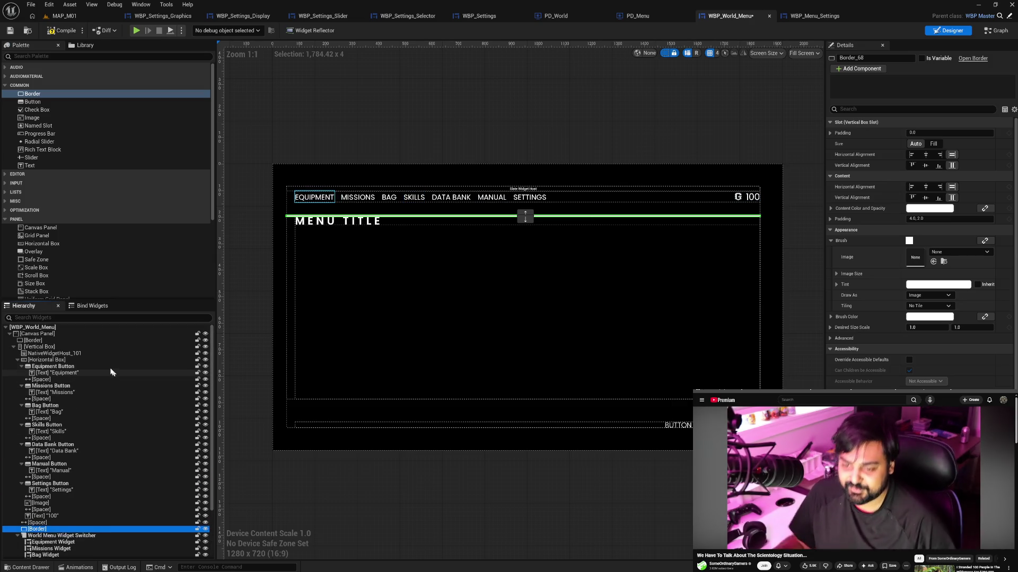
left_click(94, 353)
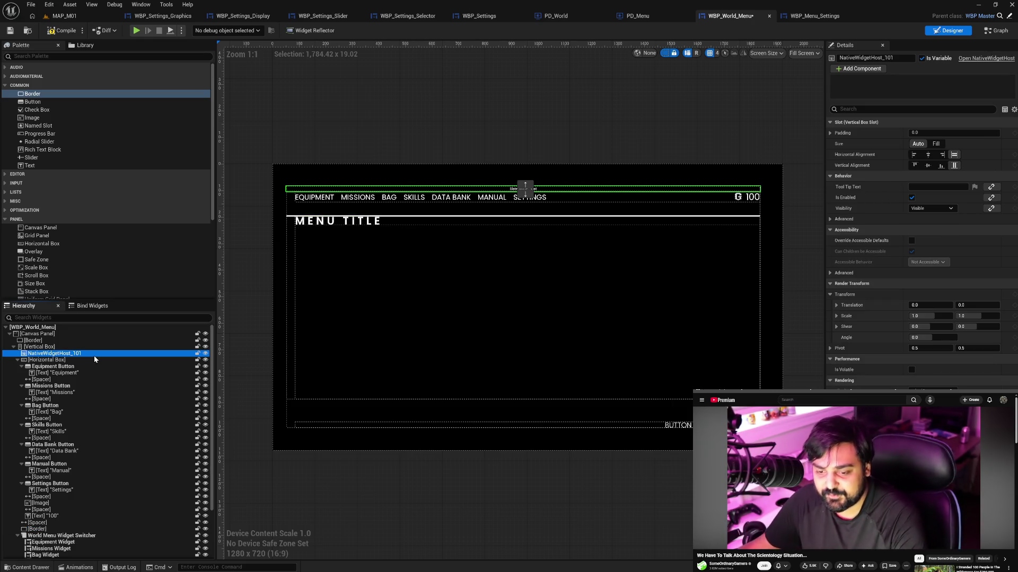
Remove the Native Widget Host 101 reference node from the event graph and recompile.
key("Delete")
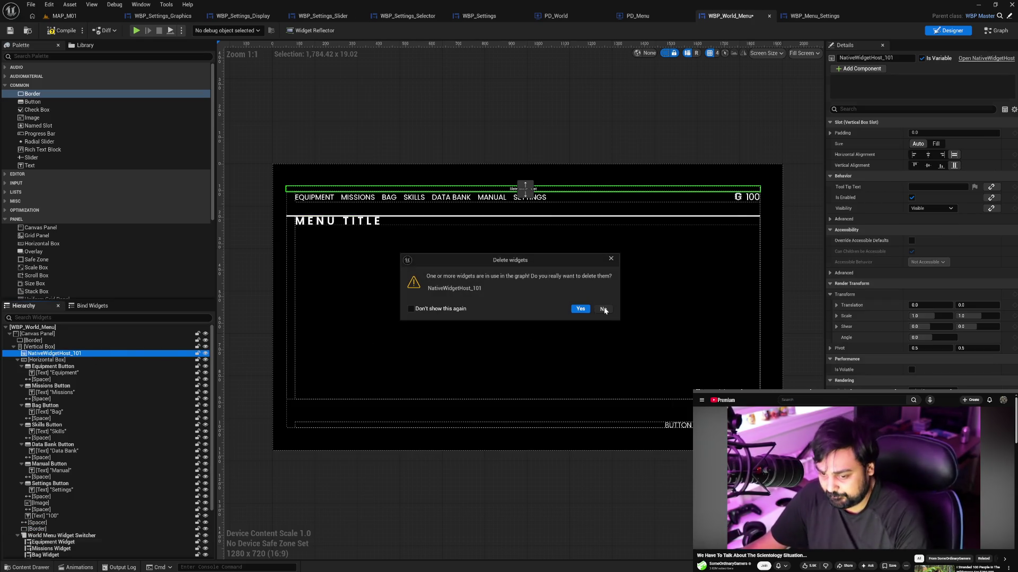
left_click(603, 309)
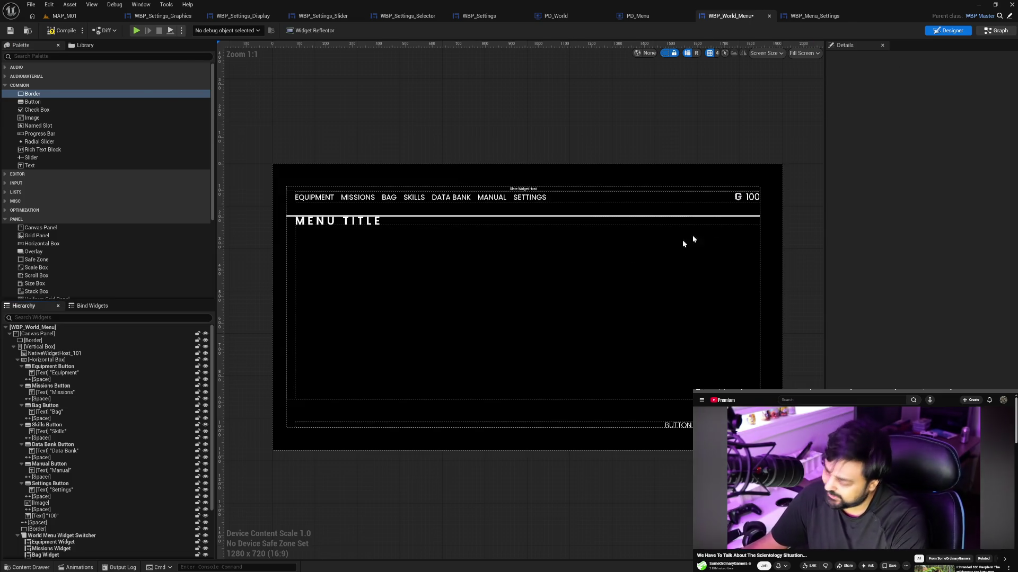
double_click(686, 238)
left_click(269, 93)
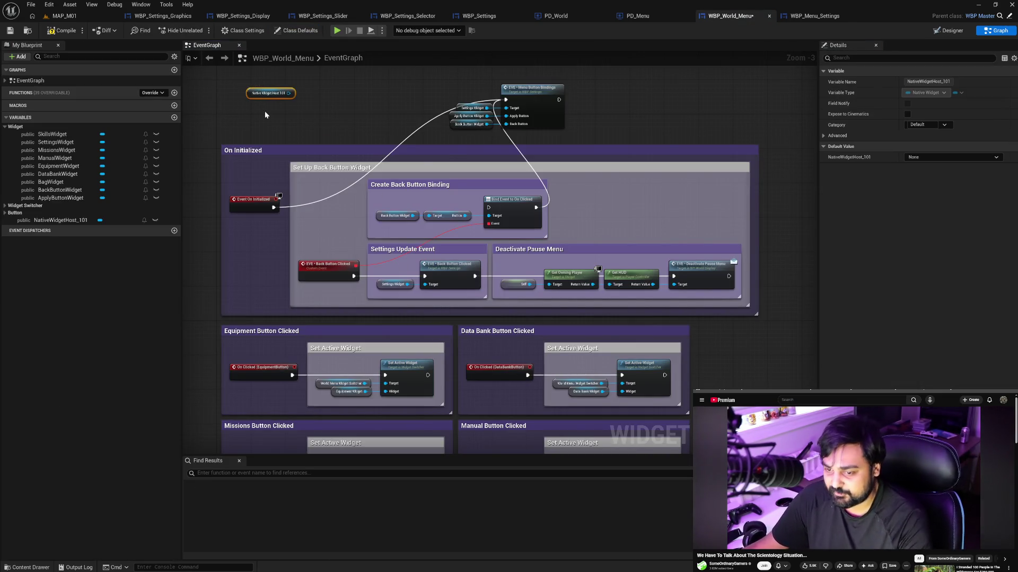
key("Delete")
left_click(62, 32)
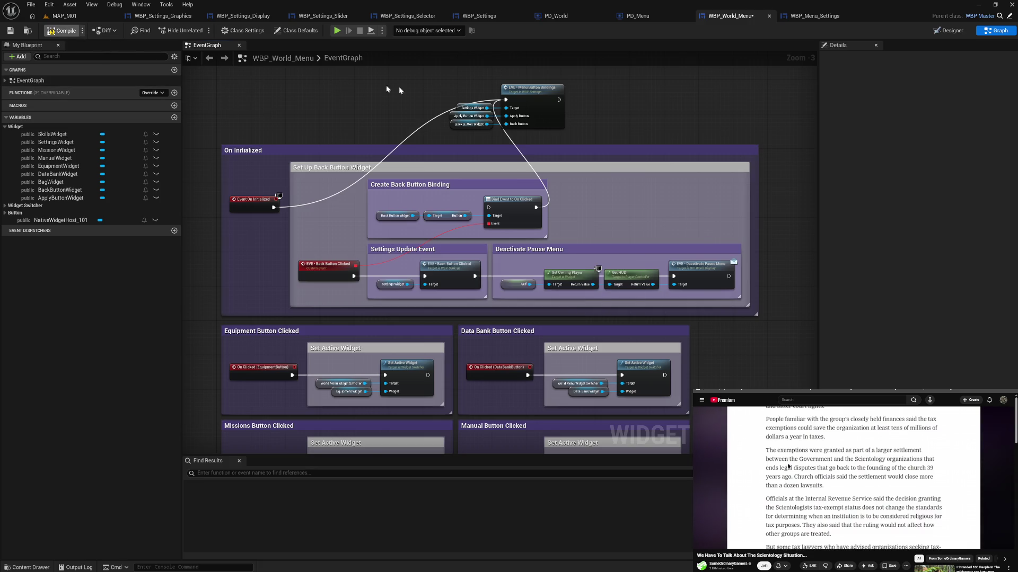
Back in the Designer, delete NativeWidgetHost_101 from the widget hierarchy.
left_click(947, 31)
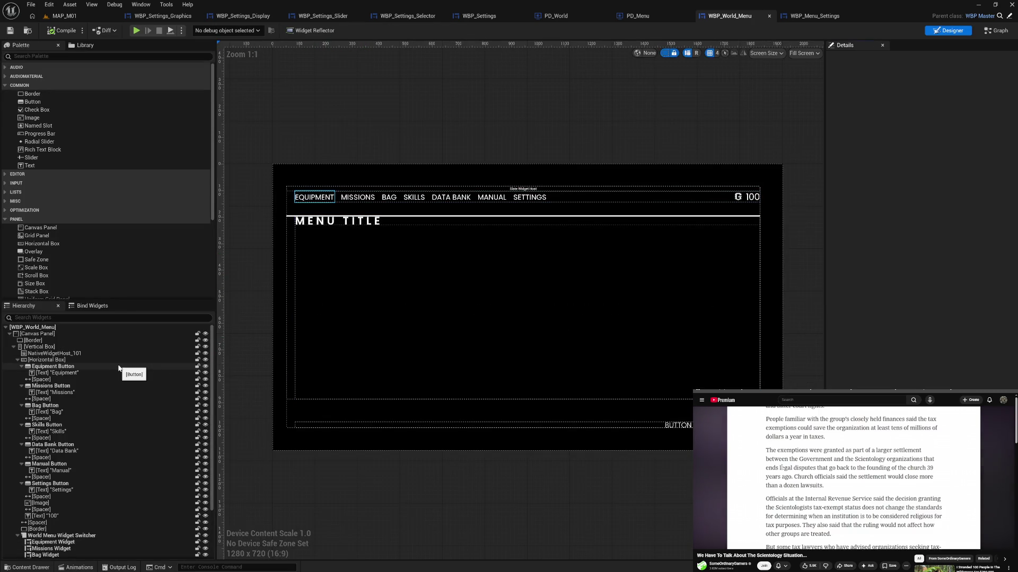
left_click(88, 354)
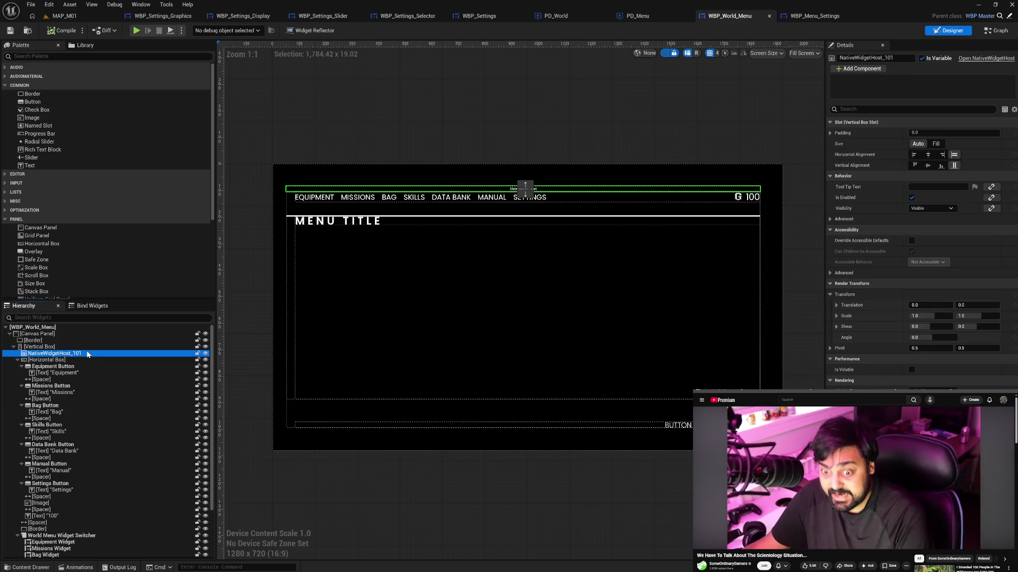
key("Delete")
scroll(87, 351, "down", 5)
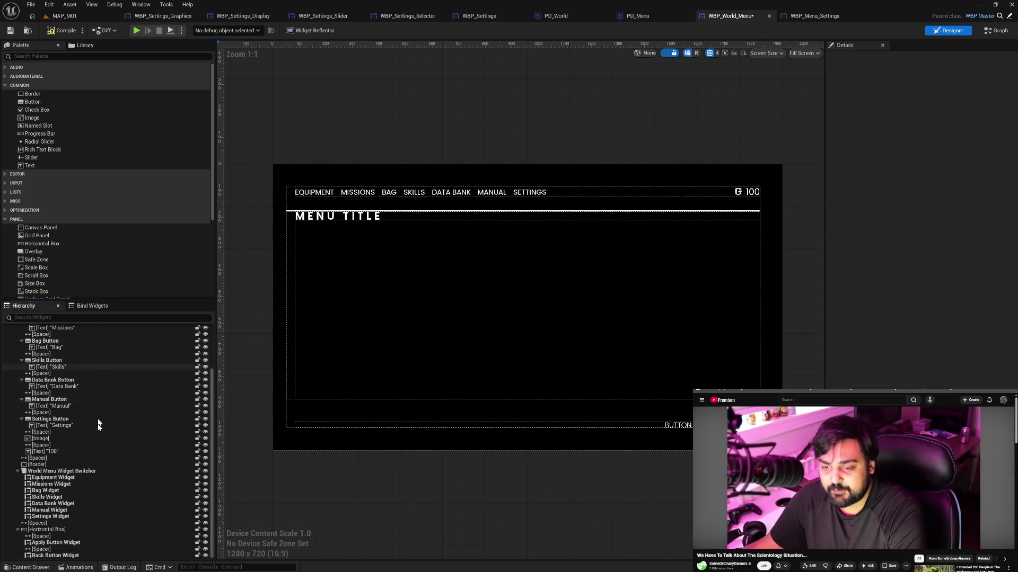
Rename the new Border to 'Menu Widget Container' and tick Is Variable.
left_click(162, 465)
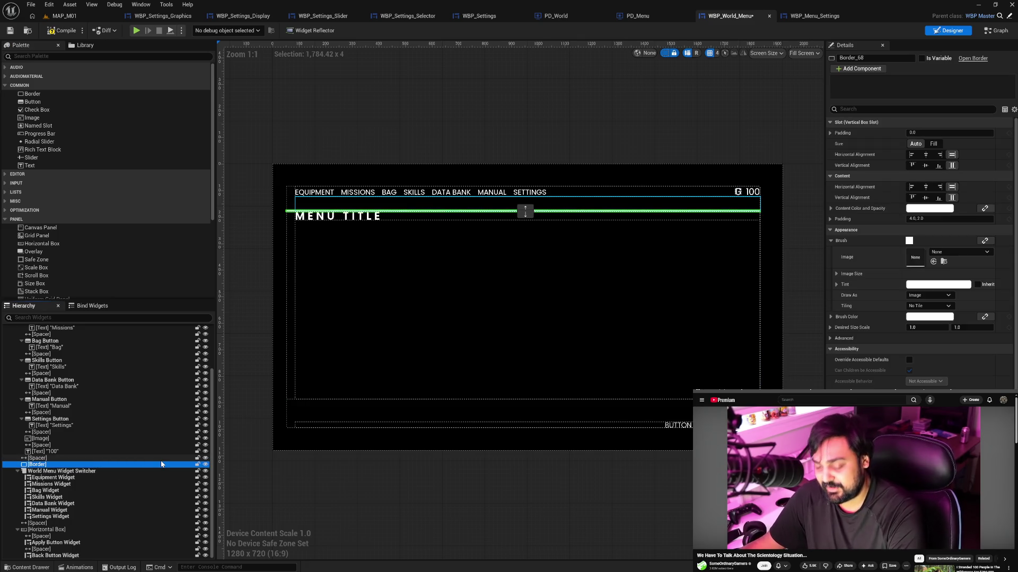
key("F2")
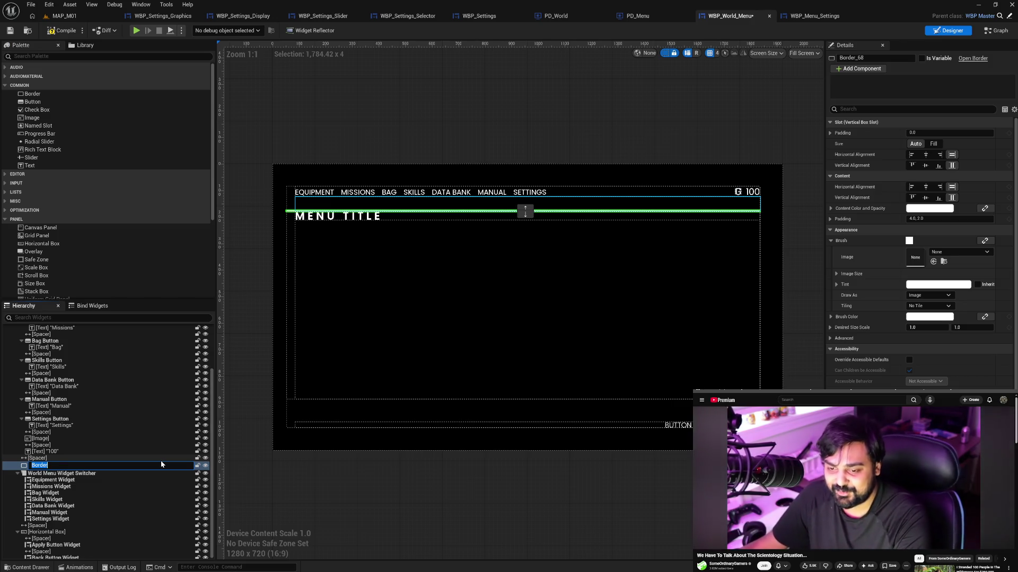
type("W")
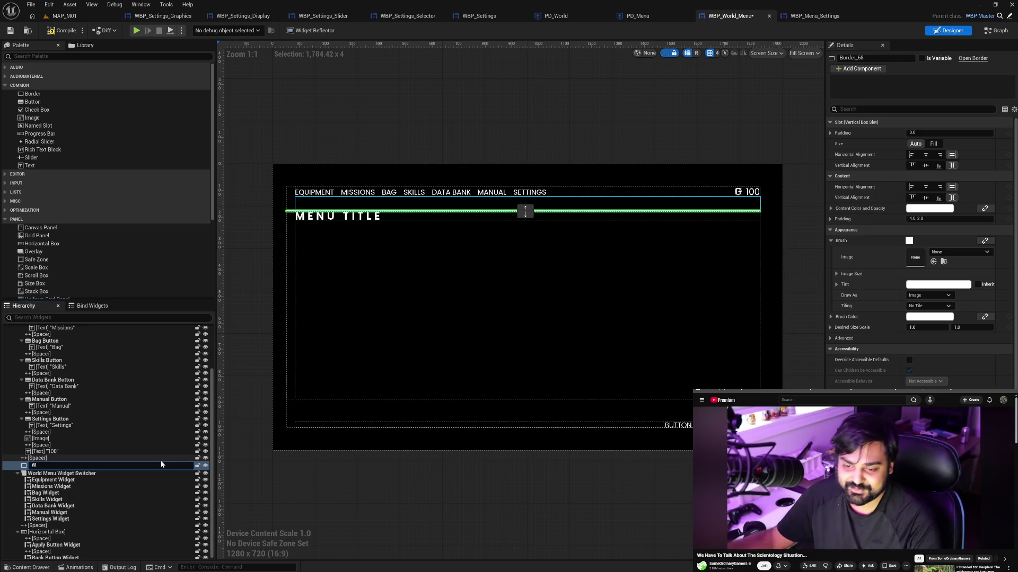
key("BackSpace")
type("Me")
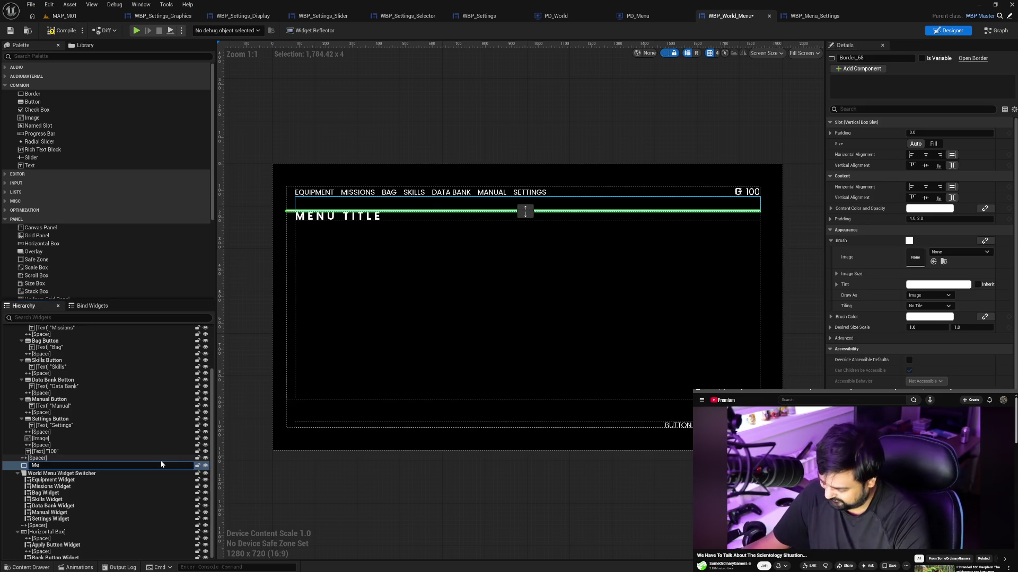
type("nu Widget ")
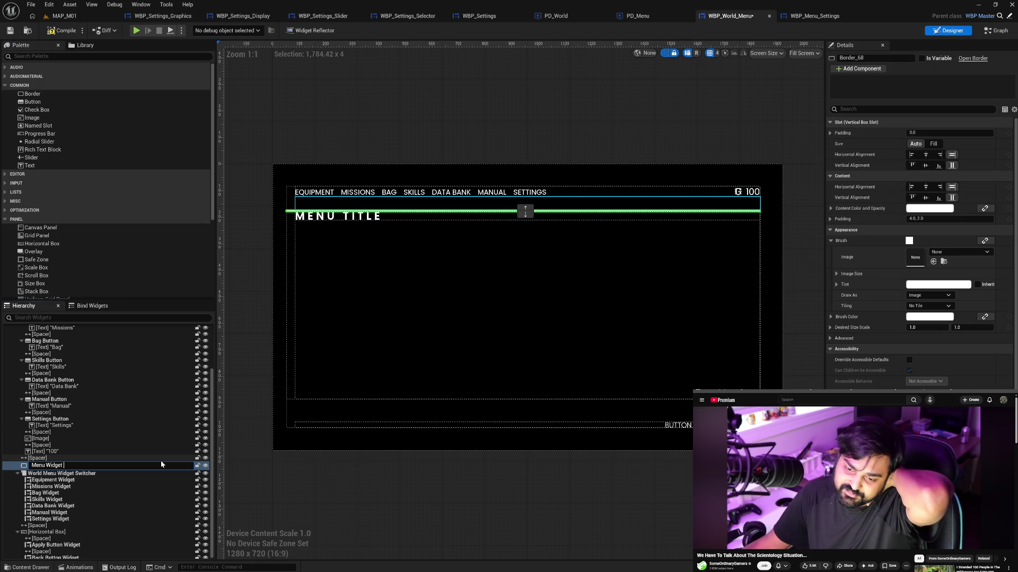
type("Container")
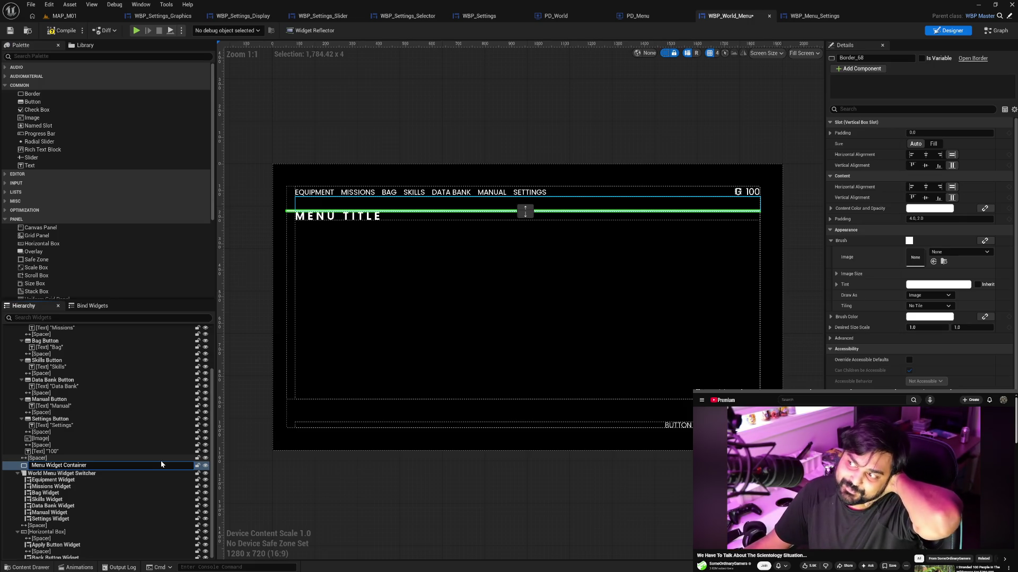
key("Return")
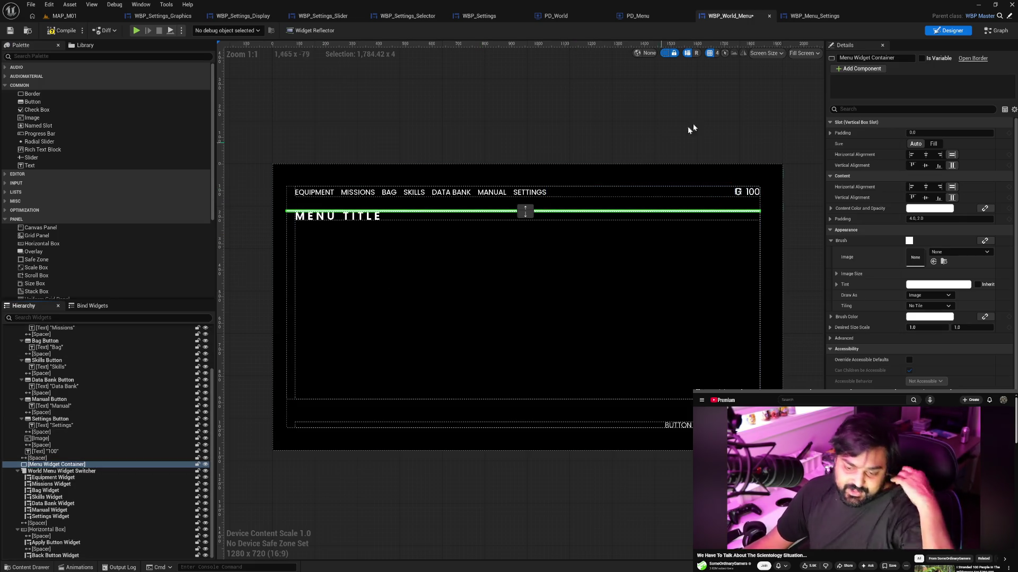
left_click(936, 60)
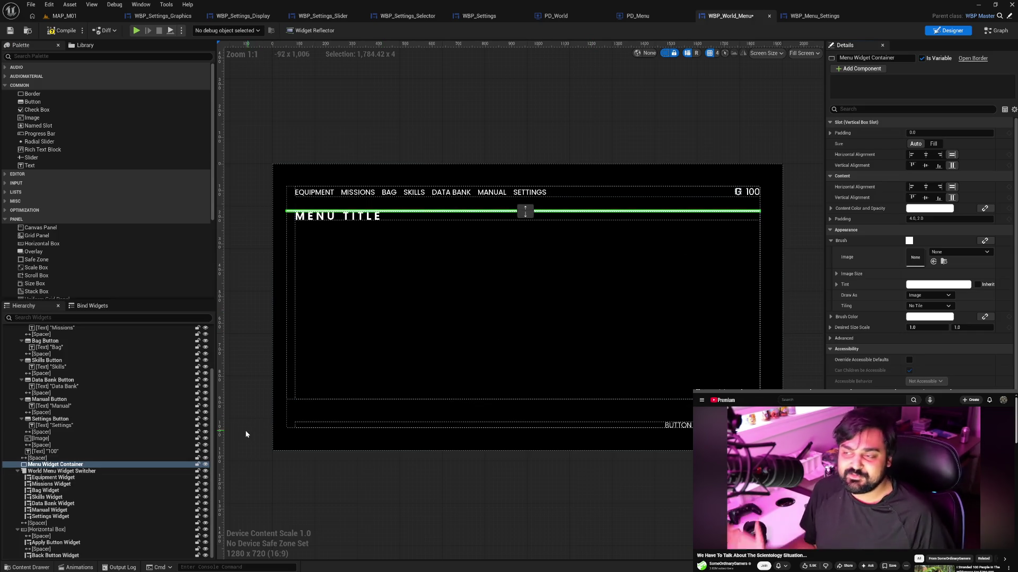
Set the Menu Widget Container's padding to 0.
left_click(949, 219)
type("0")
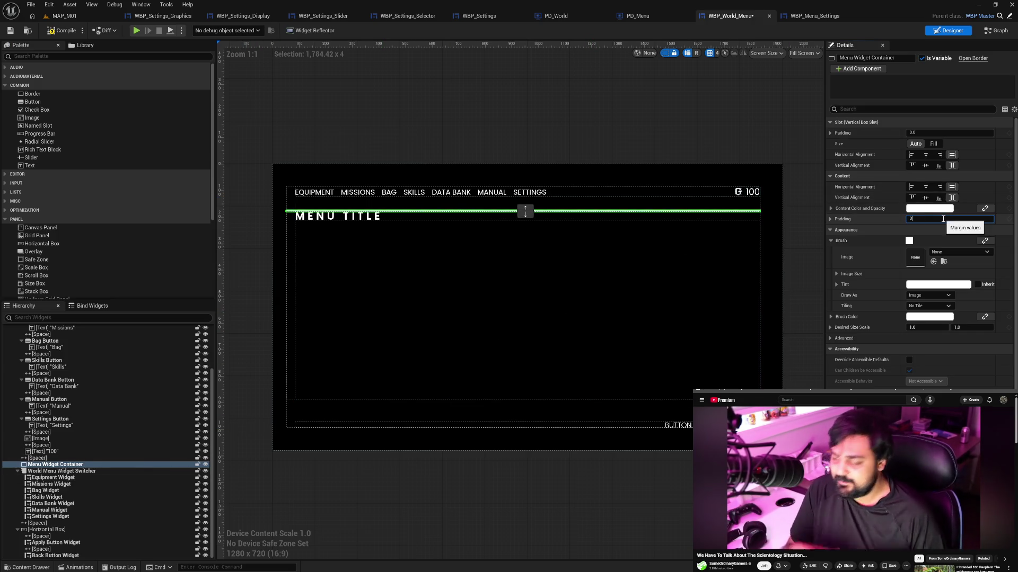
key("Return")
Set the border's brush colour to transparent 00000000.
left_click(925, 209)
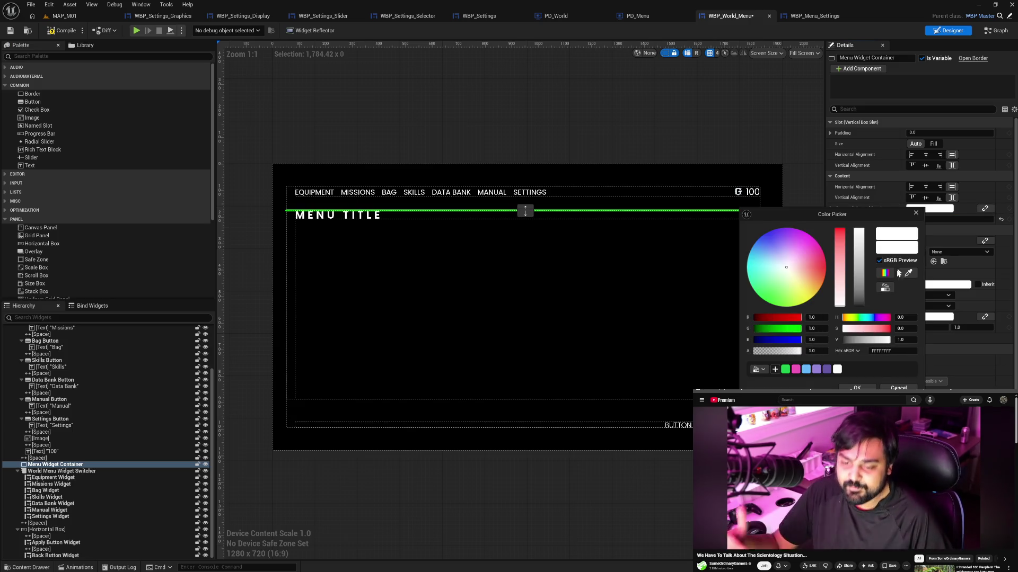
left_click(856, 387)
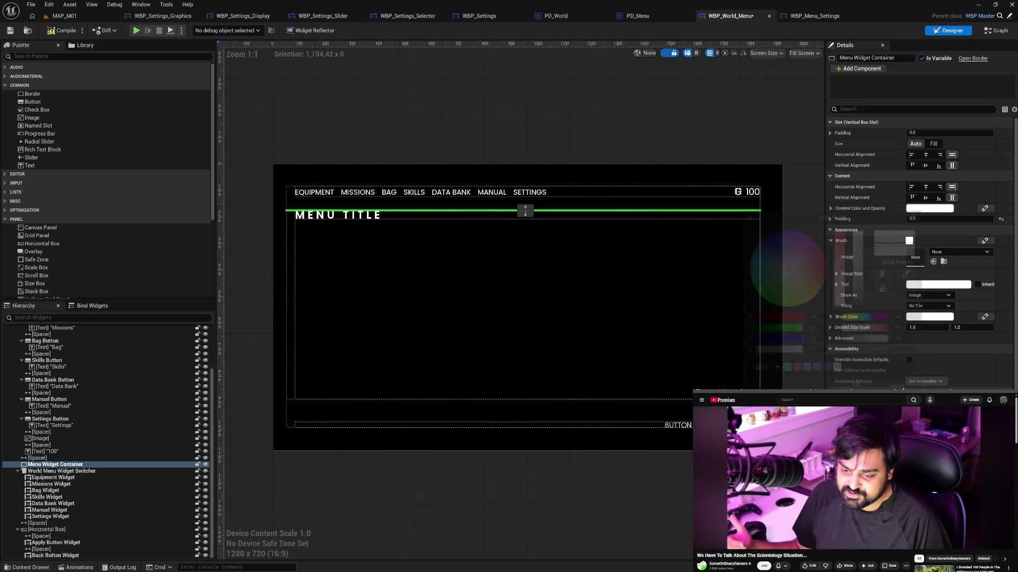
left_click(914, 317)
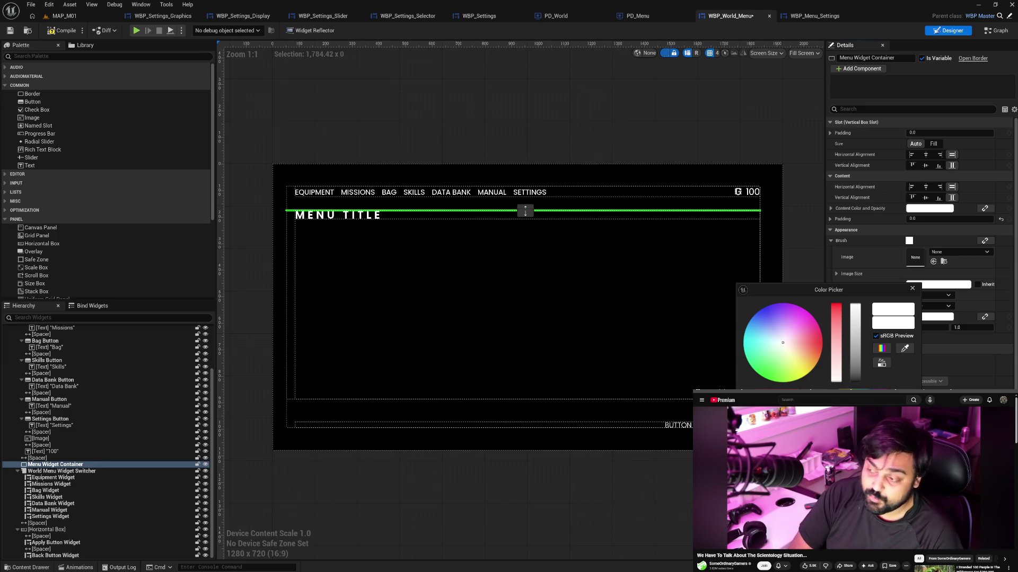
type("00000000")
key("Return")
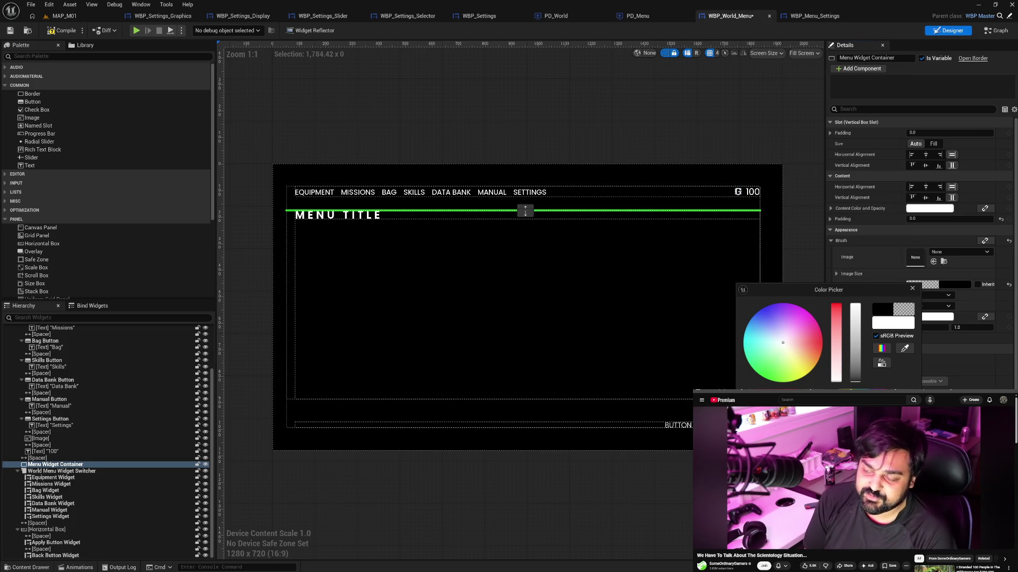
left_click(914, 318)
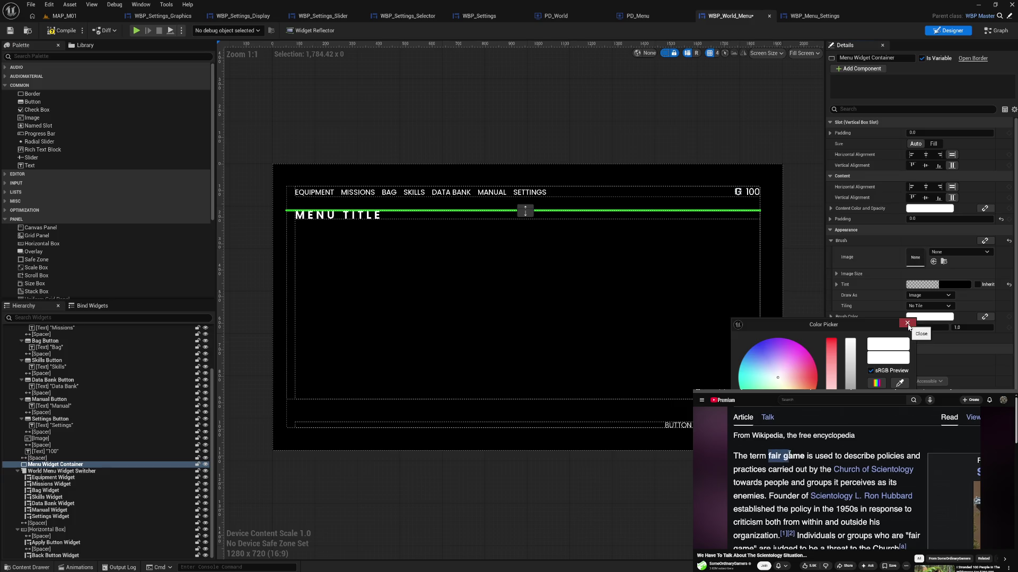
left_click(907, 323)
left_click(933, 284)
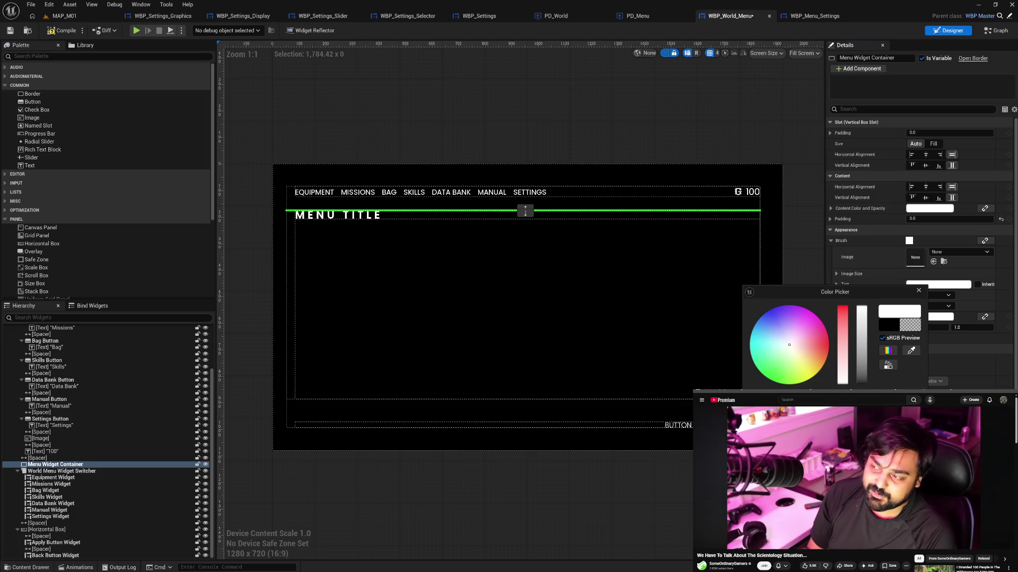
key("Escape")
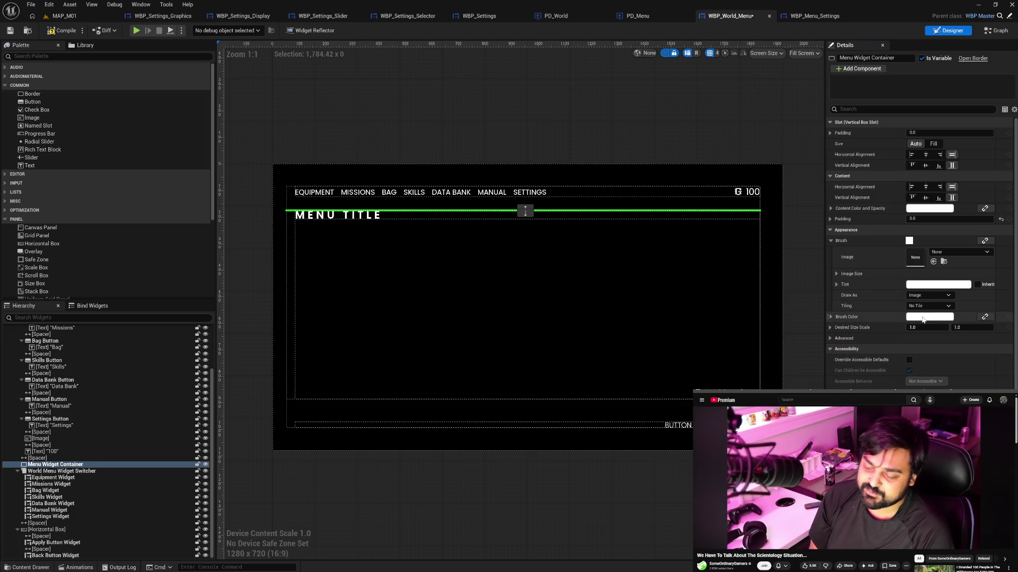
left_click(929, 316)
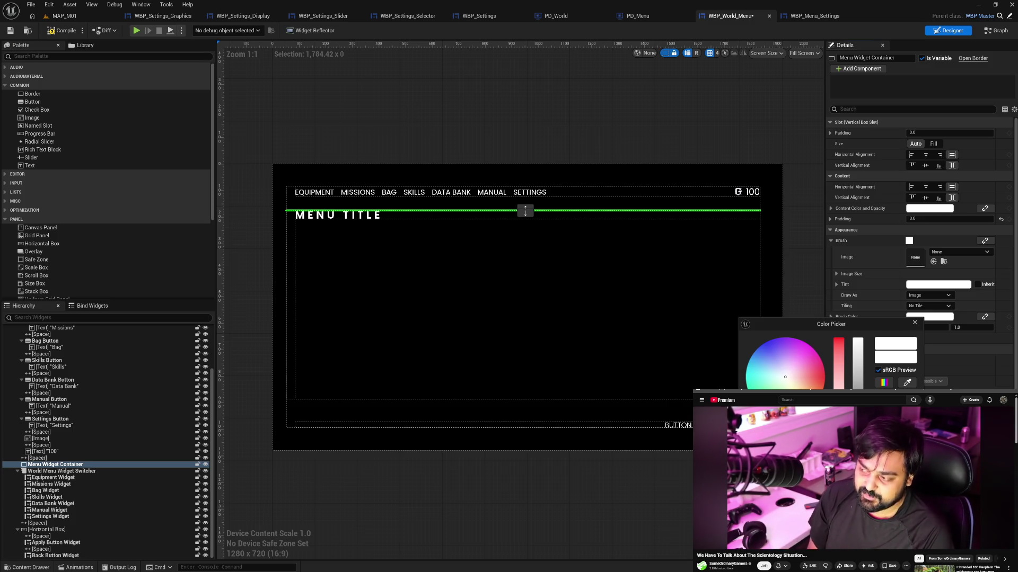
key("Escape")
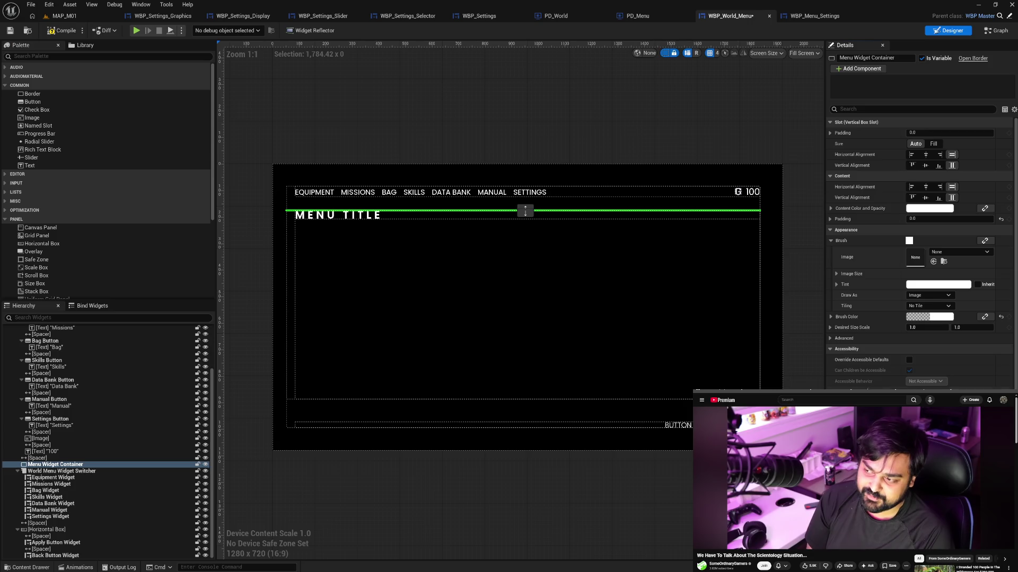
Set the brush's Draw As style to Box instead of Rounded Box.
left_click(928, 295)
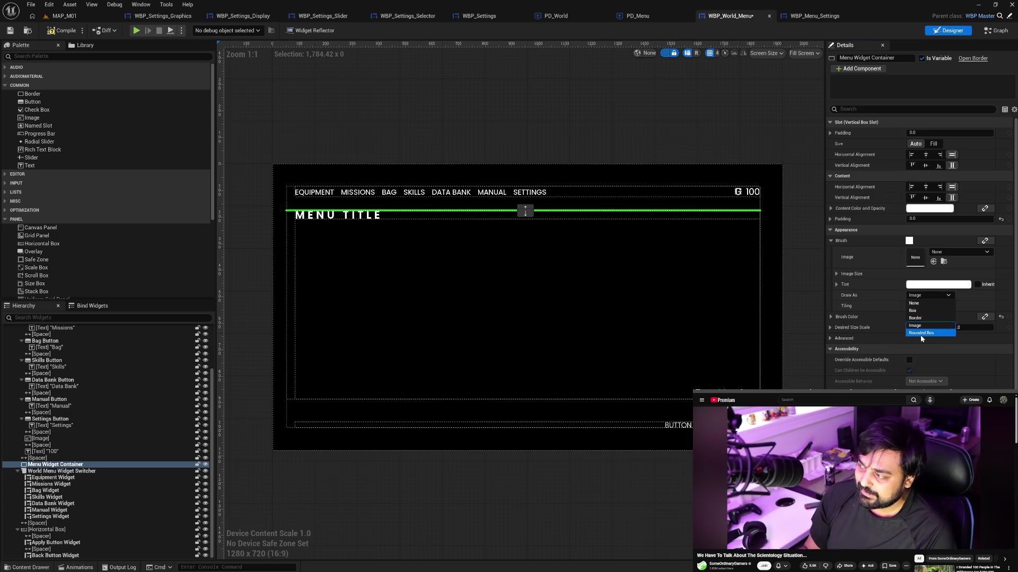
left_click(920, 334)
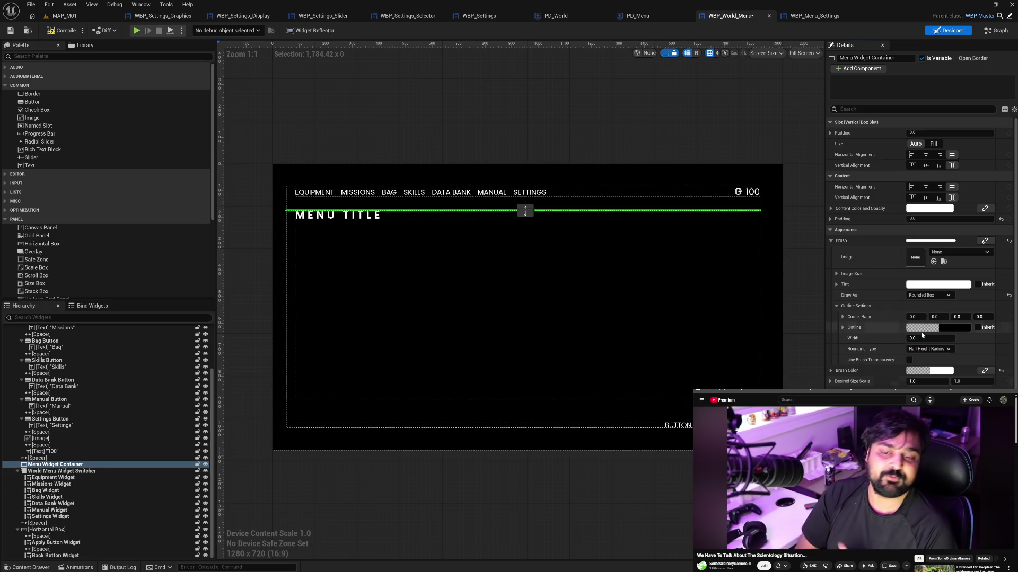
left_click(921, 295)
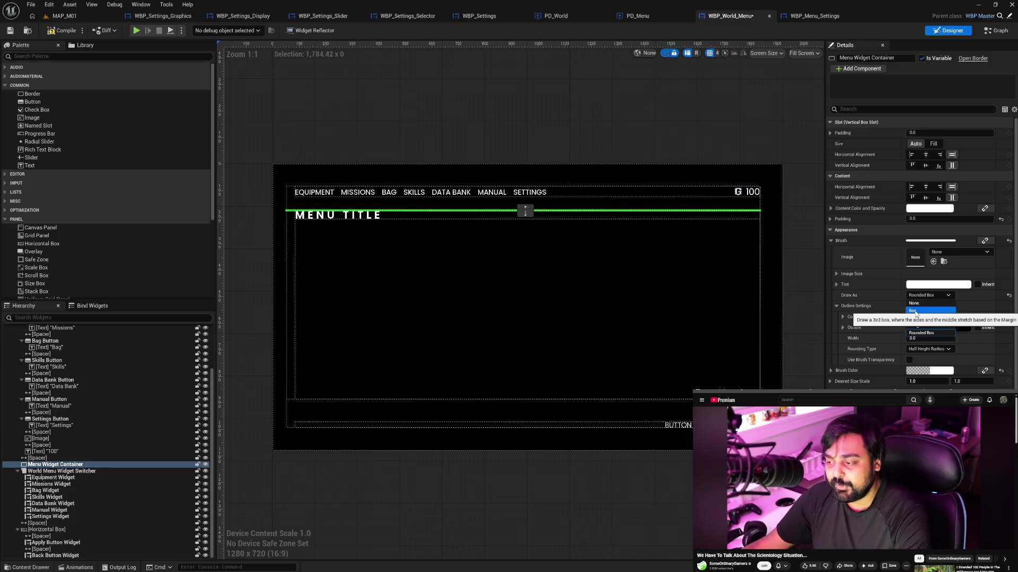
left_click(914, 311)
Set the container's slot size to Fill and drag the Settings Widget into it.
left_click(933, 143)
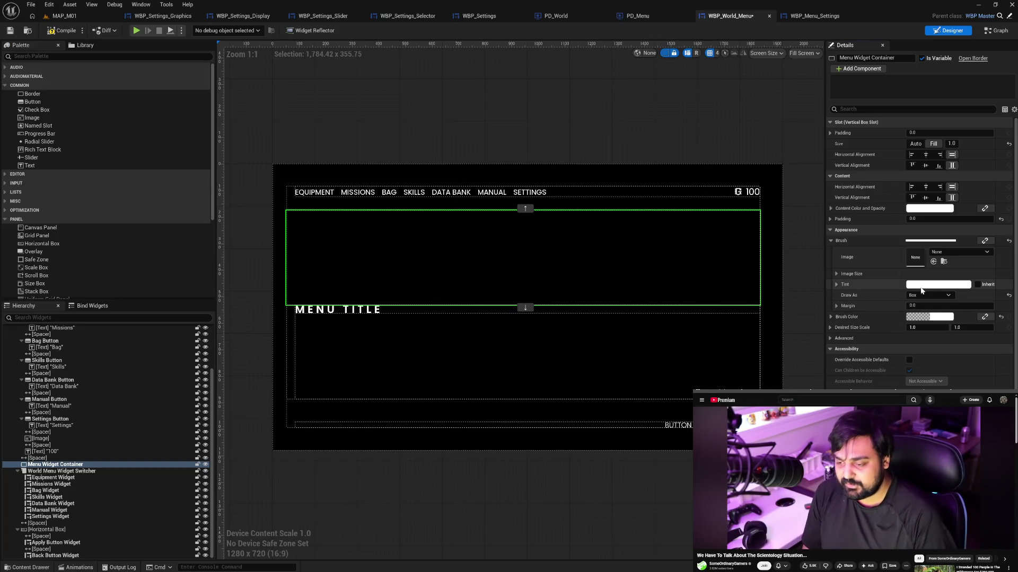
left_click(914, 317)
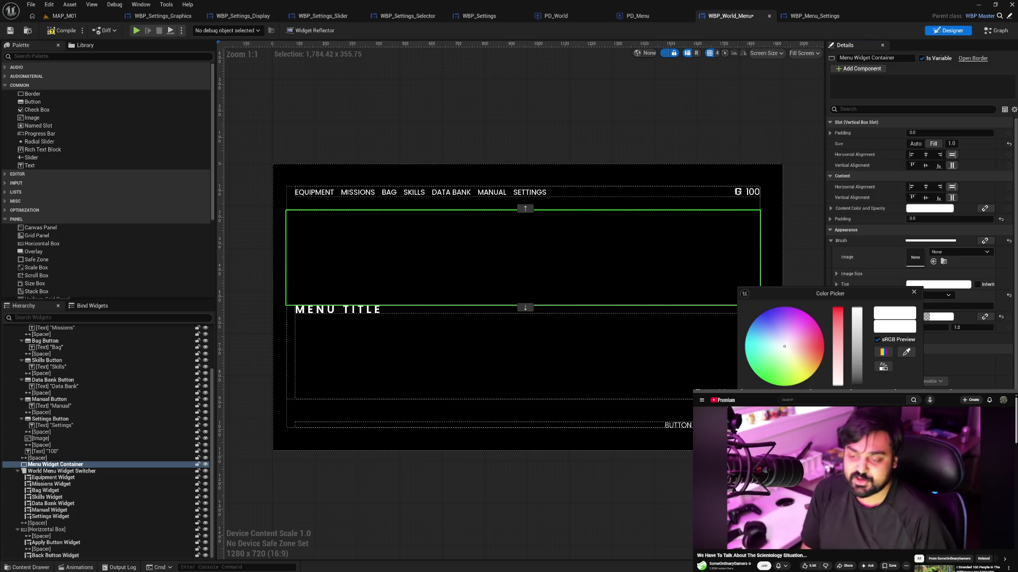
key("Escape")
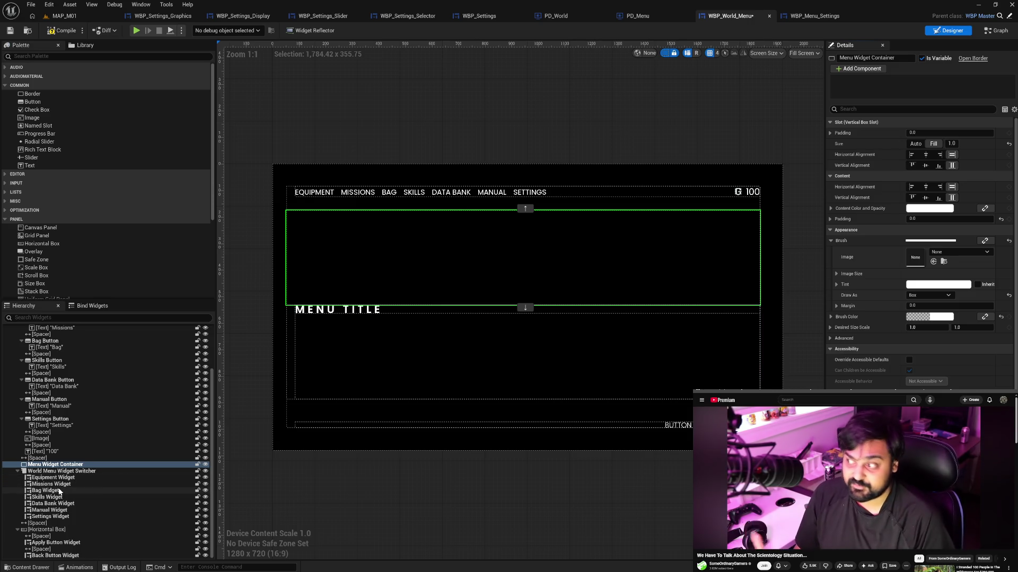
left_click_drag(51, 517, 49, 468)
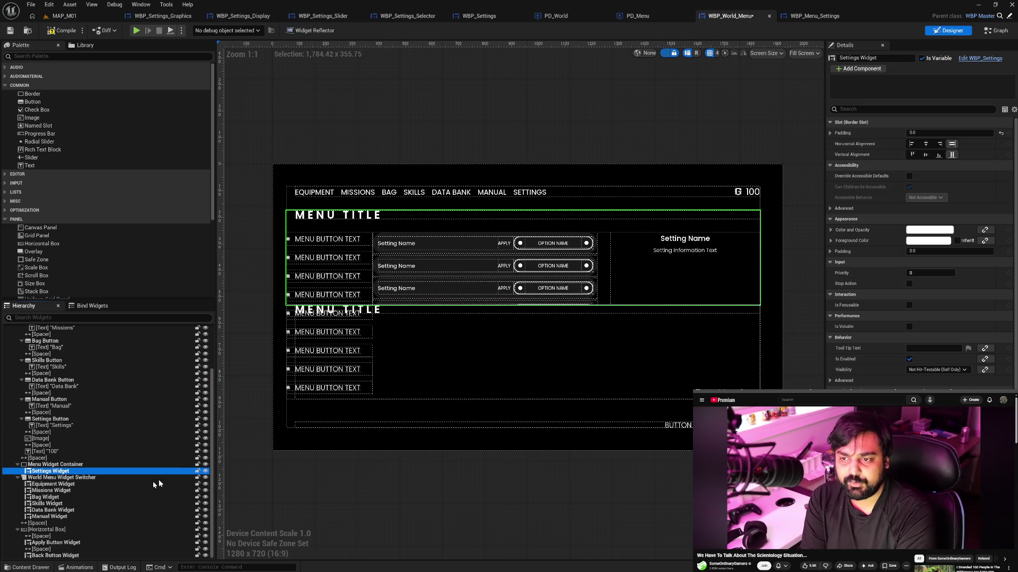
Check the World Menu Widget Switcher's remaining children (Equipment, Missions, Bag) and the spacer below it.
left_click(98, 484)
left_click(97, 491)
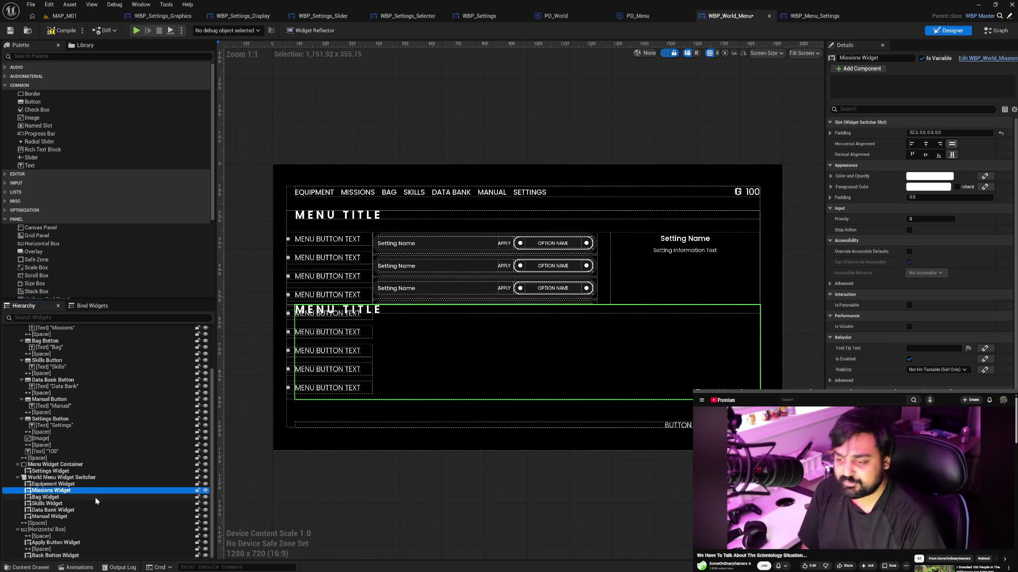
left_click(95, 497)
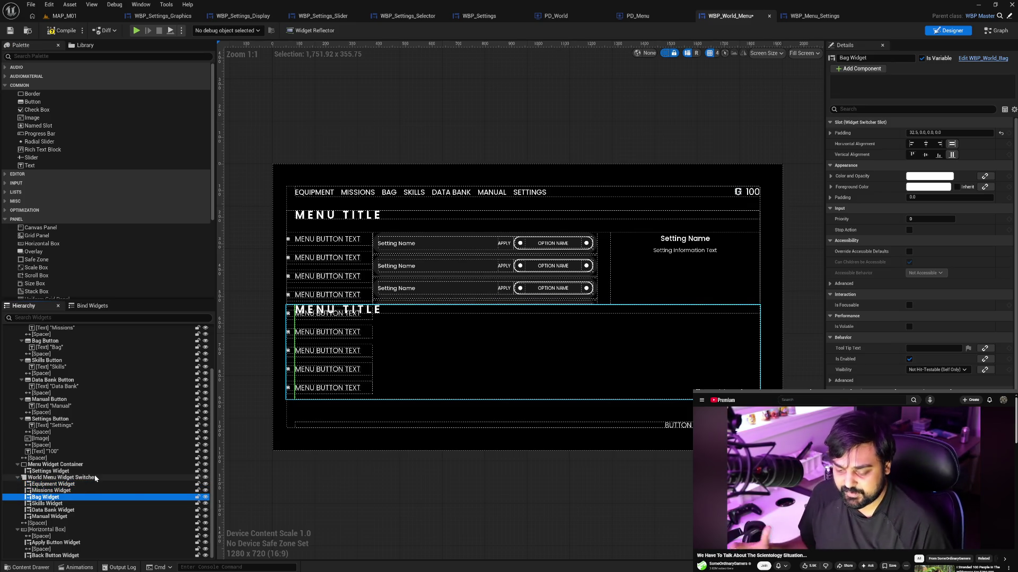
left_click(95, 477)
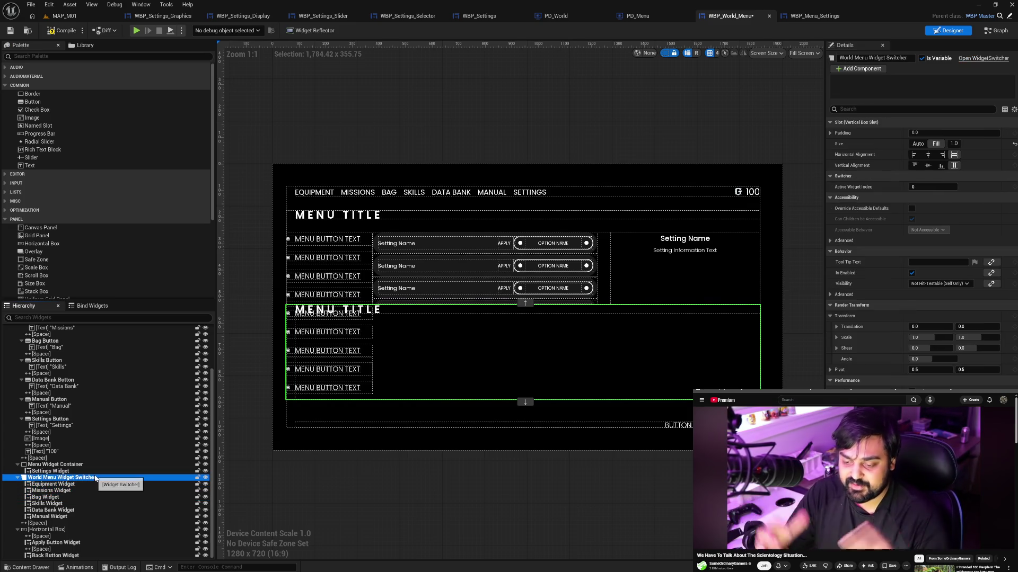
left_click(65, 524)
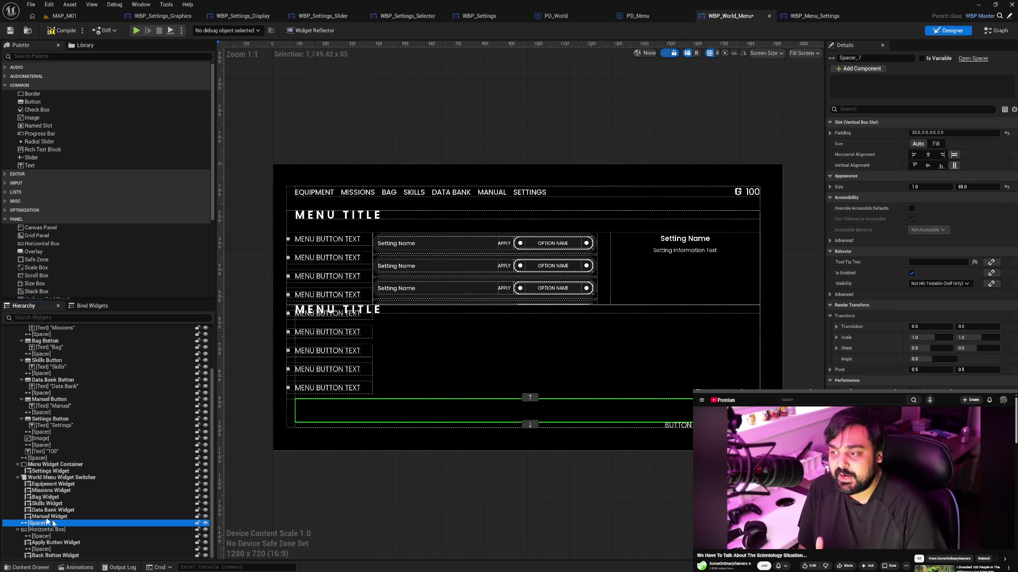
left_click(18, 477)
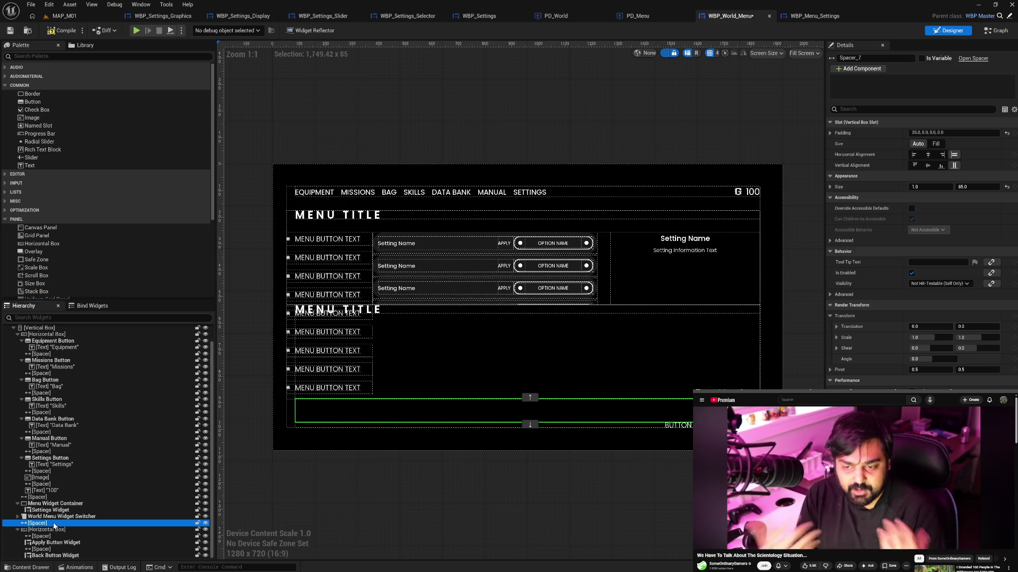
left_click(19, 517)
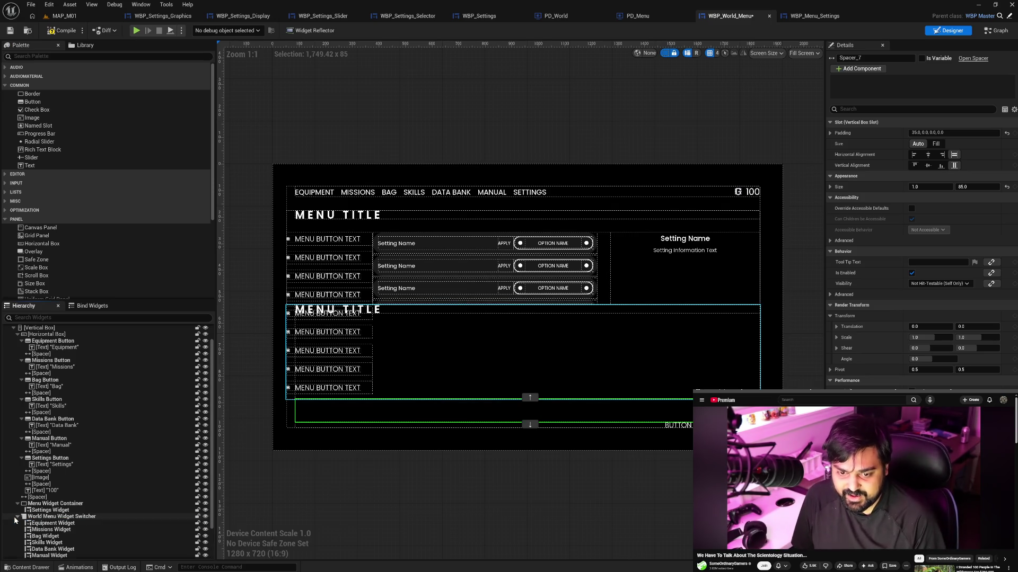
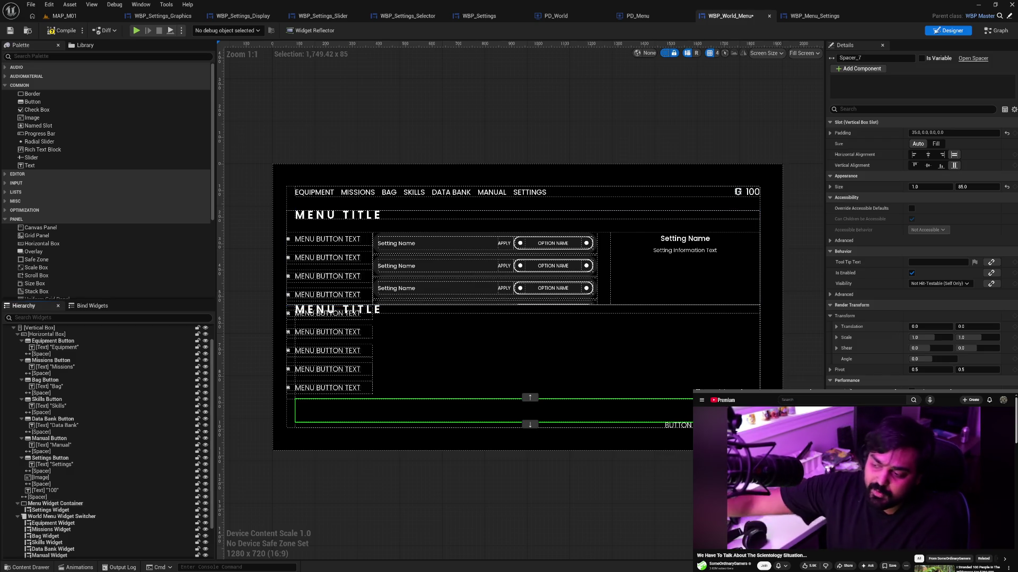
Save WBP_World_Menu and BP_CameraDirector through Save Content, then select the Menu Widget Container.
key("ctrl+shift+s")
left_click(560, 380)
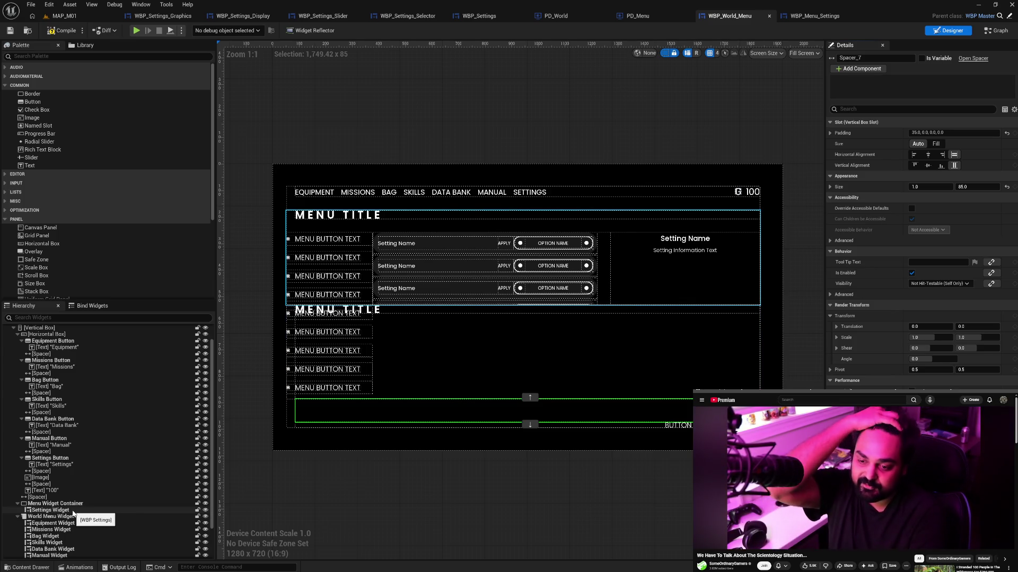
left_click(59, 504)
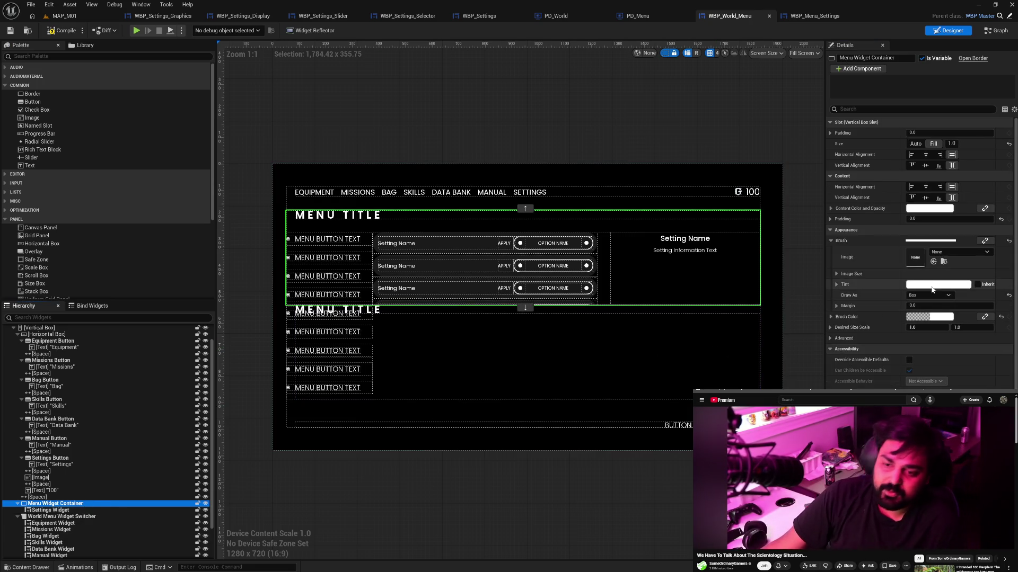
Give the Menu Widget Container's brush a translucent tint.
left_click(938, 284)
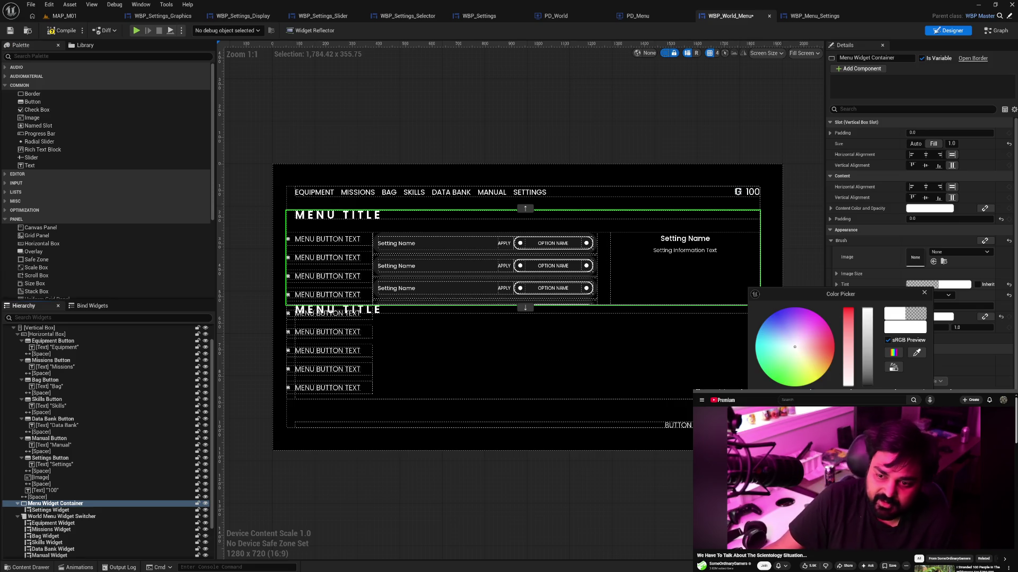
left_click(796, 388)
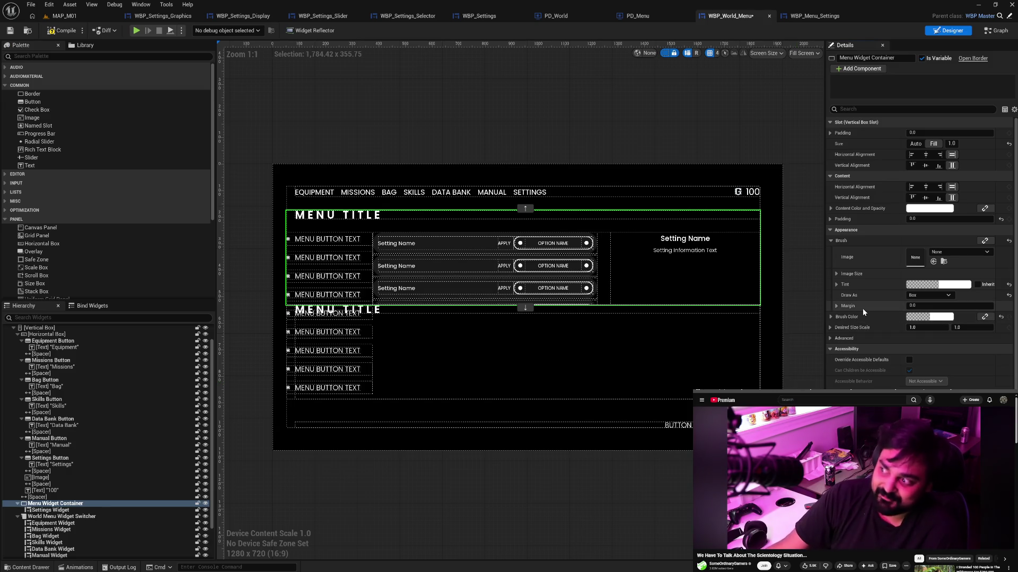
left_click(831, 240)
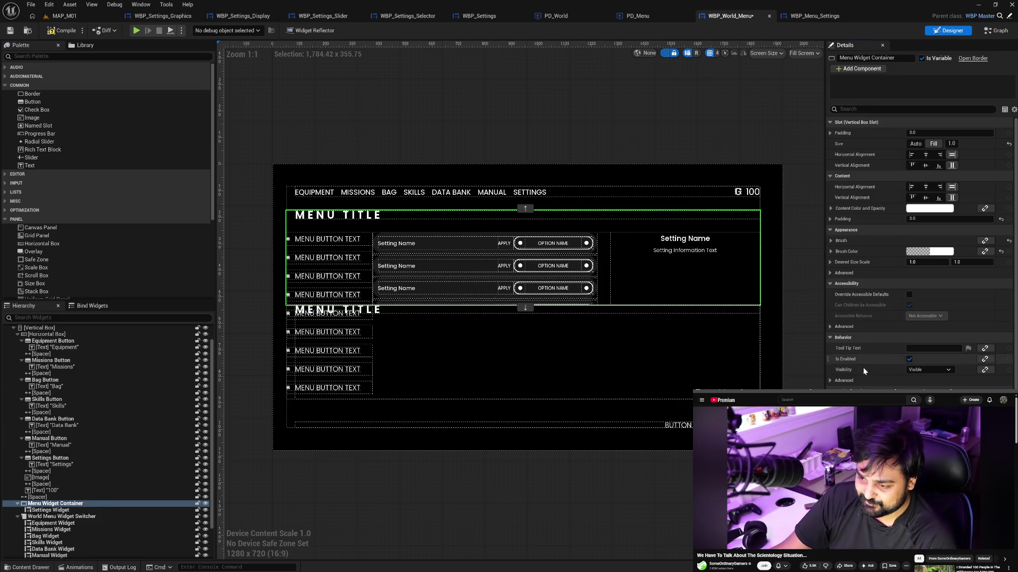
Set the container's Visibility to Not Hit-Testable (Self Only).
left_click(914, 375)
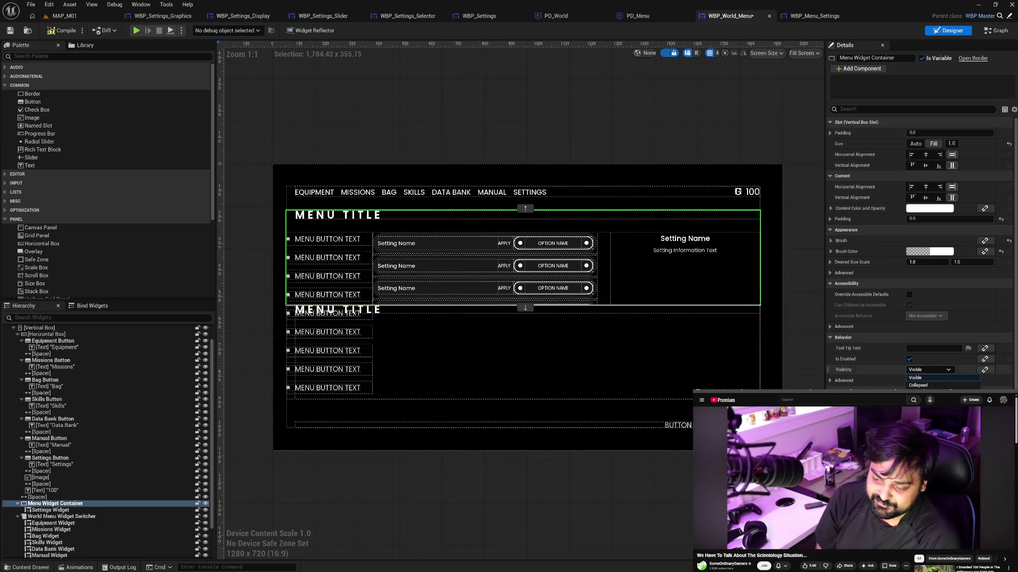
key("Down")
key("Down")
key("Down")
key("Return")
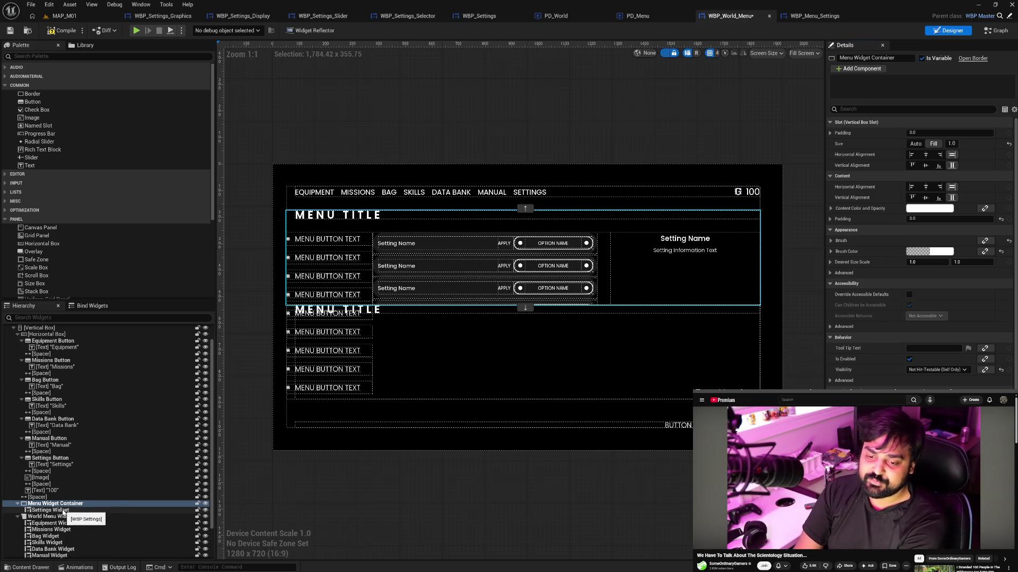
Drag the Settings Widget into the World Menu Widget Switcher, review the tab widgets, and compile WBP_World_Menu.
left_click(62, 512)
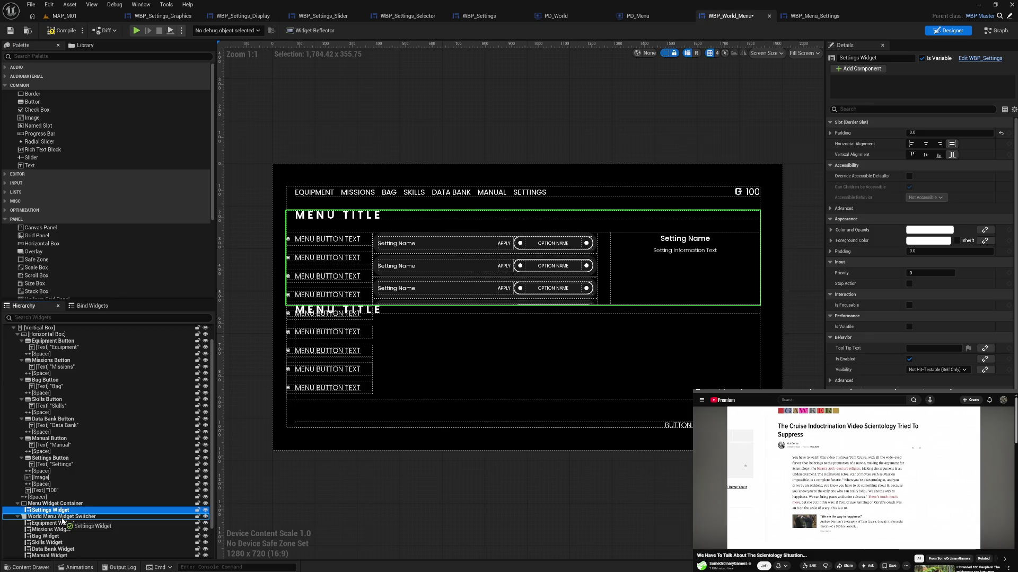
left_click_drag(62, 521, 62, 521)
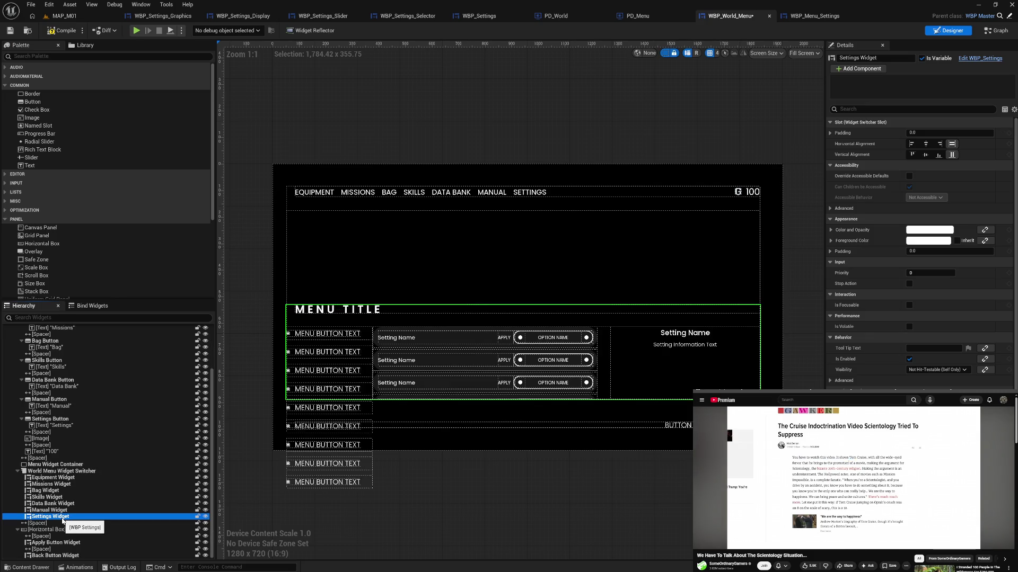
left_click(71, 510)
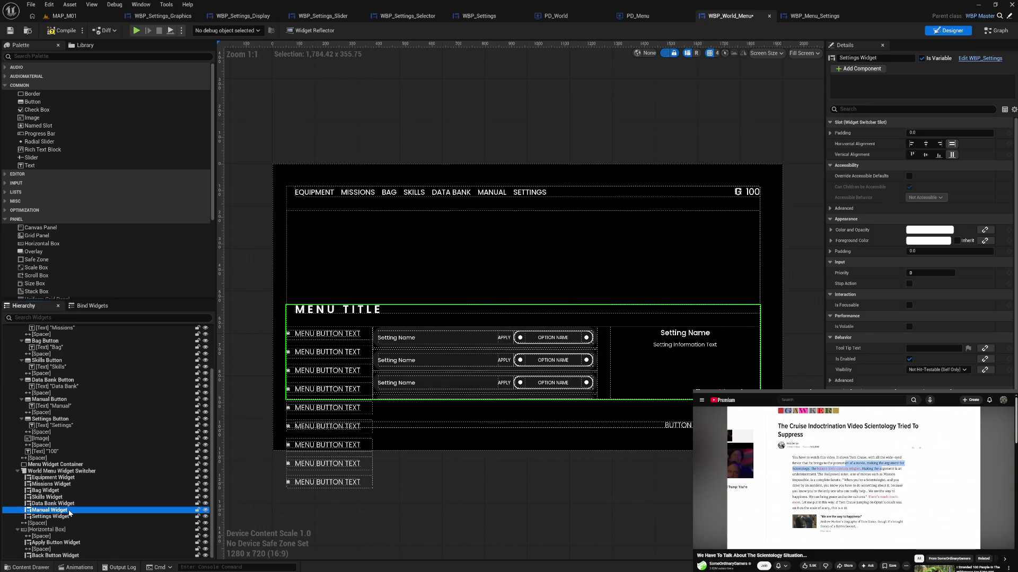
left_click(66, 503)
left_click(61, 498)
left_click(57, 490)
left_click(58, 484)
left_click(59, 478)
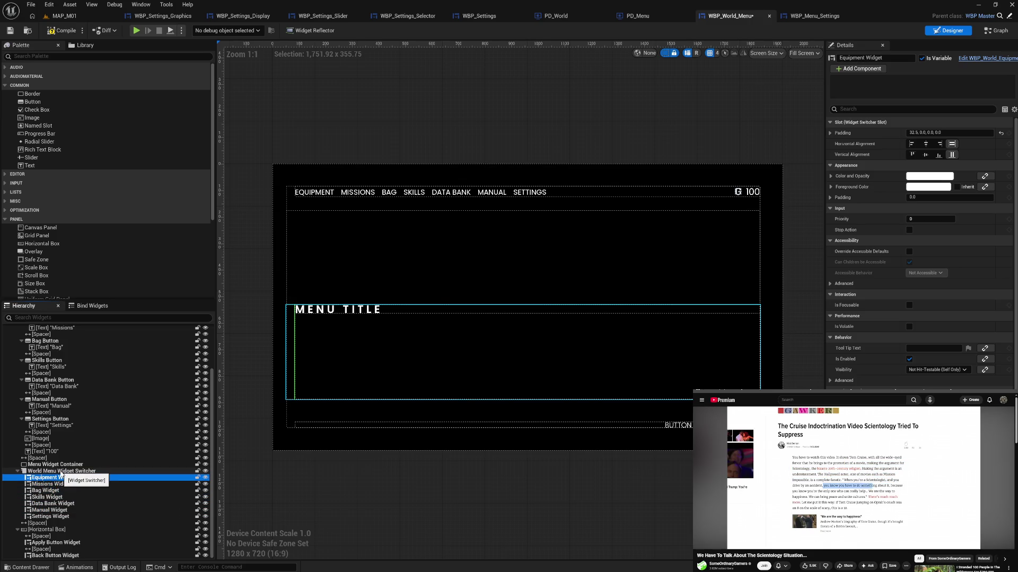
left_click(61, 471)
left_click(67, 465)
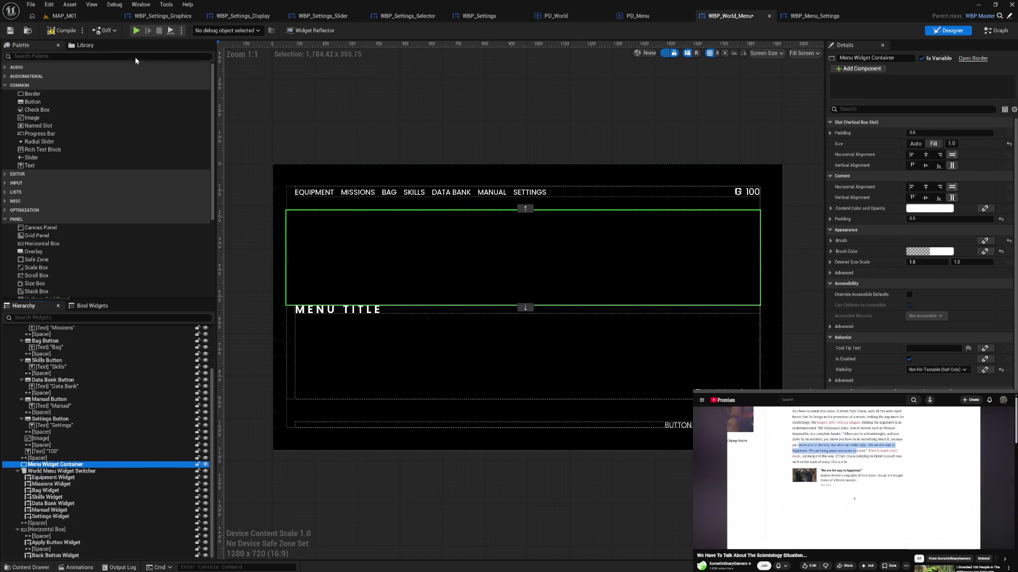
left_click(65, 35)
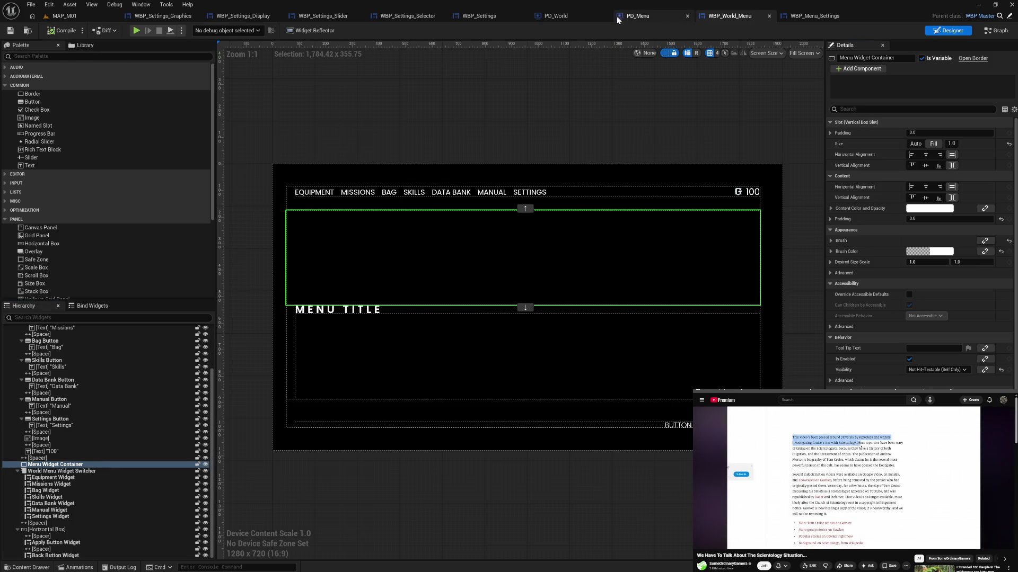
In PD_World's EVE • UI Create graph, select the Create World Menu Widget group and its nodes.
left_click(556, 16)
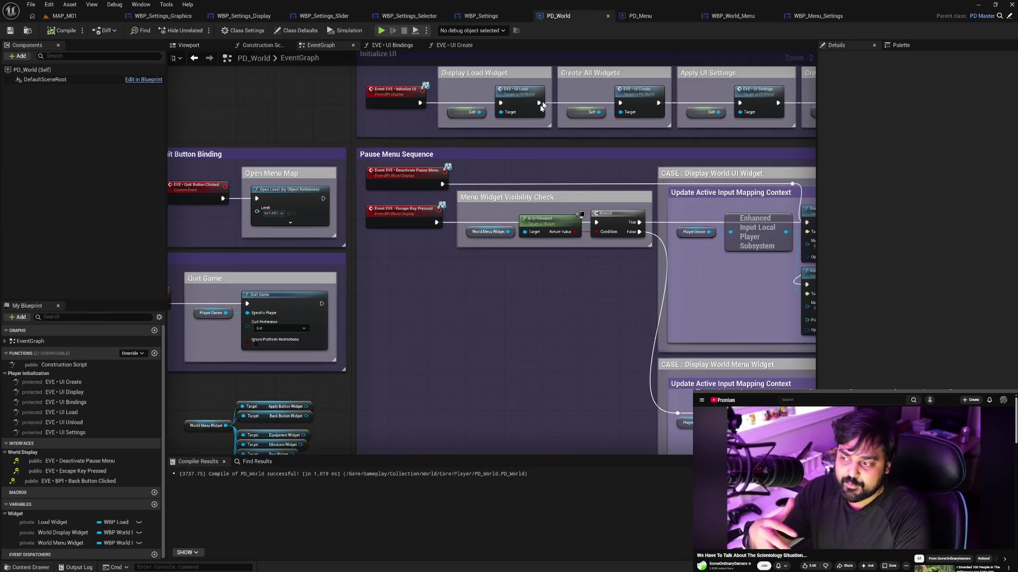
double_click(643, 98)
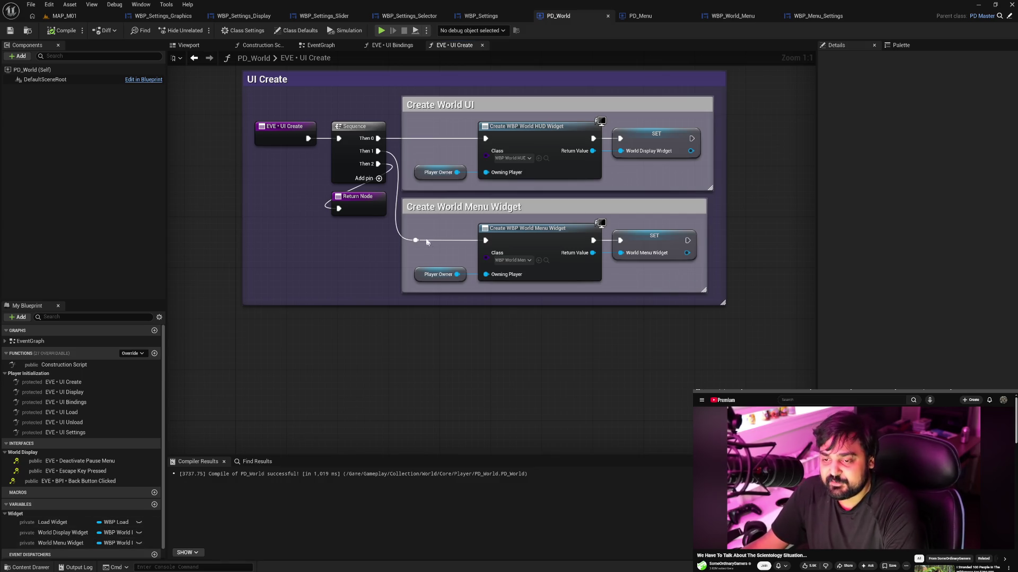
left_click_drag(448, 245, 398, 200)
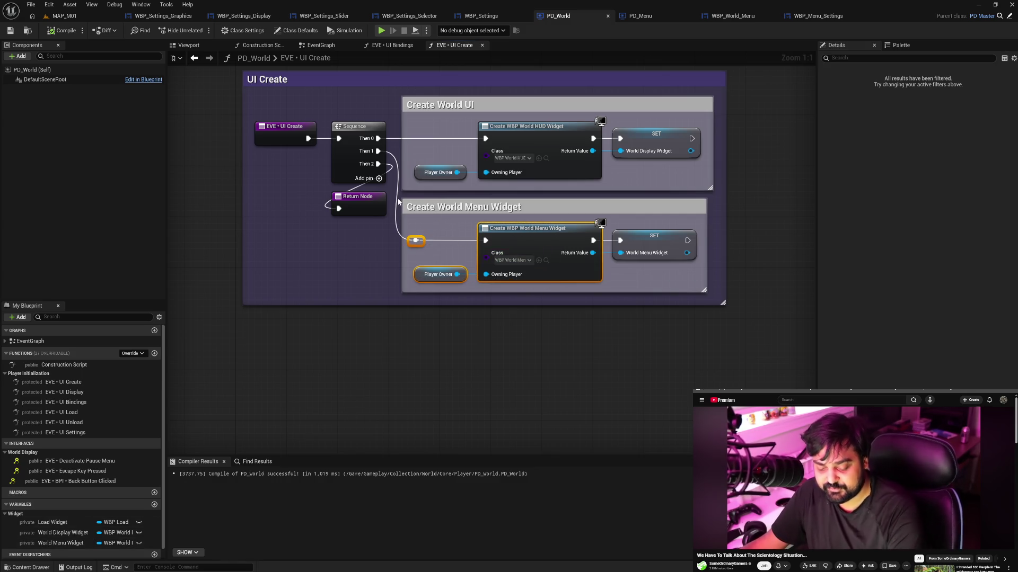
left_click_drag(479, 268, 480, 270)
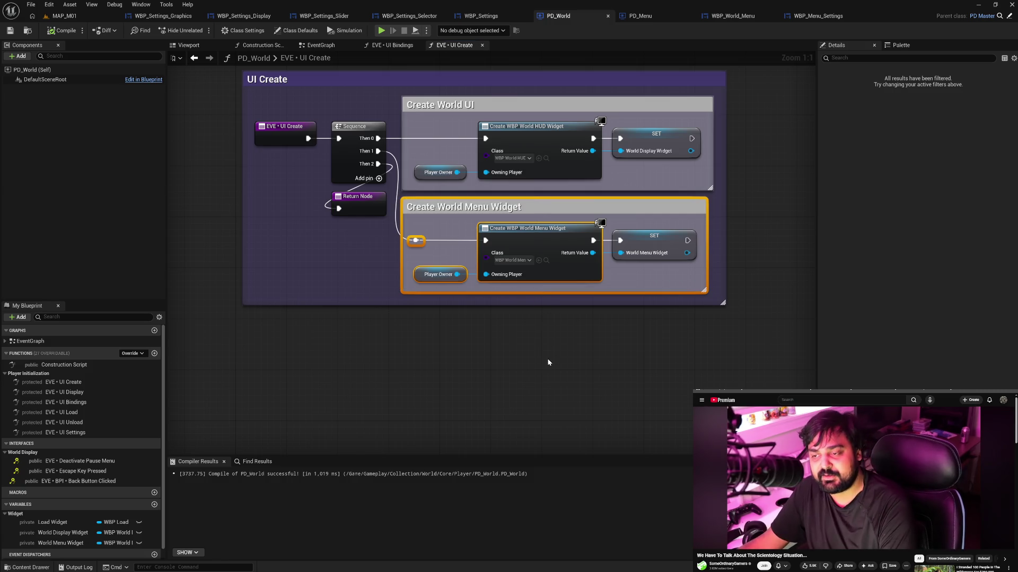
Copy the group and paste the duplicate beneath the original.
key("ctrl+c")
key("ctrl+v")
left_click_drag(532, 367, 480, 313)
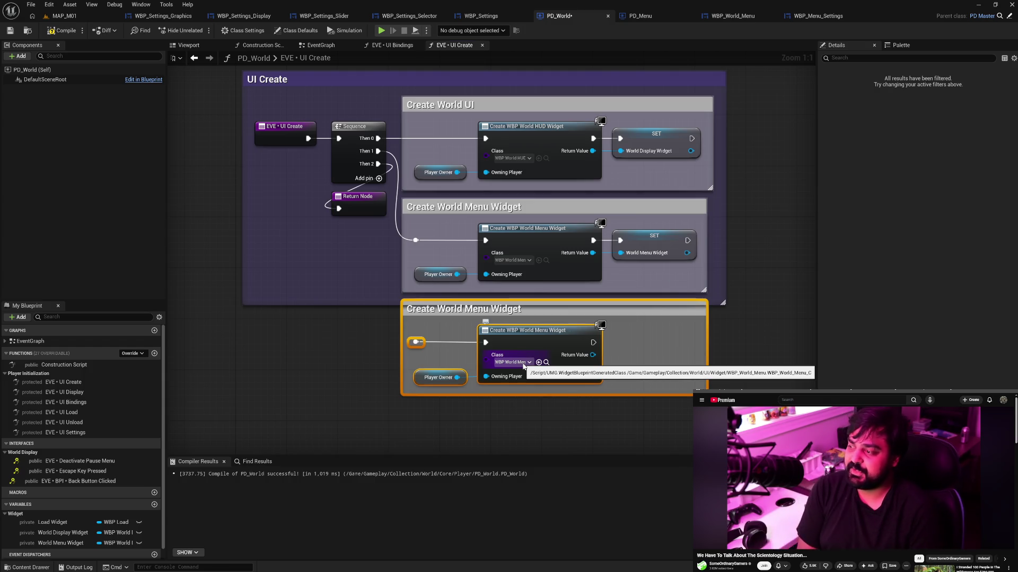
left_click(523, 364)
Set the copied create node's class to WBP_World_Equipment.
left_click(750, 353)
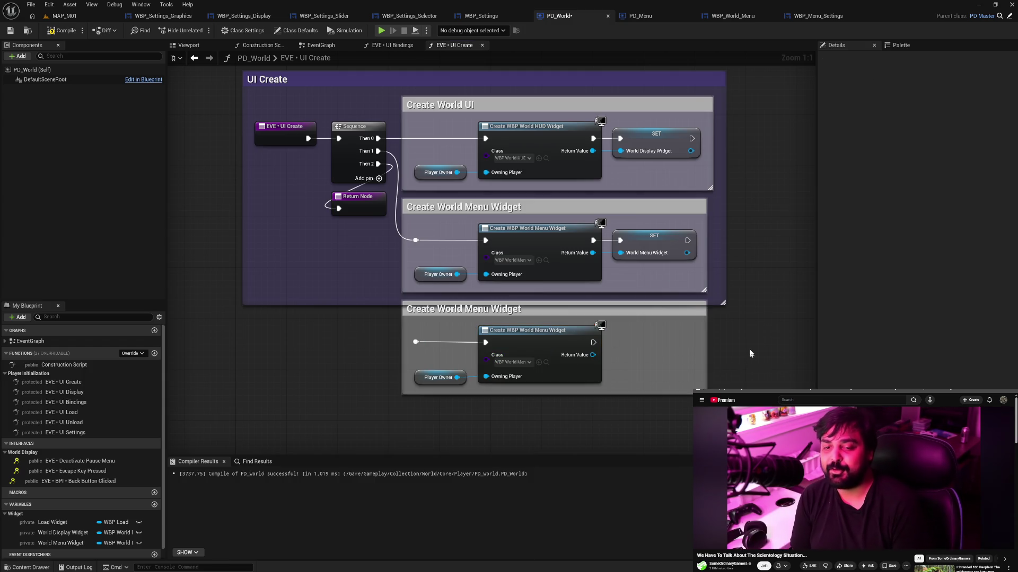
left_click(731, 16)
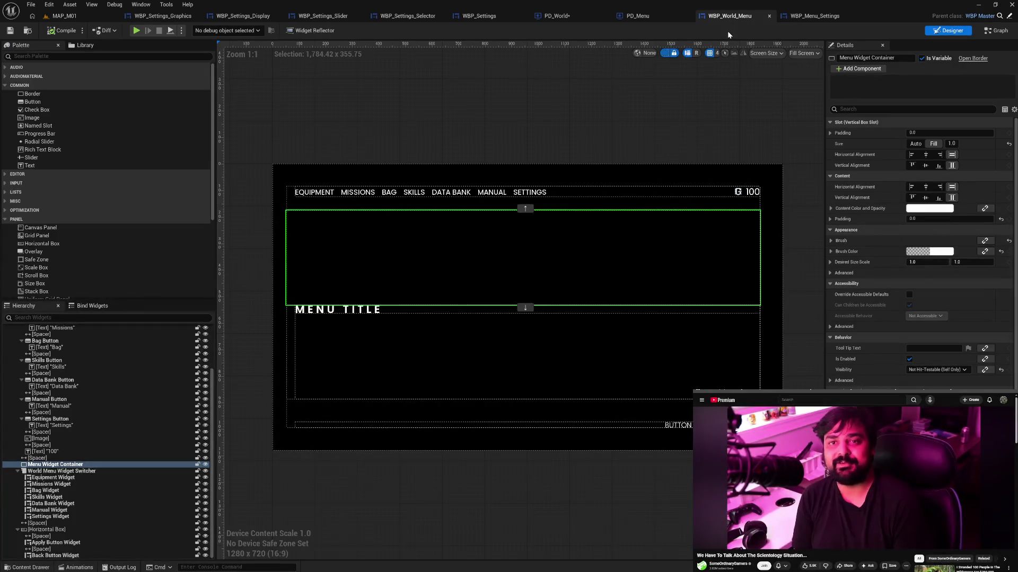
left_click(575, 17)
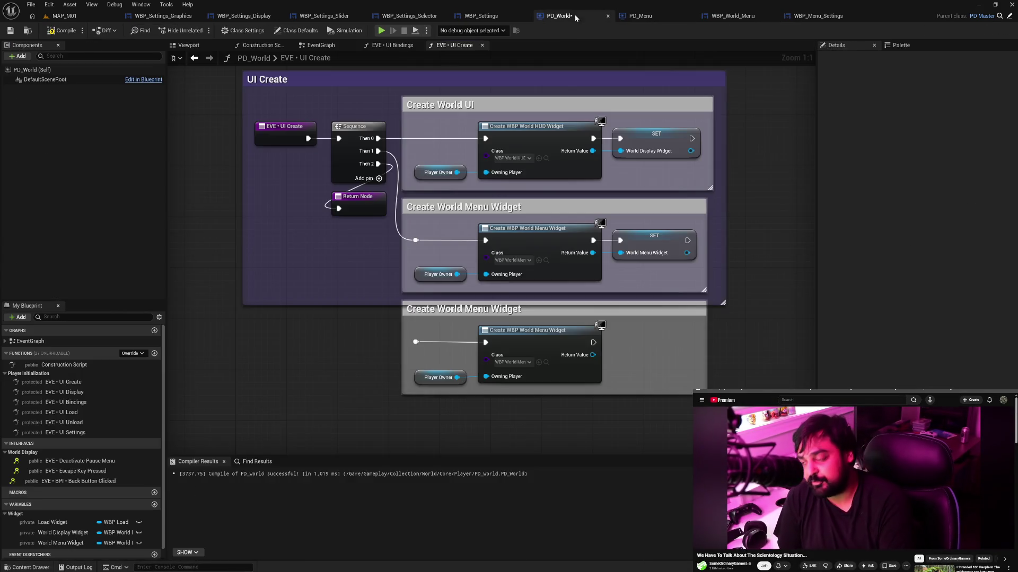
left_click(511, 362)
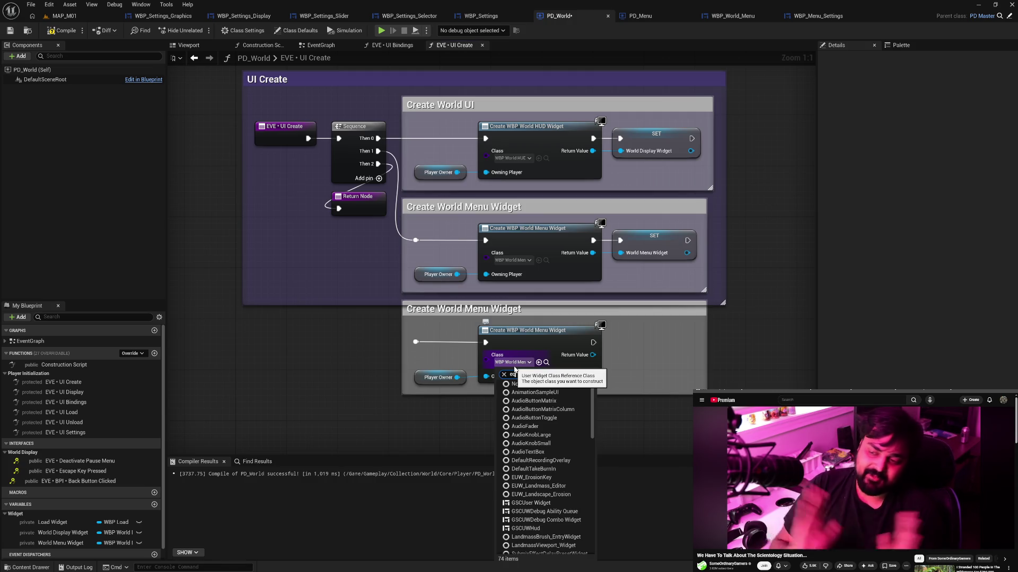
type("equi")
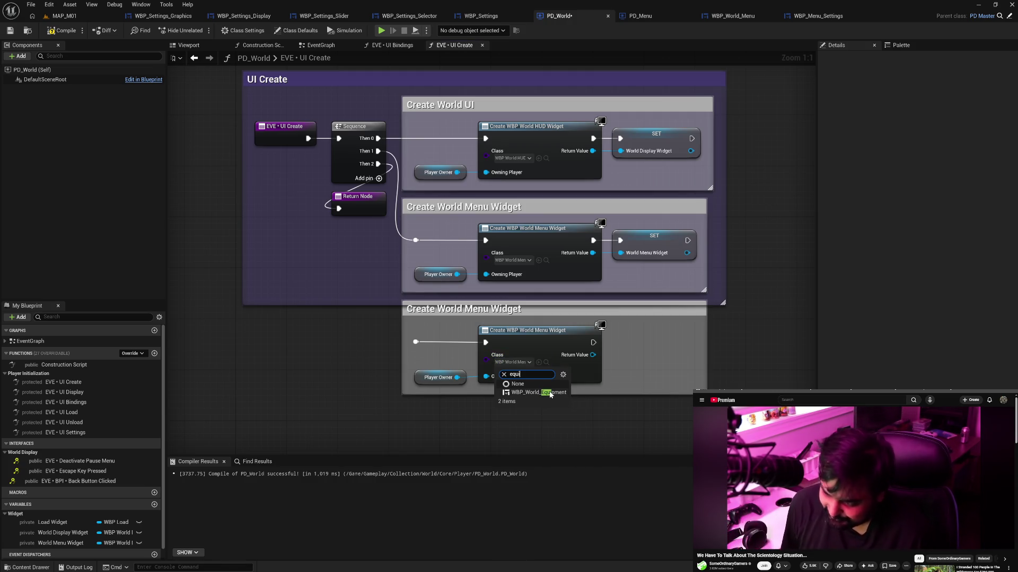
left_click(550, 393)
Promote the Equipment node's Return Value to a variable named Equipment Menu Widget.
left_click(527, 395)
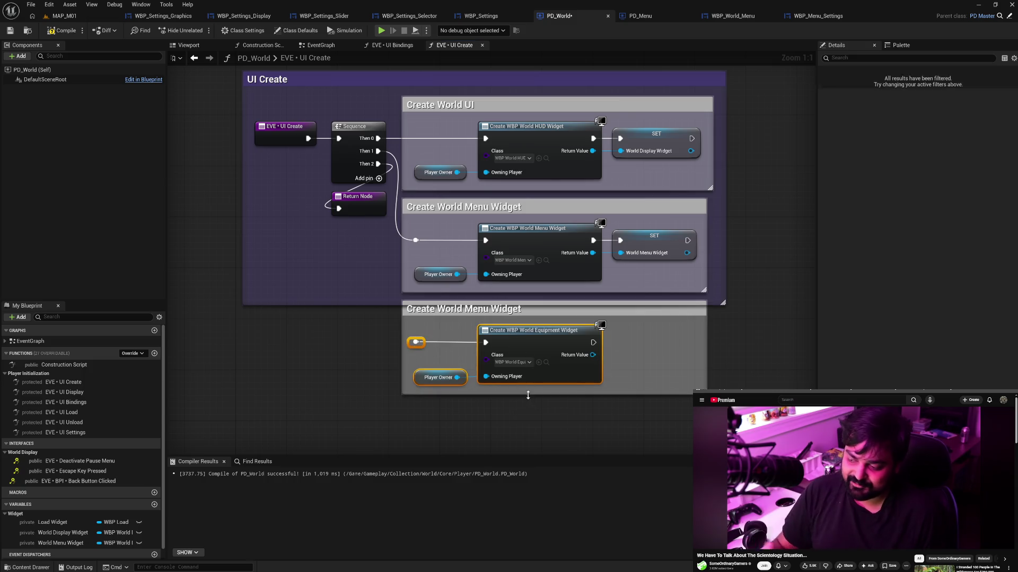
left_click(543, 429)
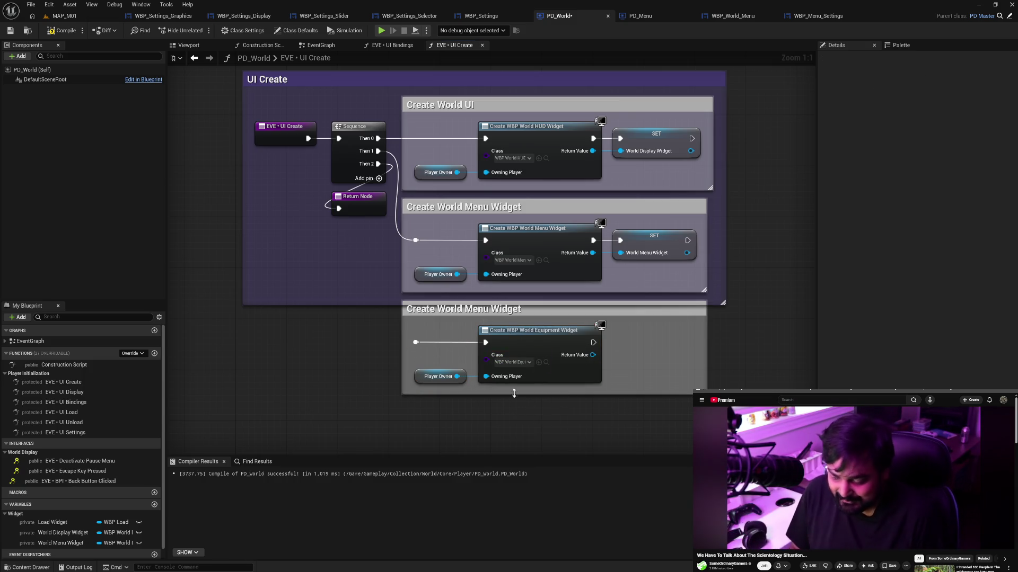
scroll(466, 403, "down", 4)
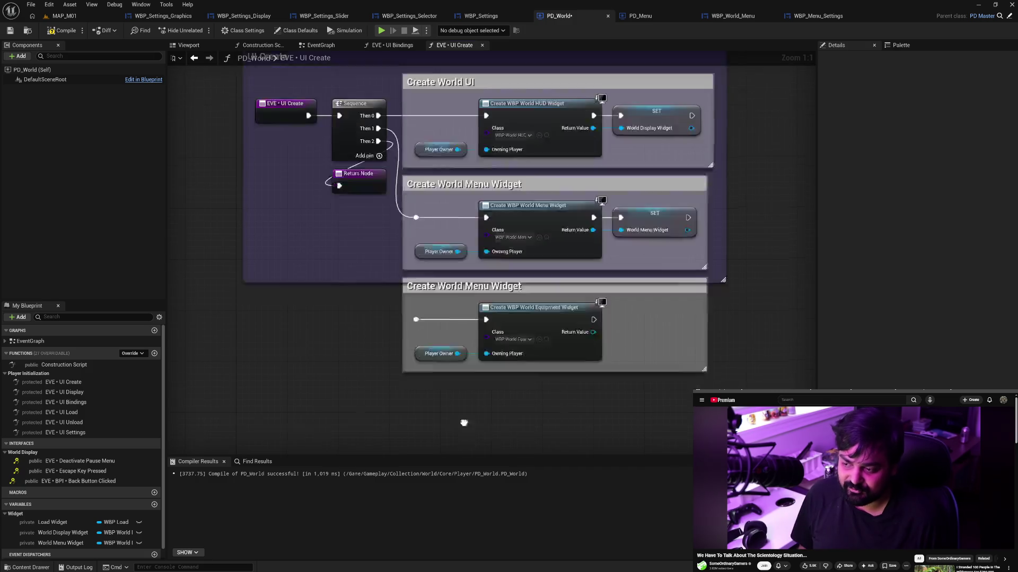
right_click(564, 263)
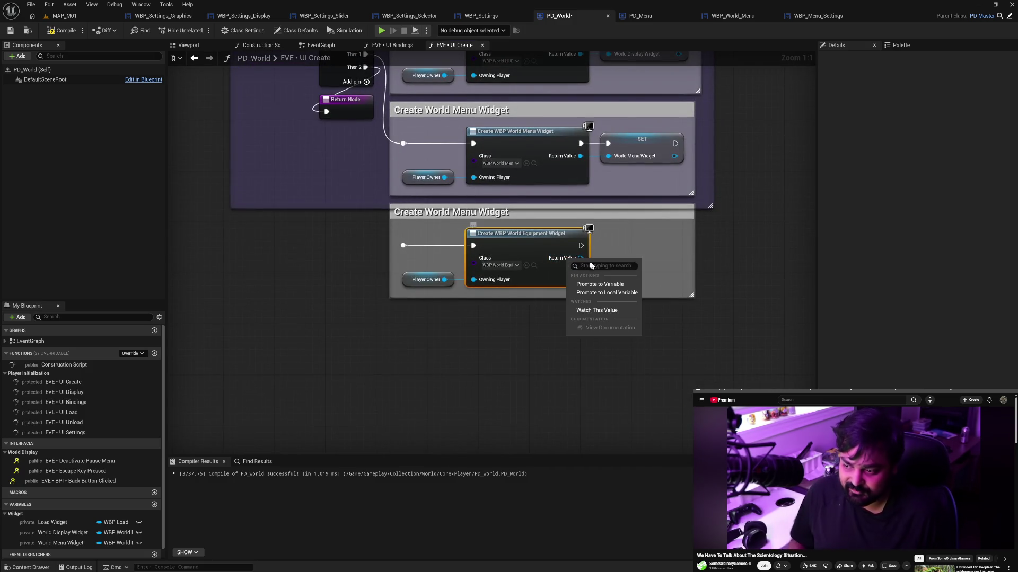
left_click(613, 284)
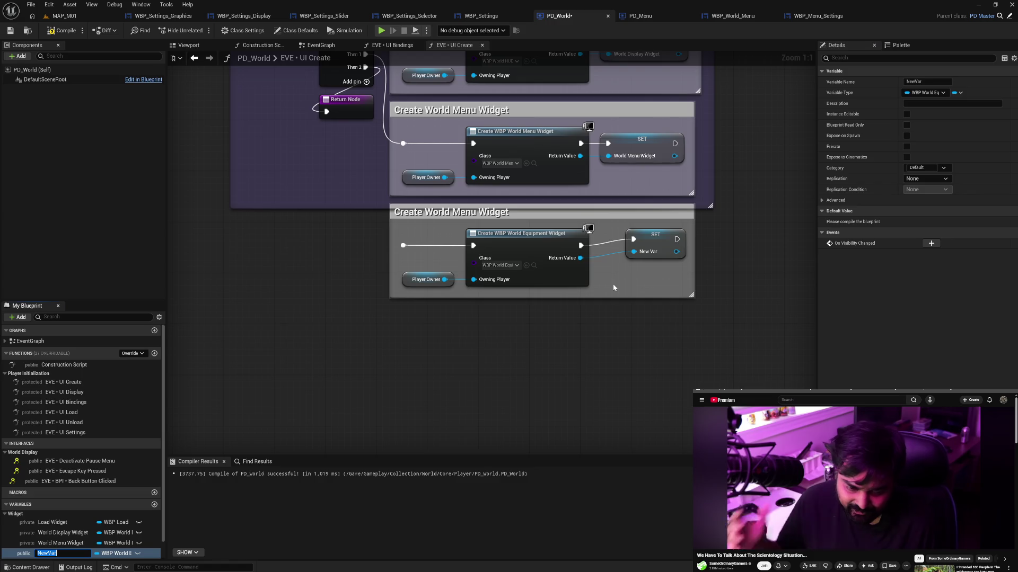
type("Equipmant")
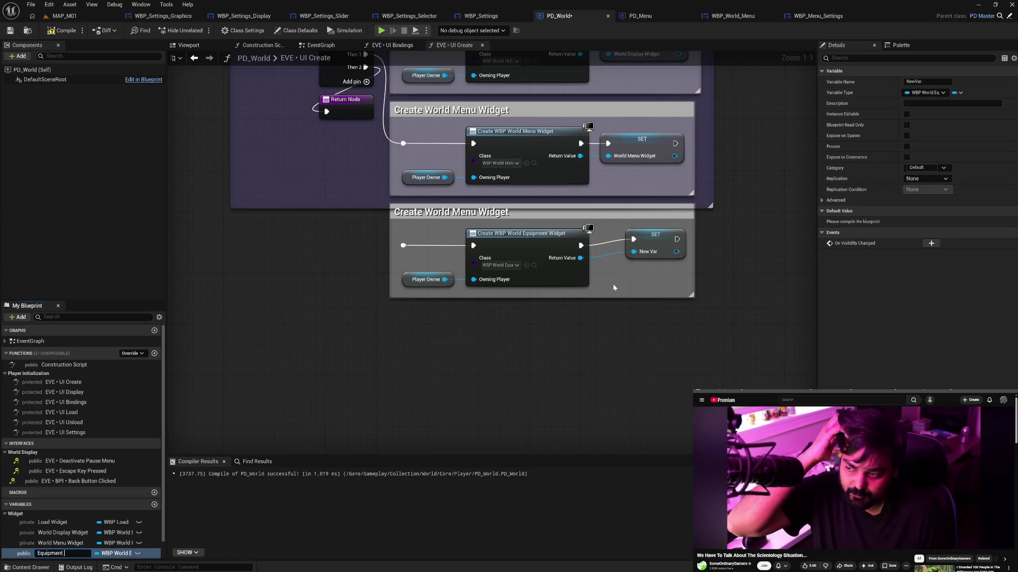
key("BackSpace")
key("BackSpace")
key("BackSpace")
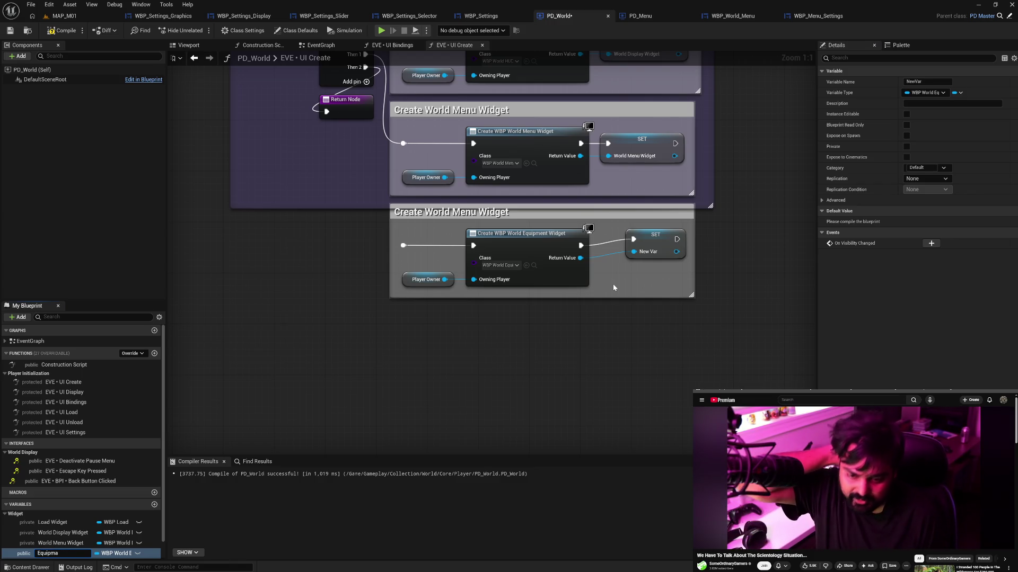
type("nt Widget")
key("Return")
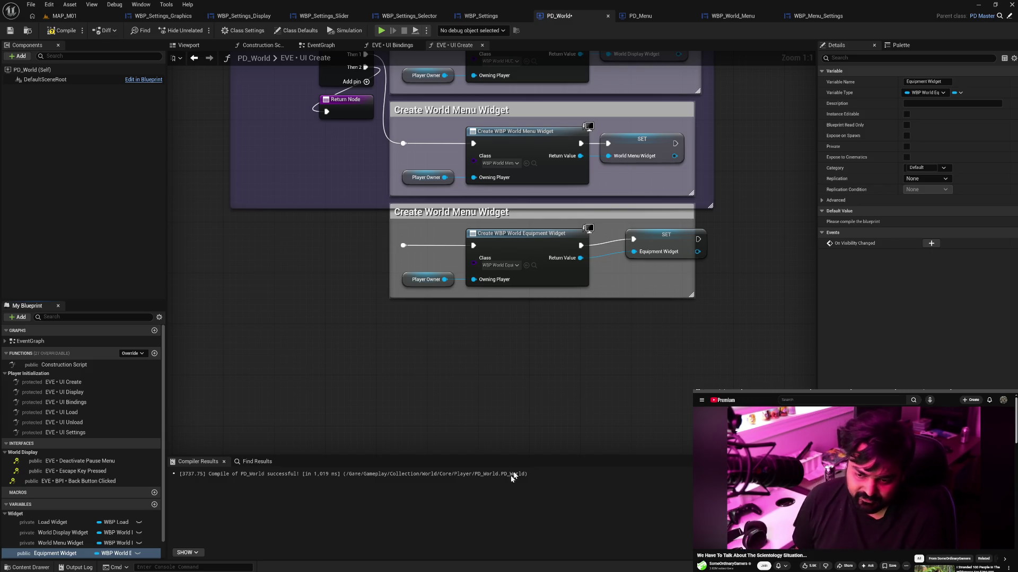
left_click(53, 554)
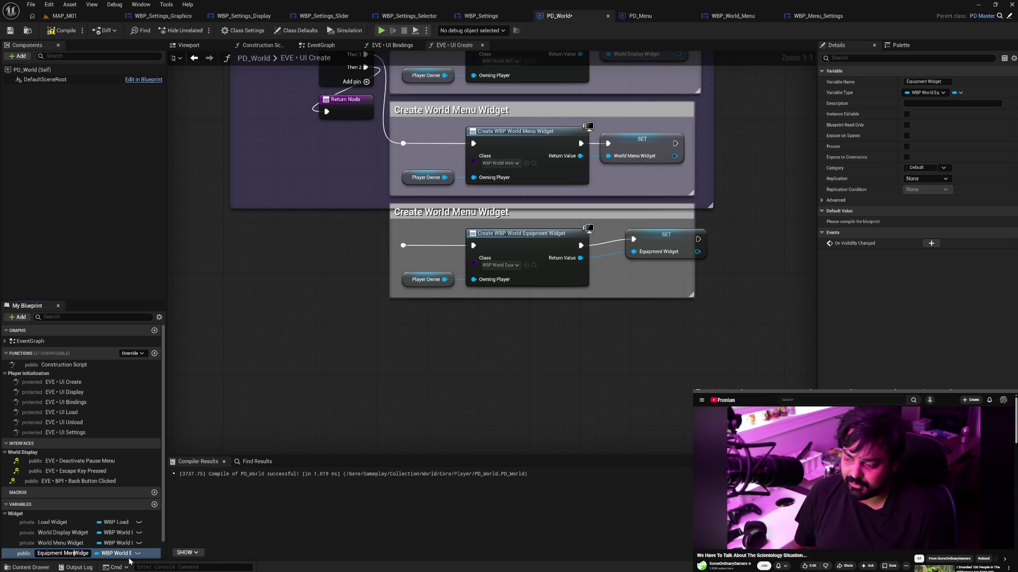
key("Return")
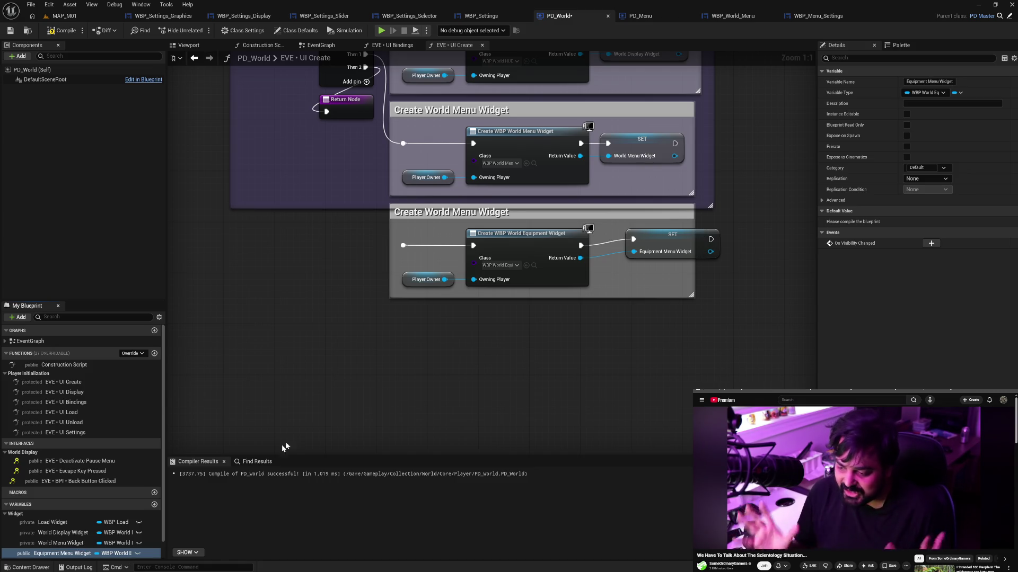
Align the SET node, widen its comment box, and paste another create block below.
left_click_drag(670, 234, 647, 243)
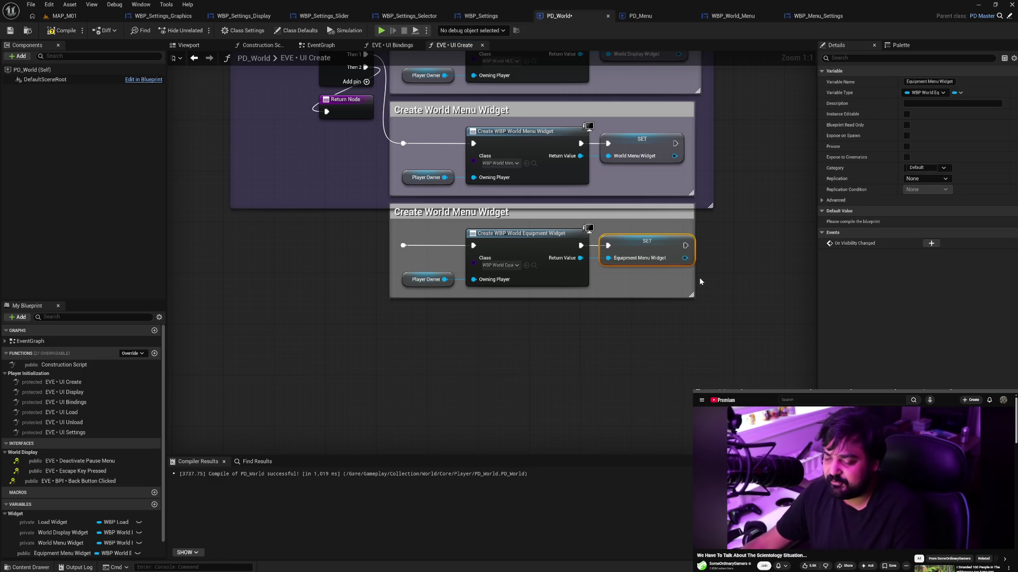
left_click_drag(690, 279, 704, 279)
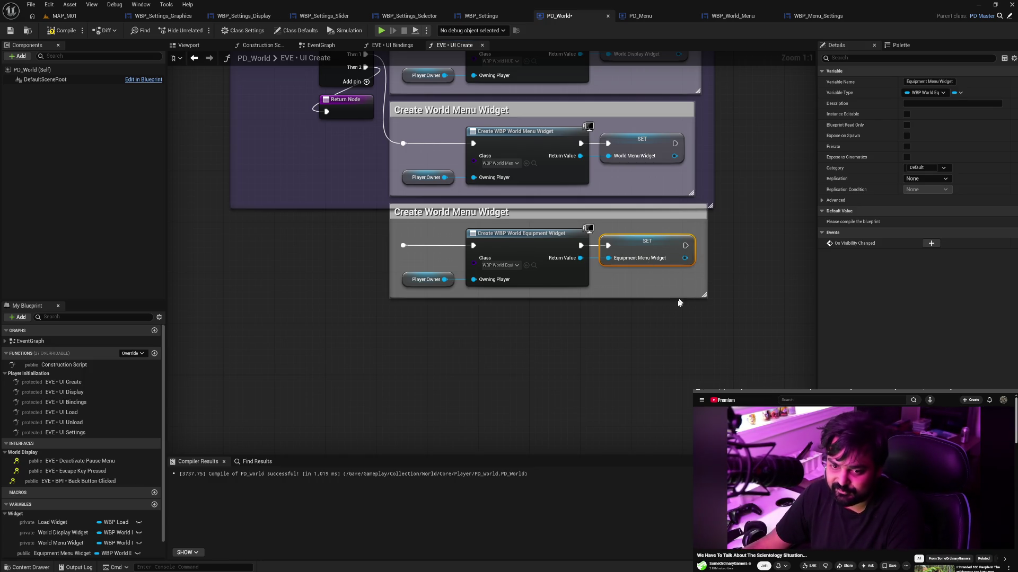
left_click(618, 324)
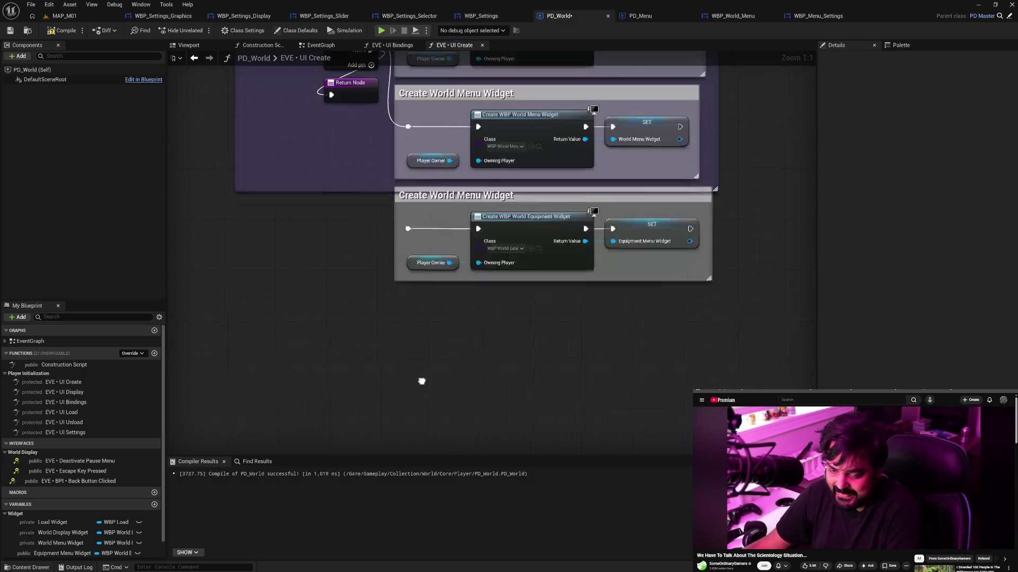
key("ctrl+v")
left_click_drag(466, 343, 453, 286)
Set the third create node's class to WBP_World_Missions.
left_click(722, 16)
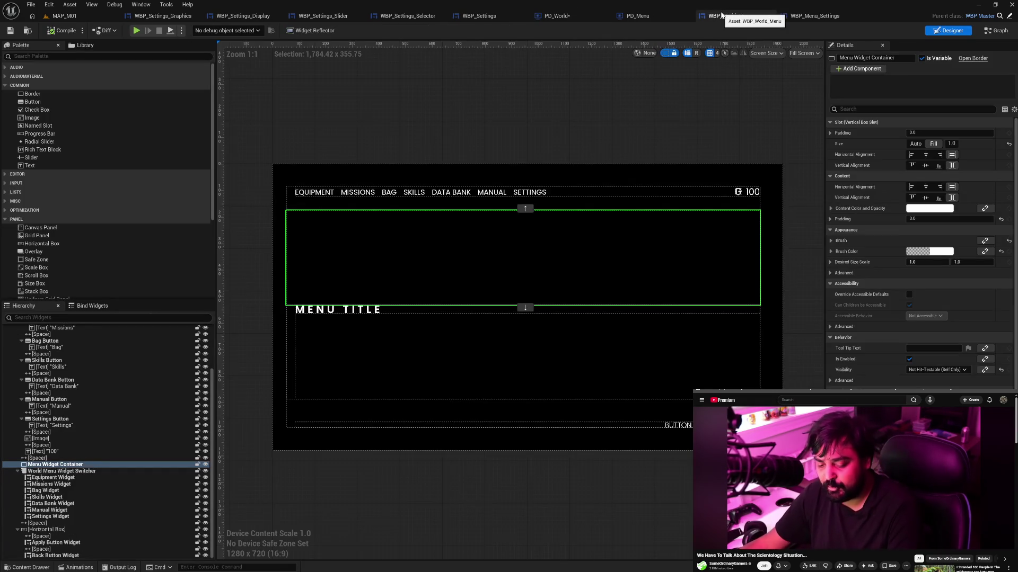
left_click(570, 16)
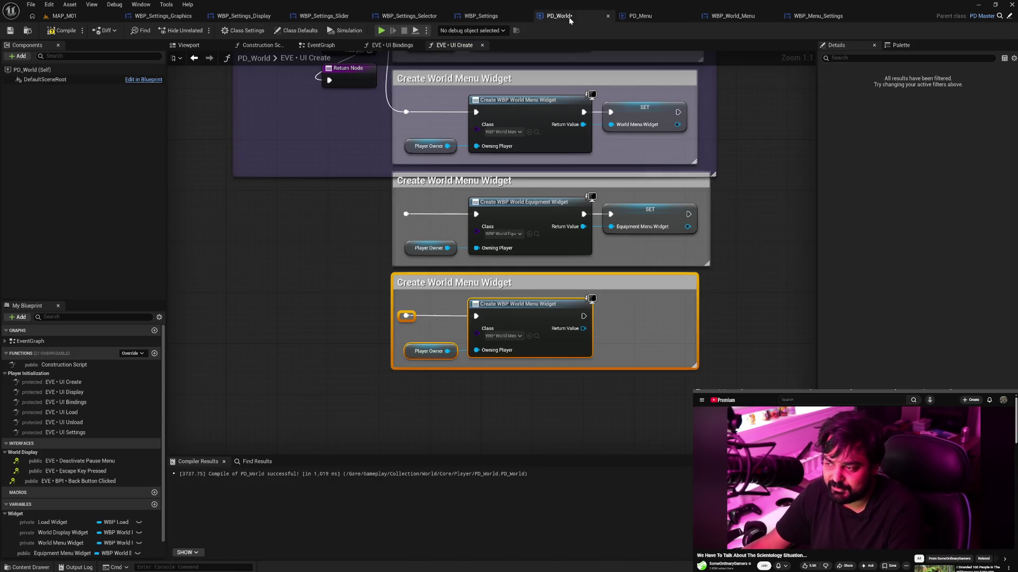
left_click(499, 336)
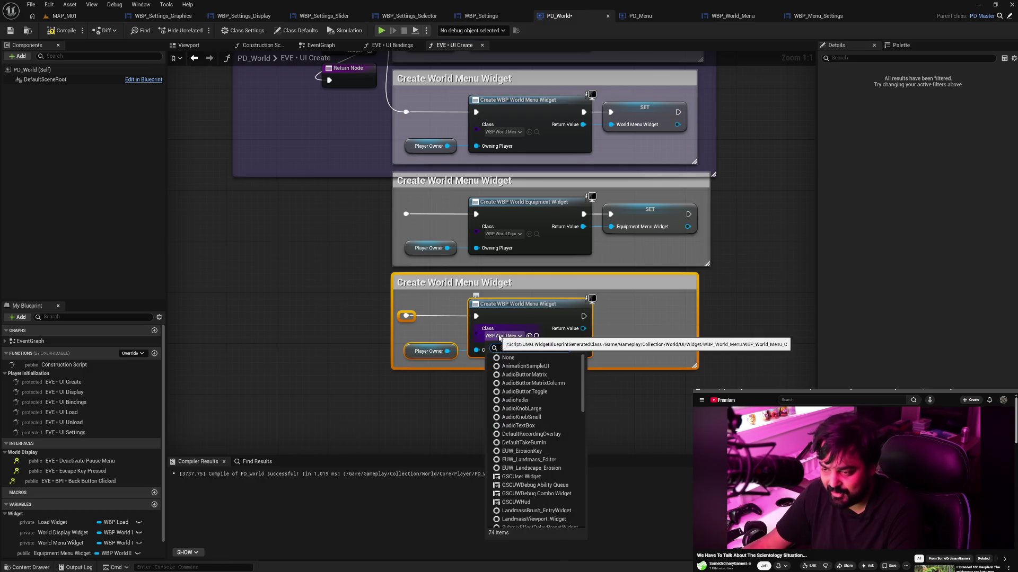
type("miss")
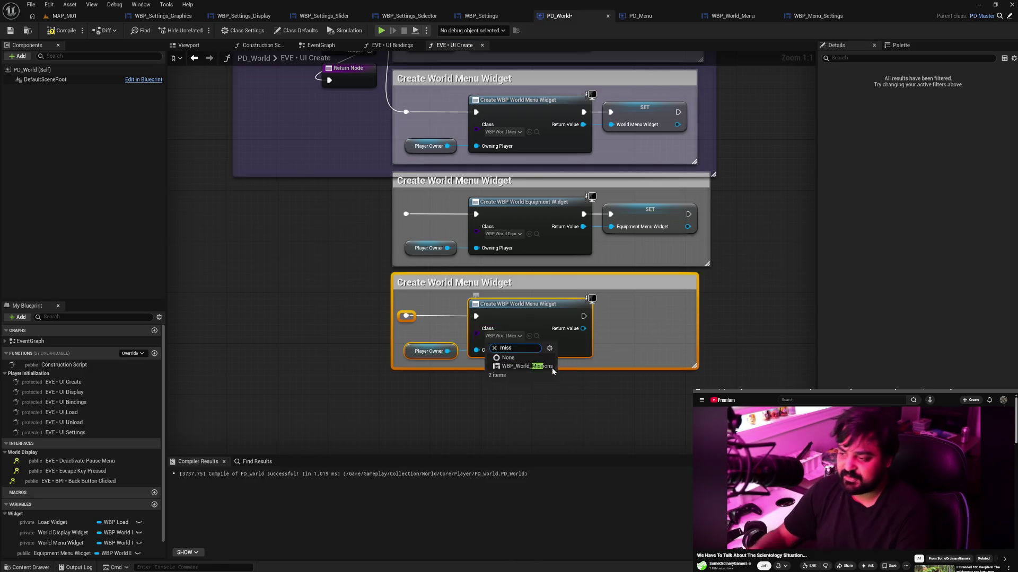
left_click(540, 366)
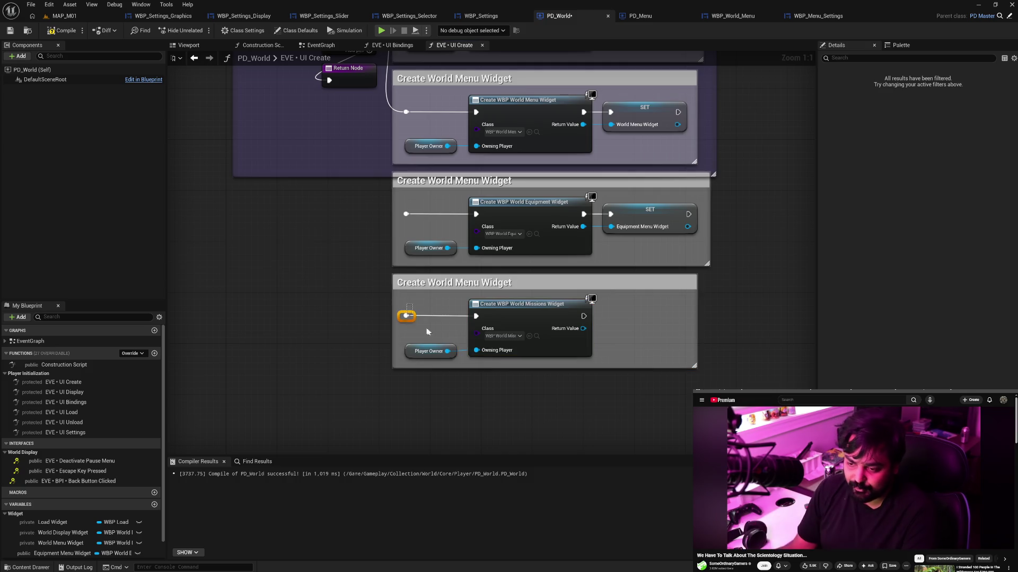
Promote the Missions Return Value to a variable renamed Missions Menu Widget.
left_click_drag(520, 315, 516, 315)
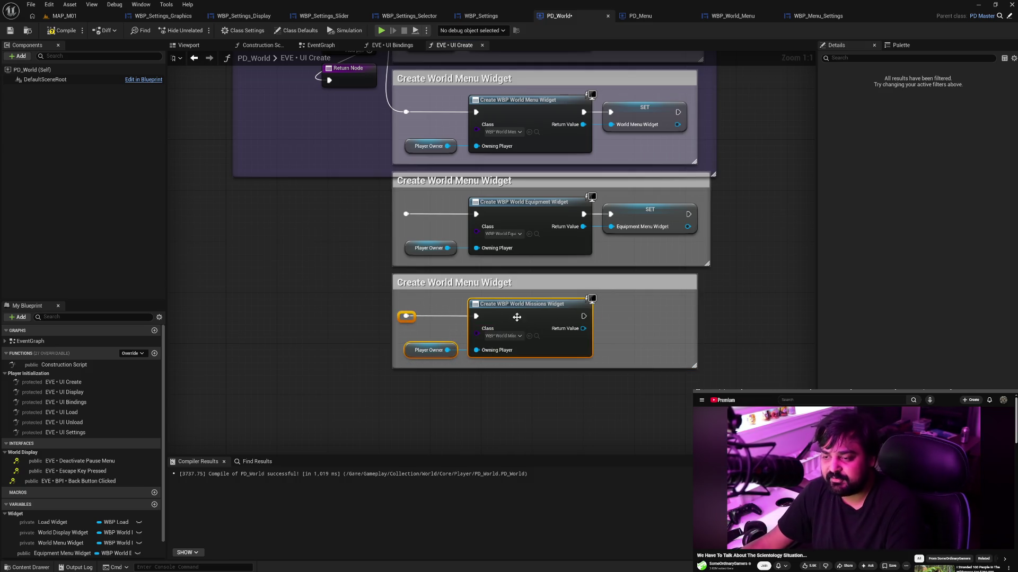
right_click(575, 331)
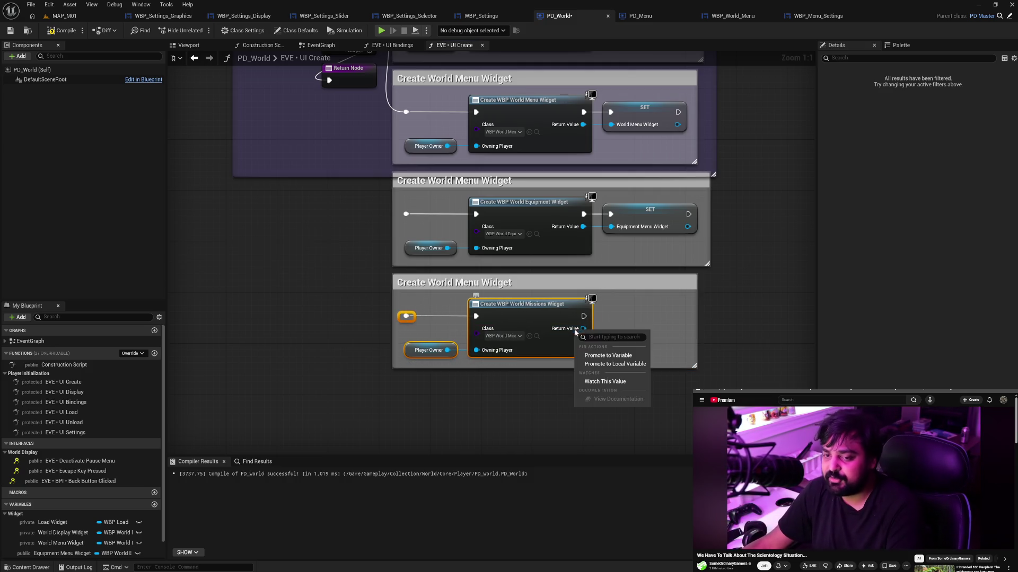
left_click(623, 356)
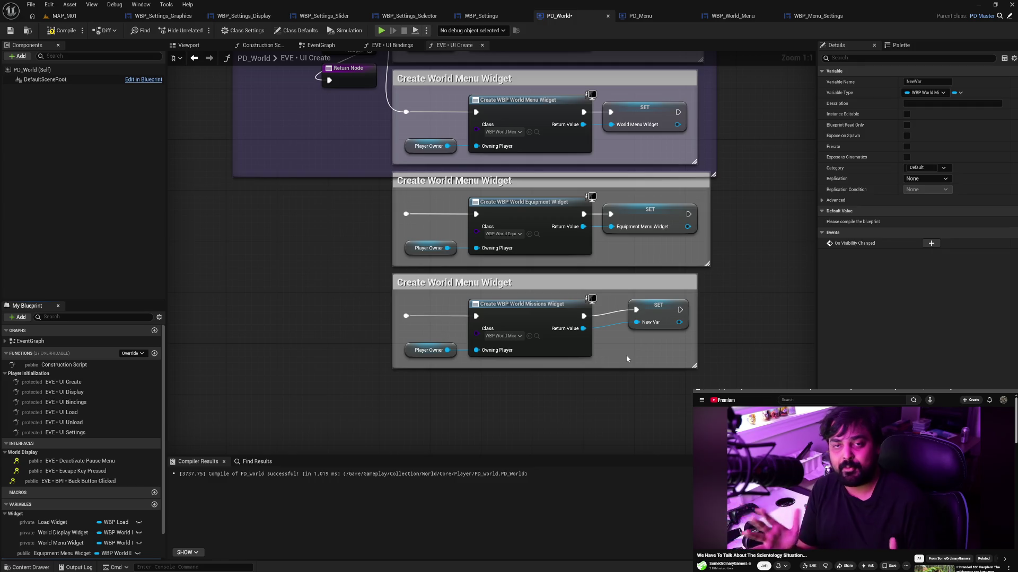
type("Mission")
key("Return")
scroll(119, 500, "down", 3)
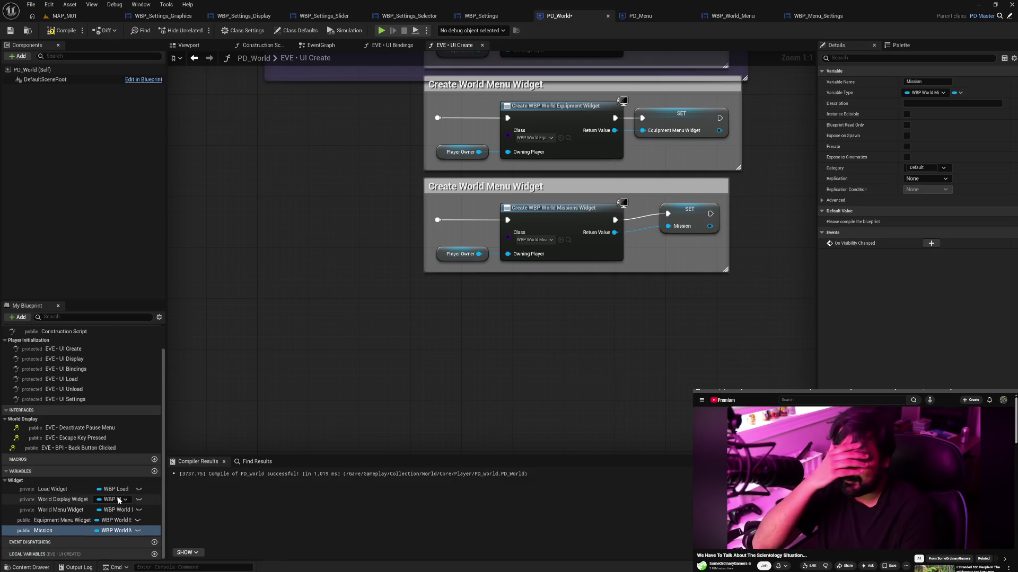
left_click(65, 530)
type("Missions Men")
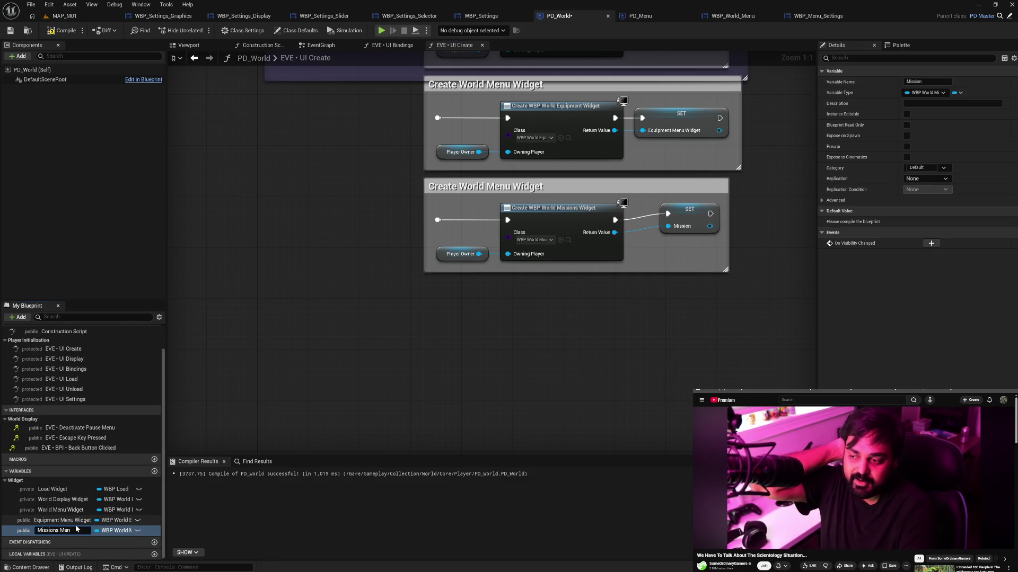
type("u Widget")
key("Return")
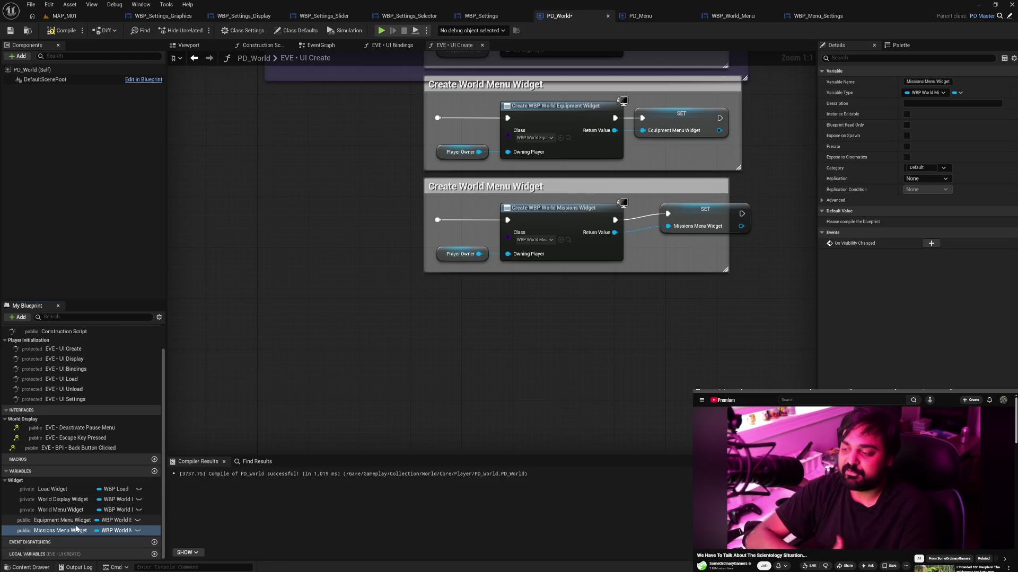
Straighten the Missions SET node, widen its comment box, and paste another block below.
left_click(4, 342)
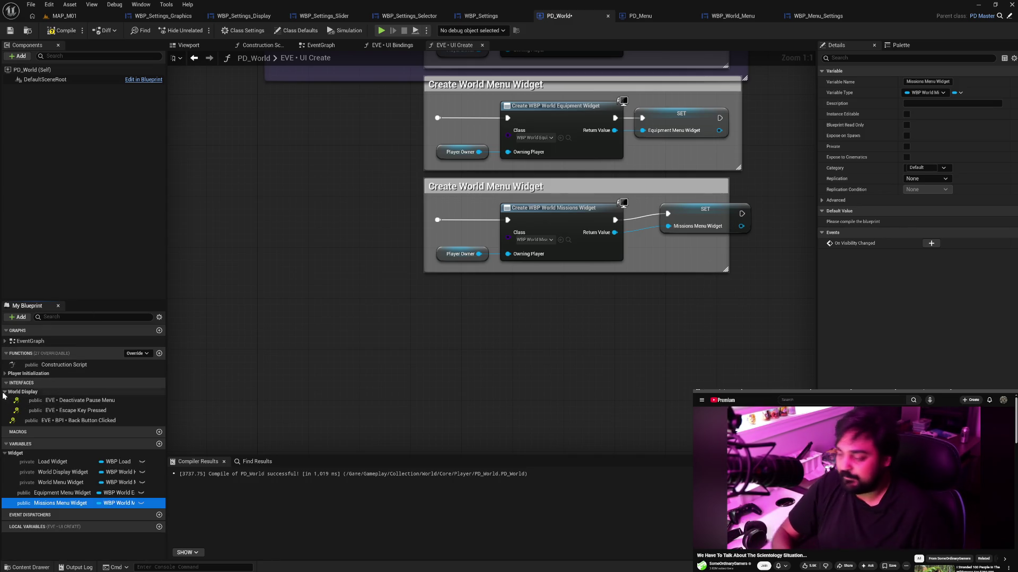
left_click(674, 231)
key("q")
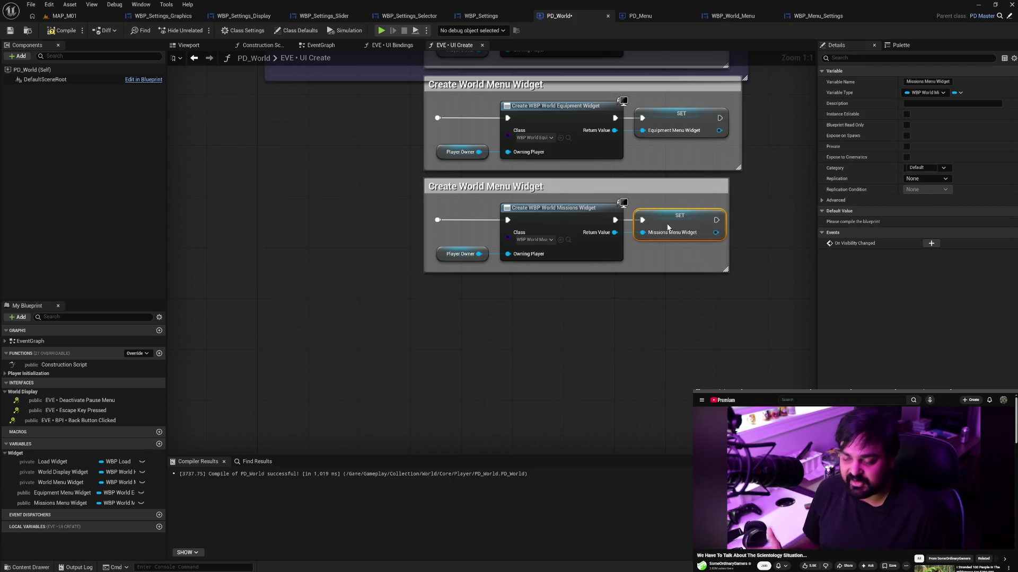
left_click_drag(727, 244, 732, 245)
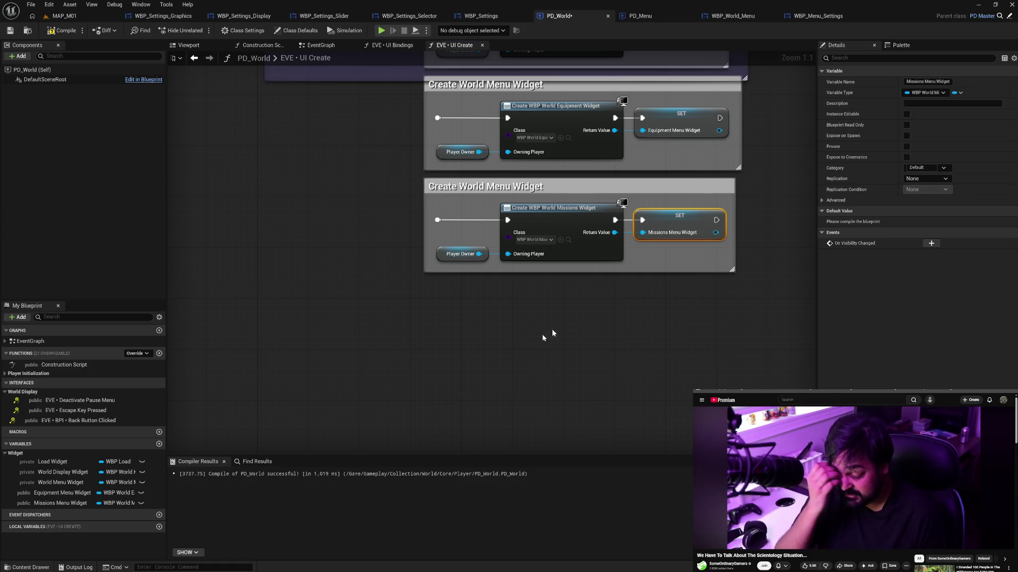
scroll(473, 350, "down", 1)
key("ctrl+v")
left_click_drag(510, 315, 494, 253)
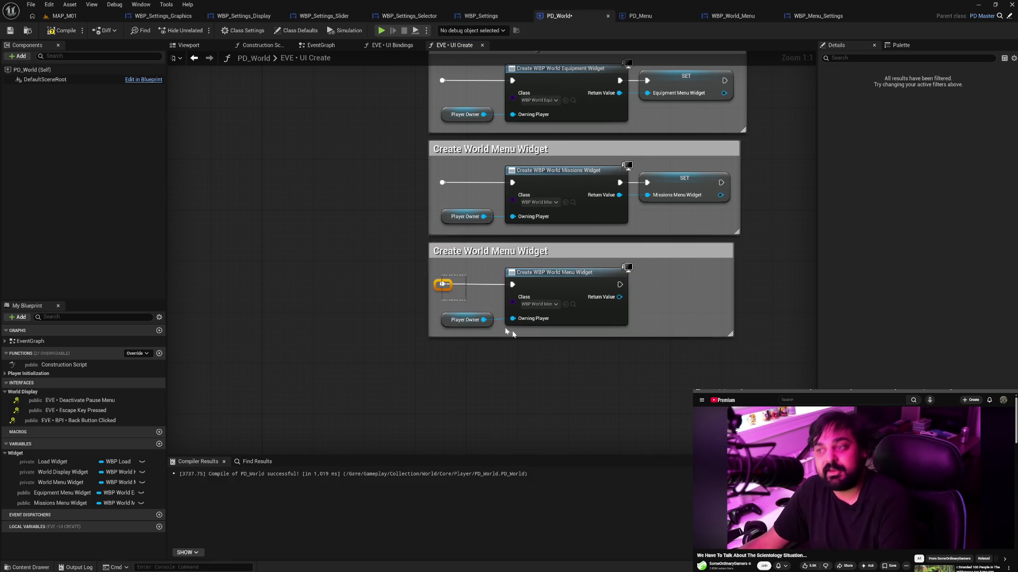
Set the fourth create node's class to WBP_World_Bag.
left_click_drag(533, 284, 530, 283)
left_click(540, 304)
type("bah")
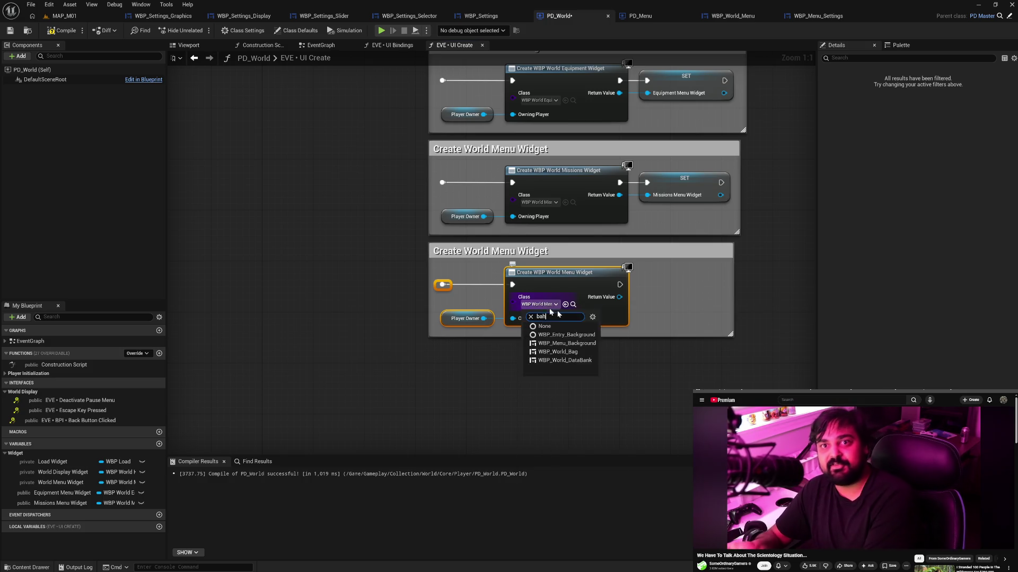
type("g")
left_click(560, 335)
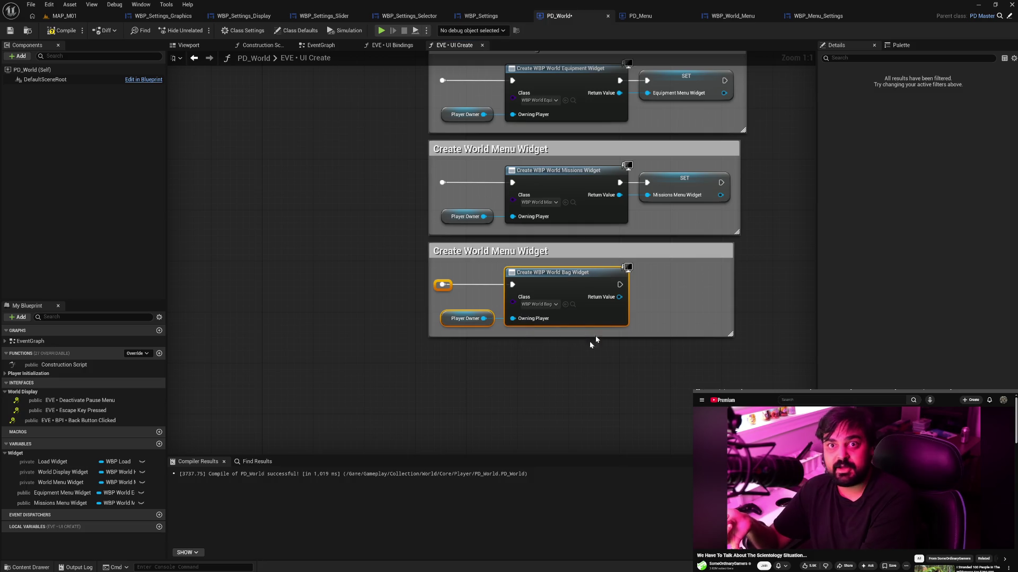
Promote the Bag Return Value to a Bag Menu Widget variable, position its setter, and compile PD_World.
right_click(619, 297)
left_click(657, 325)
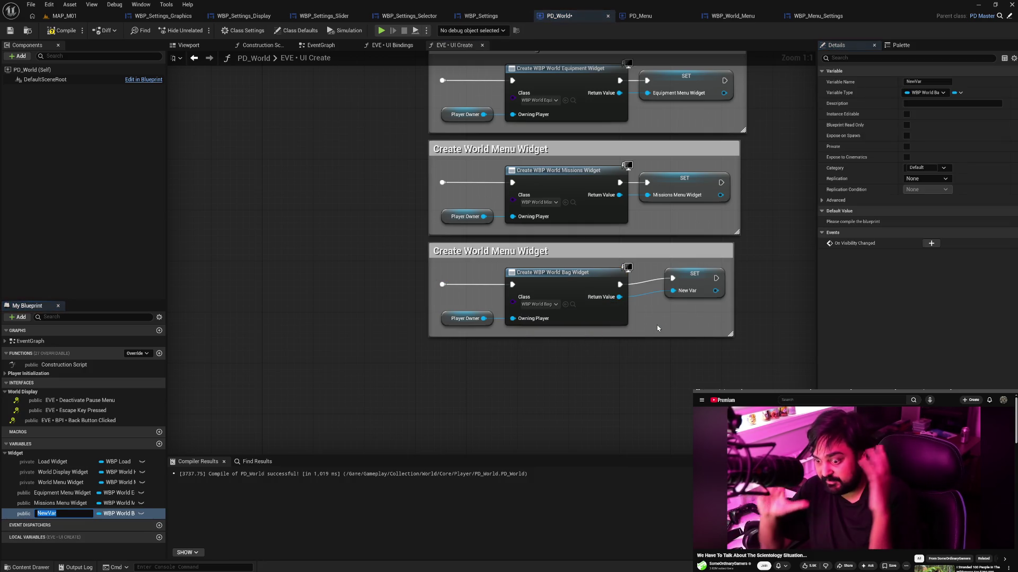
type("Bag Men")
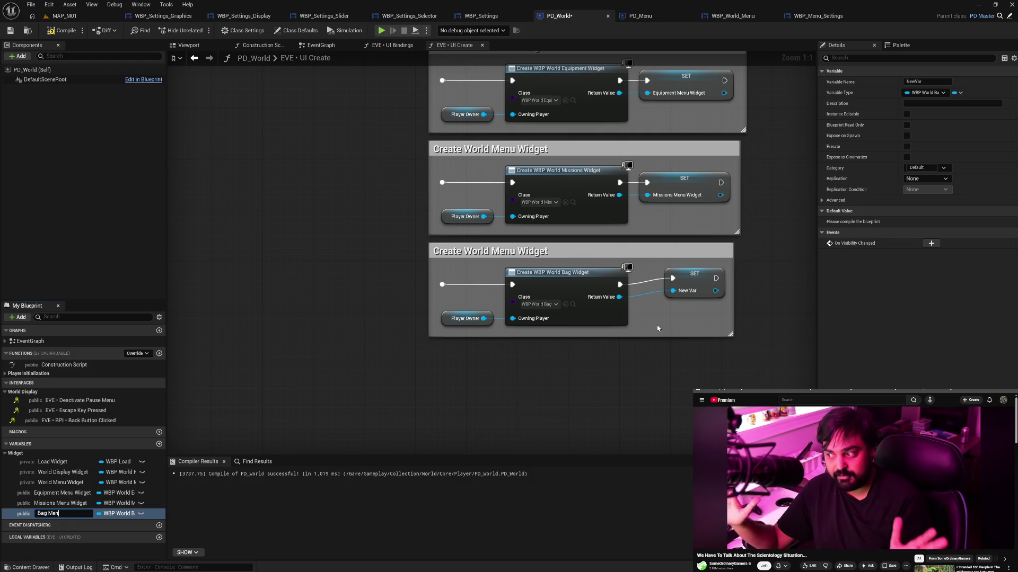
type("u Widget")
key("Return")
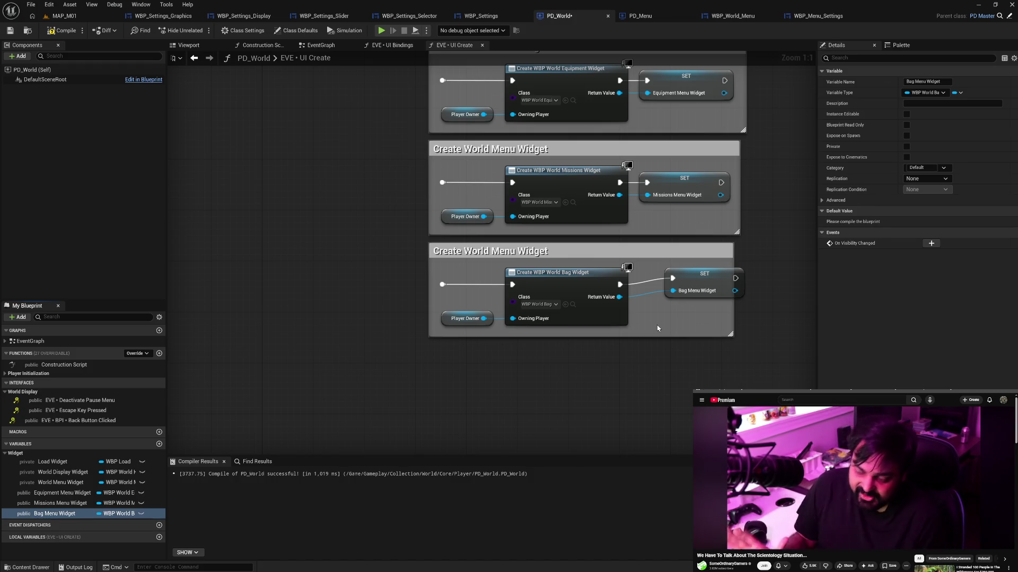
mouse_move(699, 276)
left_mouse_down()
mouse_move(672, 283)
mouse_move(726, 285)
left_mouse_up()
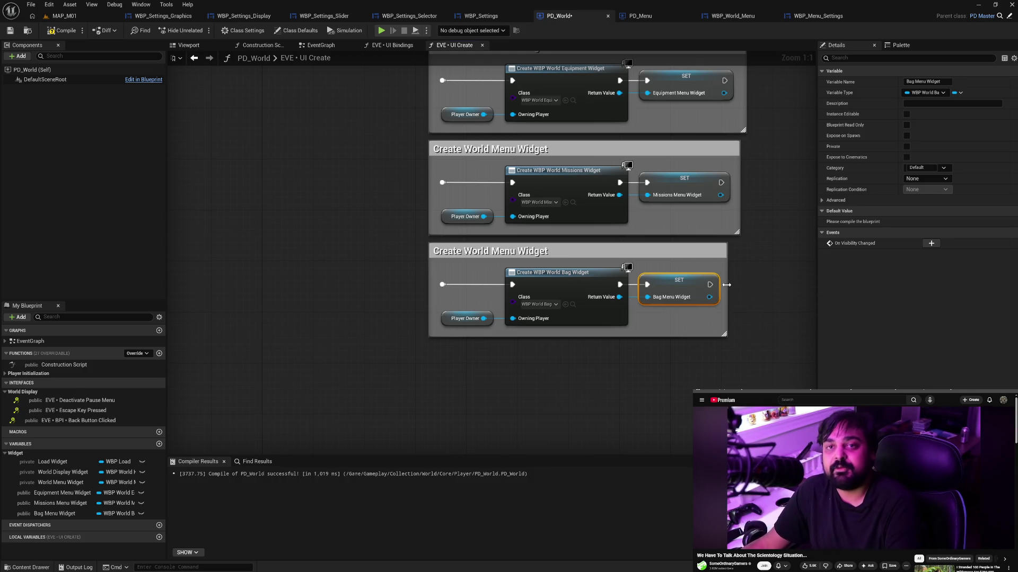
left_click(708, 265)
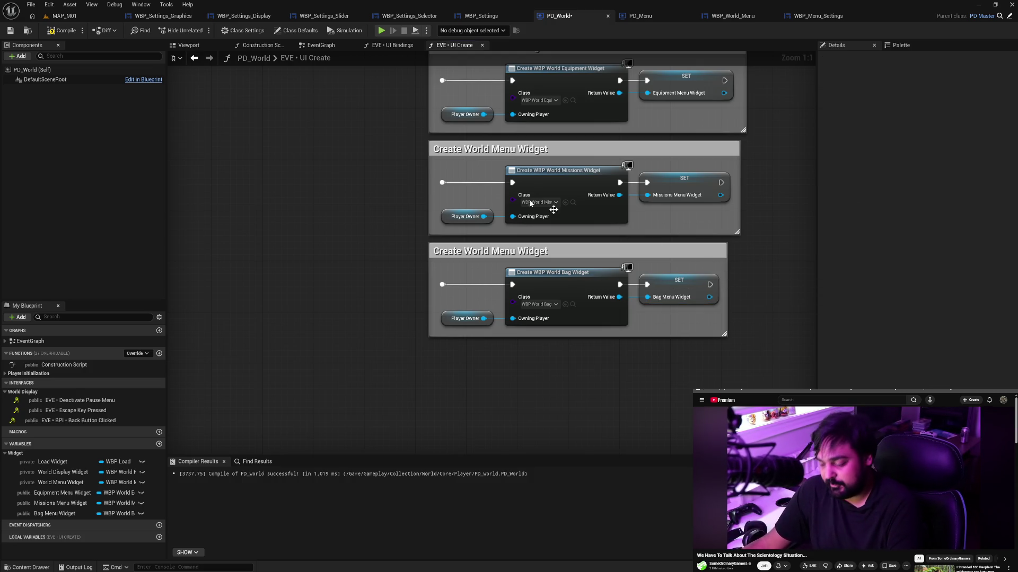
left_click(63, 32)
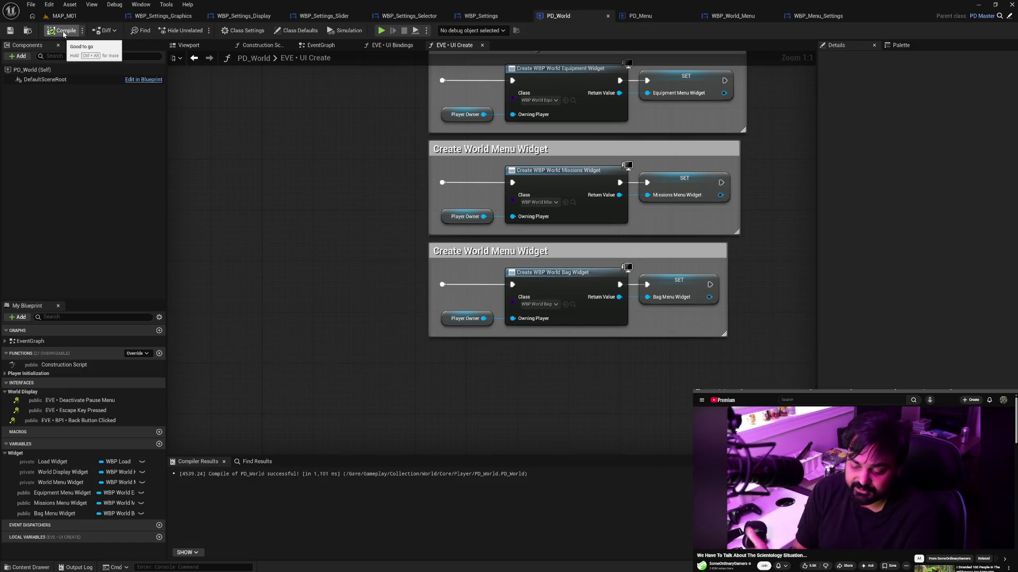
Paste another create-widget block below the Bag block.
left_click_drag(496, 275, 553, 259)
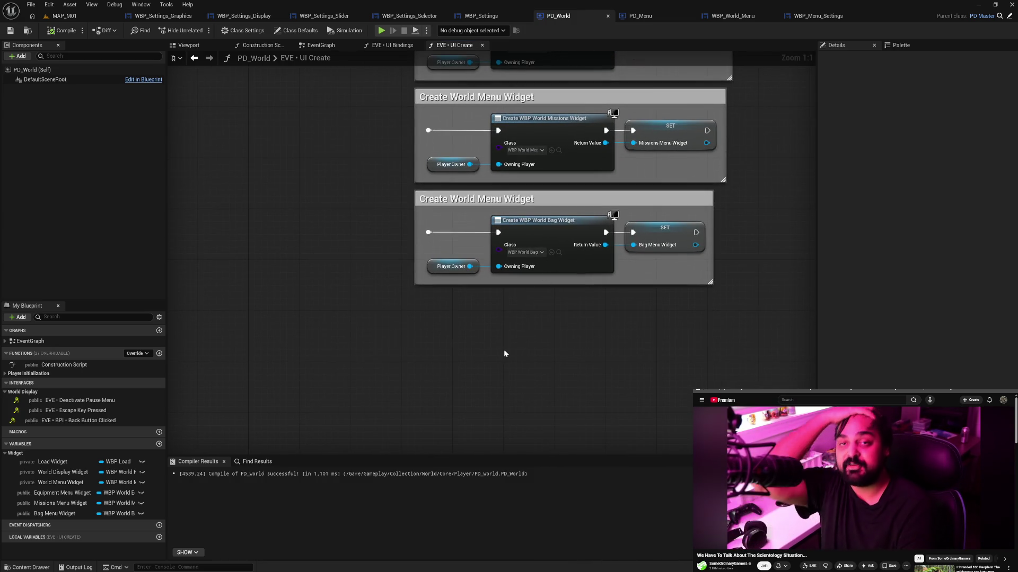
key("ctrl+v")
left_click_drag(566, 321, 478, 312)
left_click(430, 328, "ctrl")
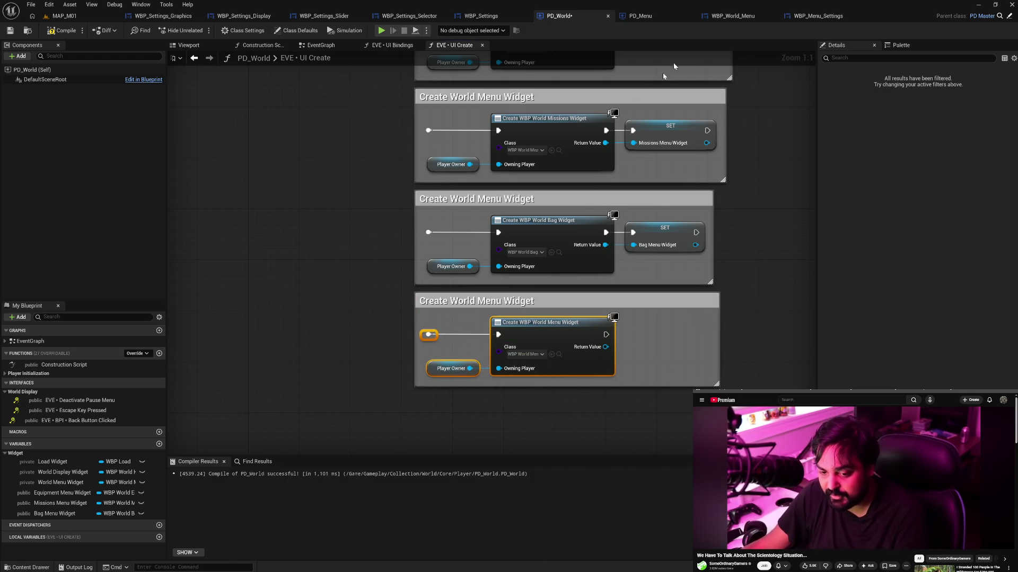
left_click(730, 18)
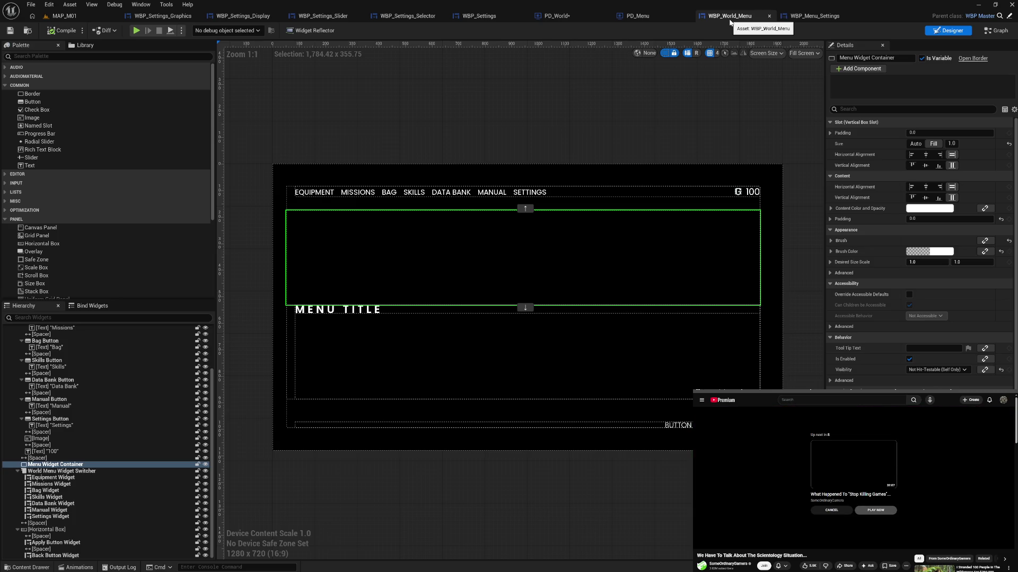
left_click(557, 16)
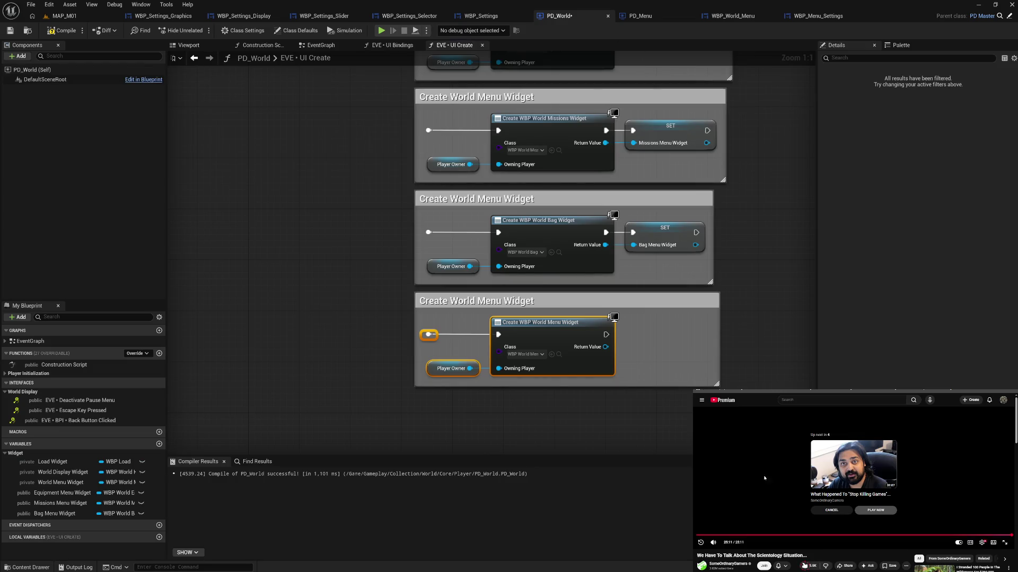
left_click(701, 400)
left_click(718, 440)
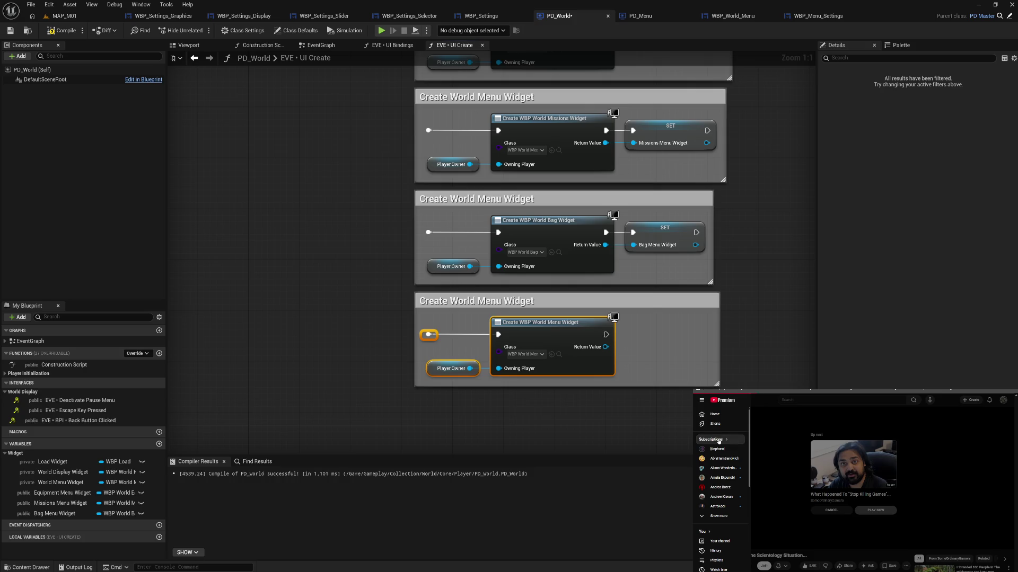
left_click(737, 16)
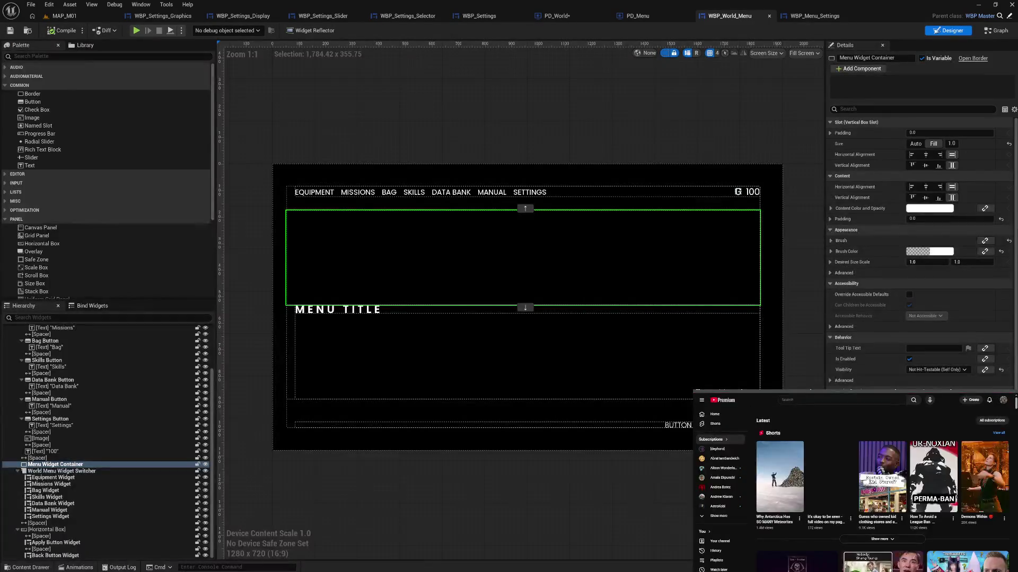
scroll(882, 488, "down", 5)
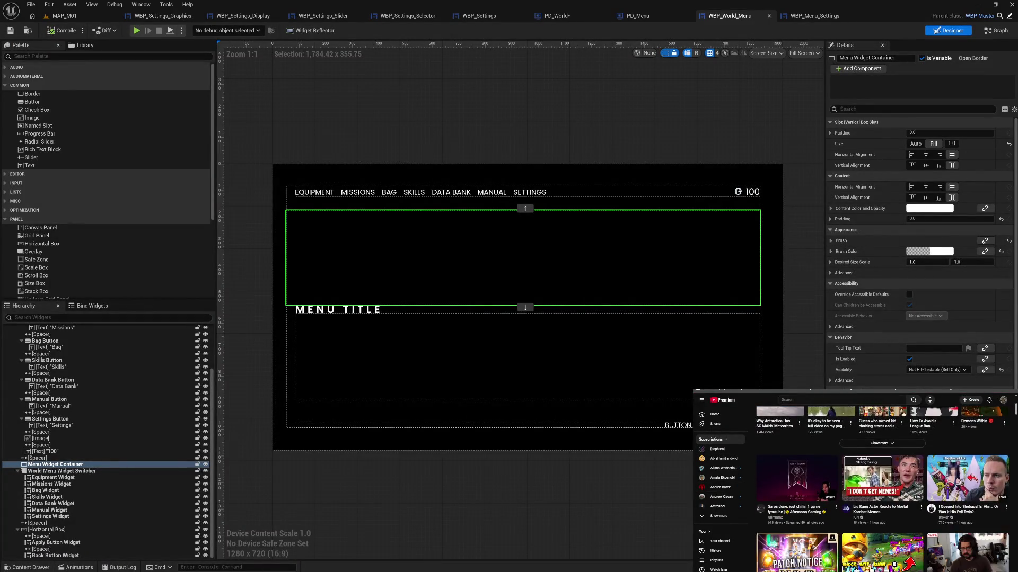
scroll(882, 488, "down", 3)
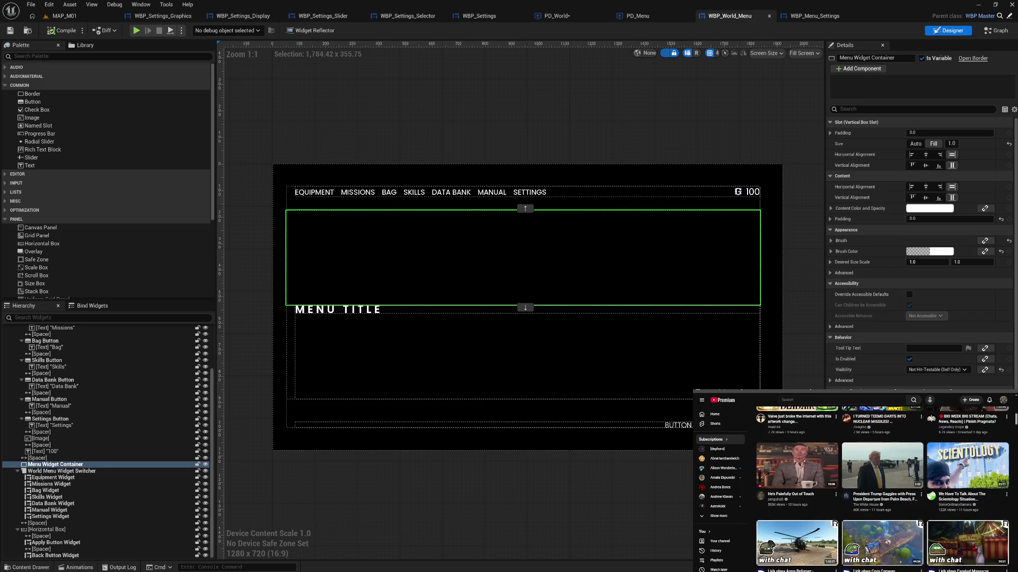
scroll(883, 488, "down", 1)
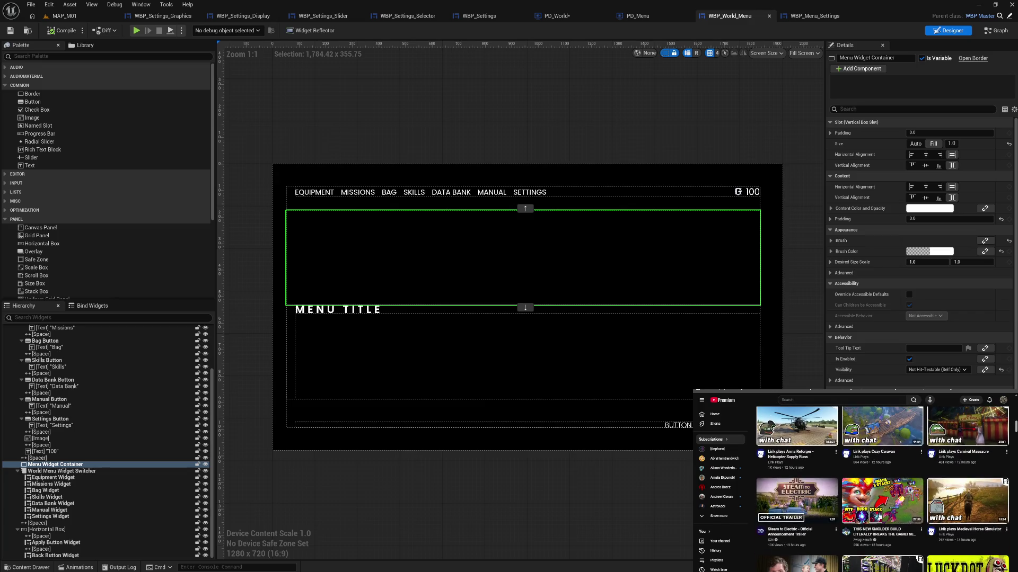
scroll(883, 487, "down", 2)
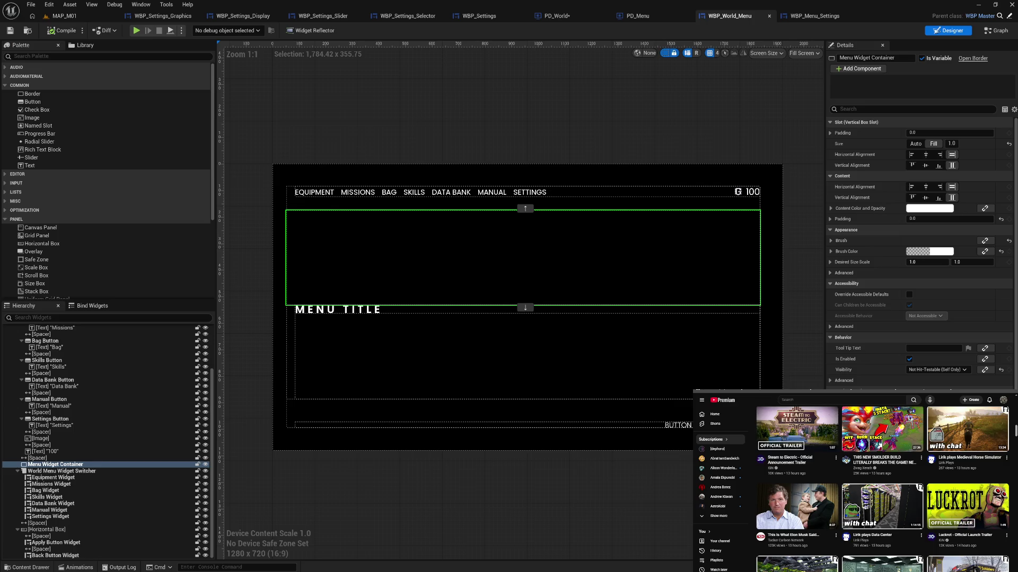
scroll(883, 488, "down", 1)
scroll(882, 488, "down", 1)
scroll(883, 488, "down", 5)
scroll(883, 488, "down", 1)
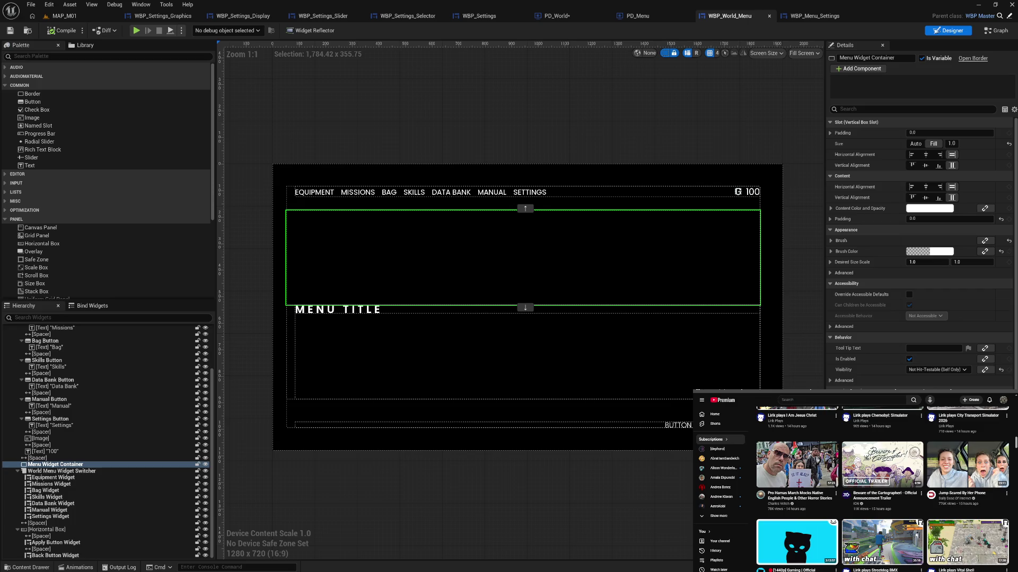
scroll(883, 487, "down", 3)
scroll(883, 487, "down", 2)
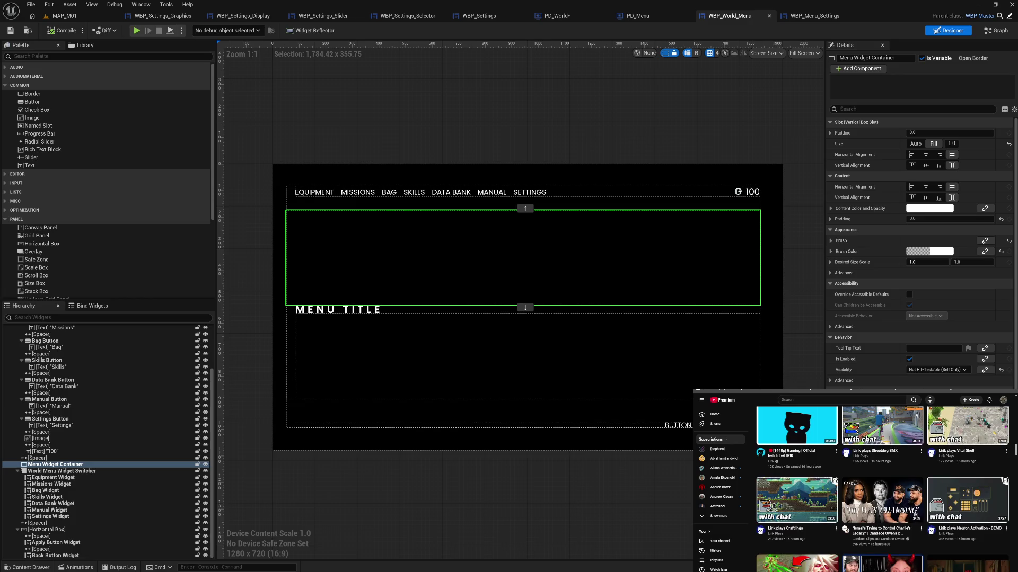
scroll(883, 488, "down", 3)
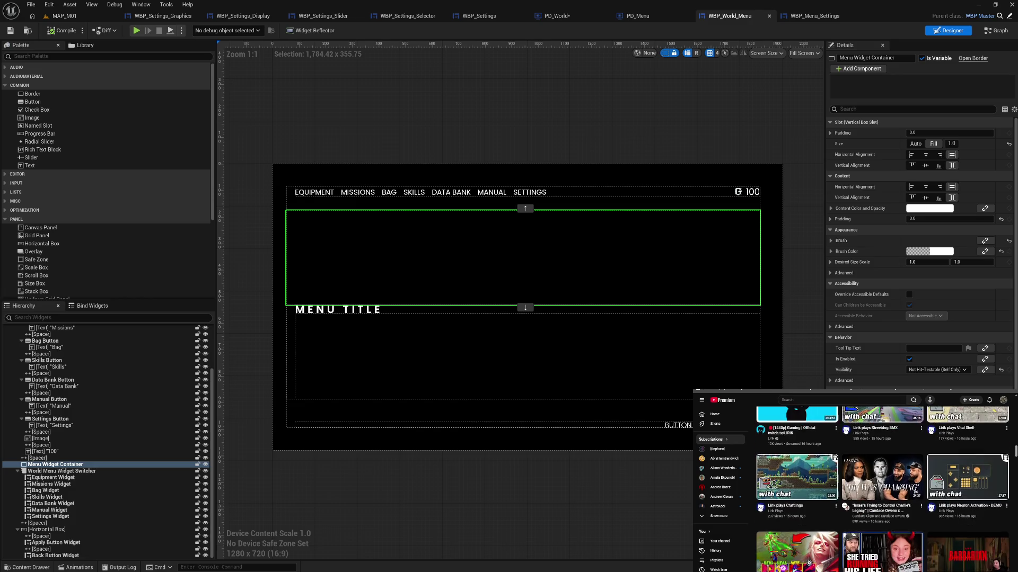
scroll(883, 487, "down", 3)
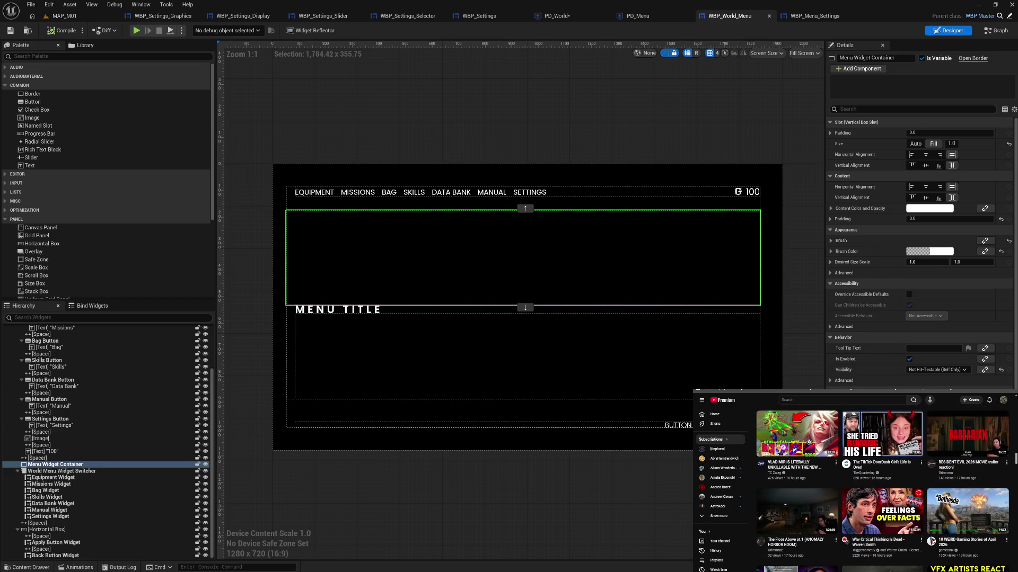
scroll(882, 488, "down", 2)
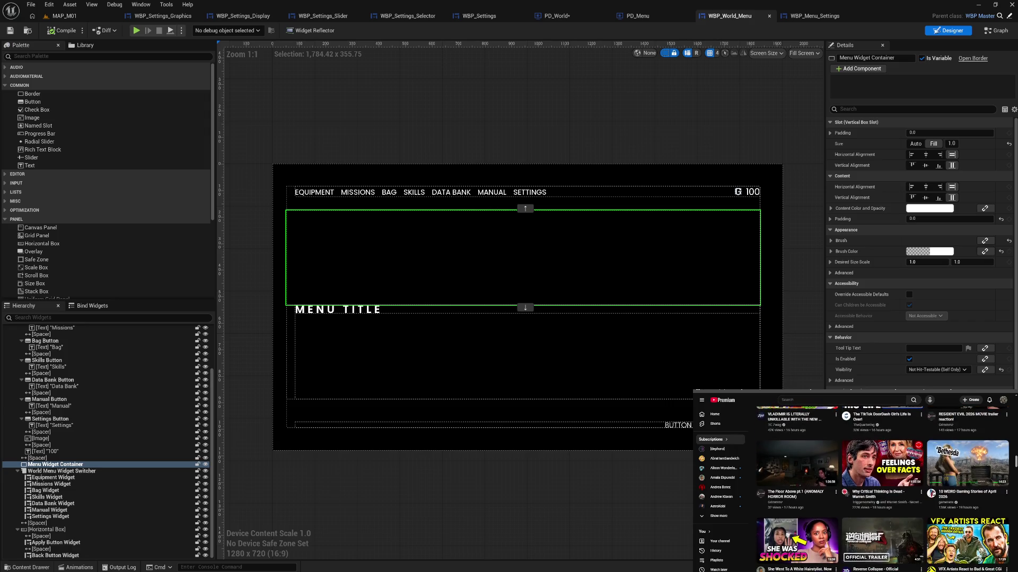
scroll(883, 488, "down", 1)
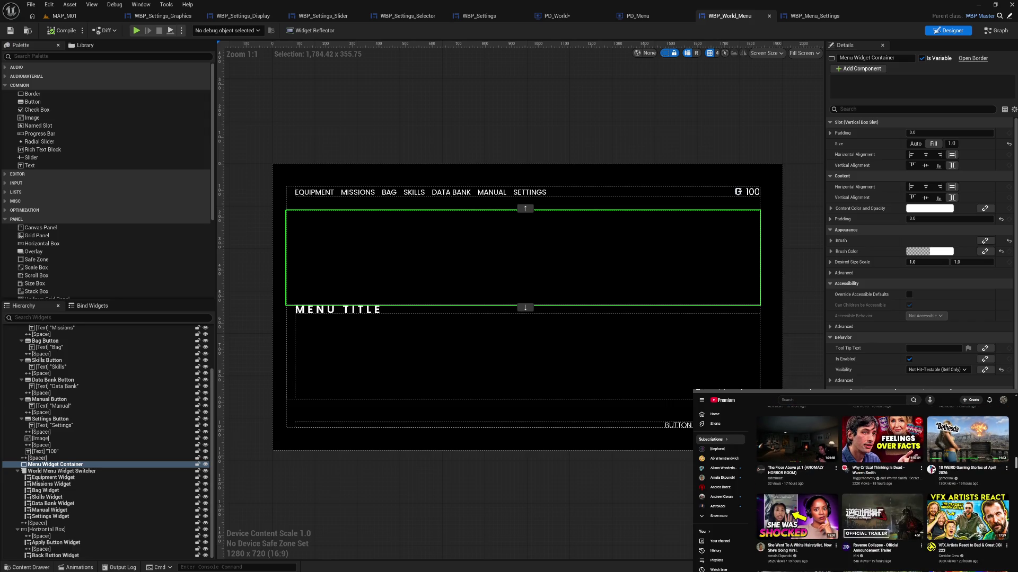
scroll(883, 487, "up", 1)
left_click(871, 492)
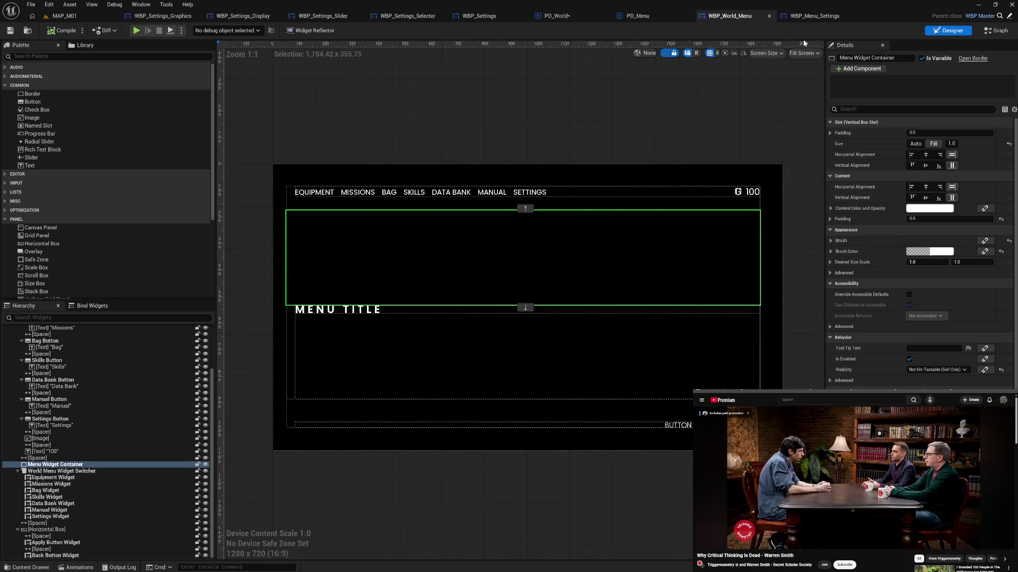
left_click(570, 20)
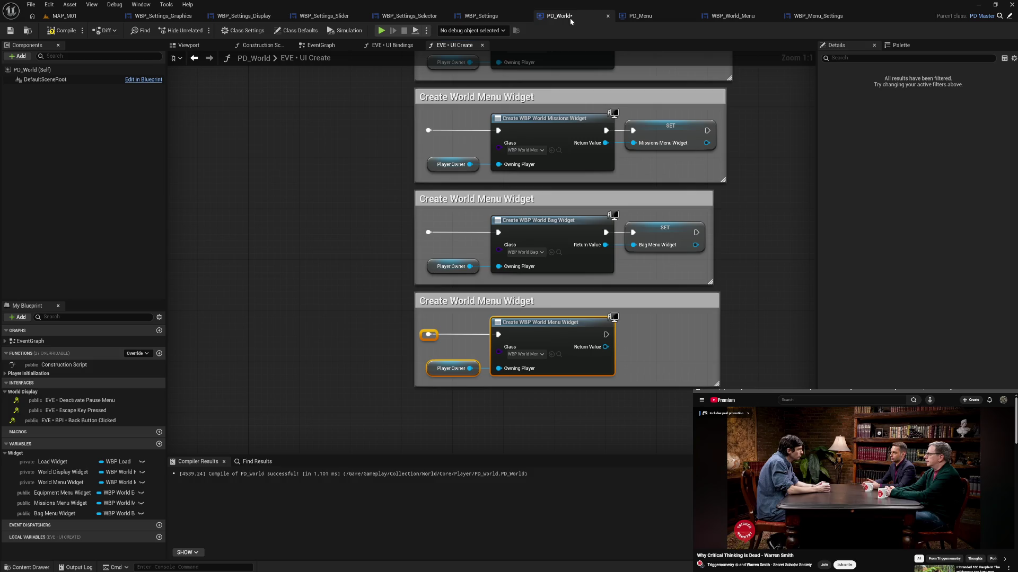
Set the copied create node's class to WBP_World_Skills.
left_click(520, 355)
type("kill")
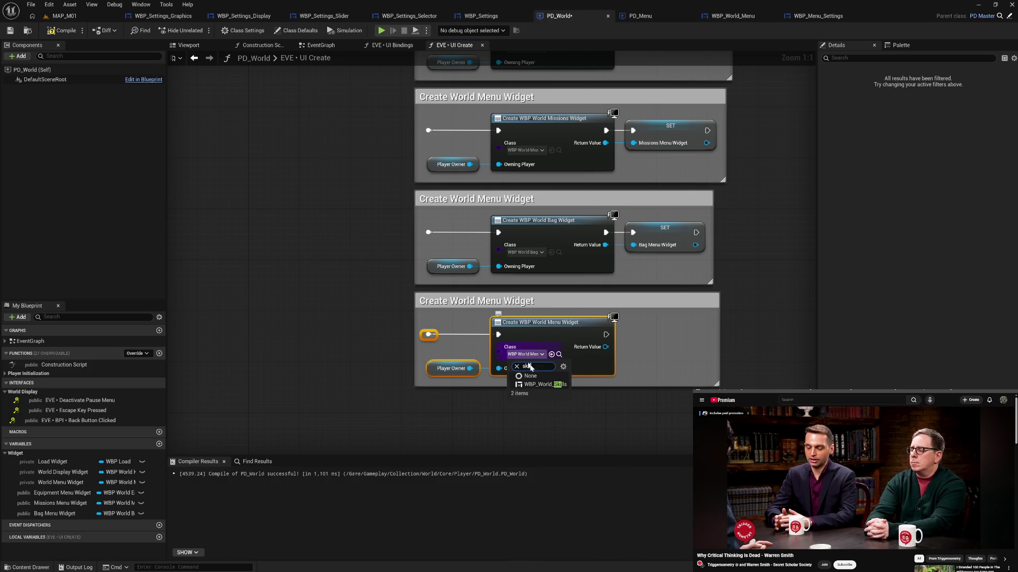
left_click(542, 386)
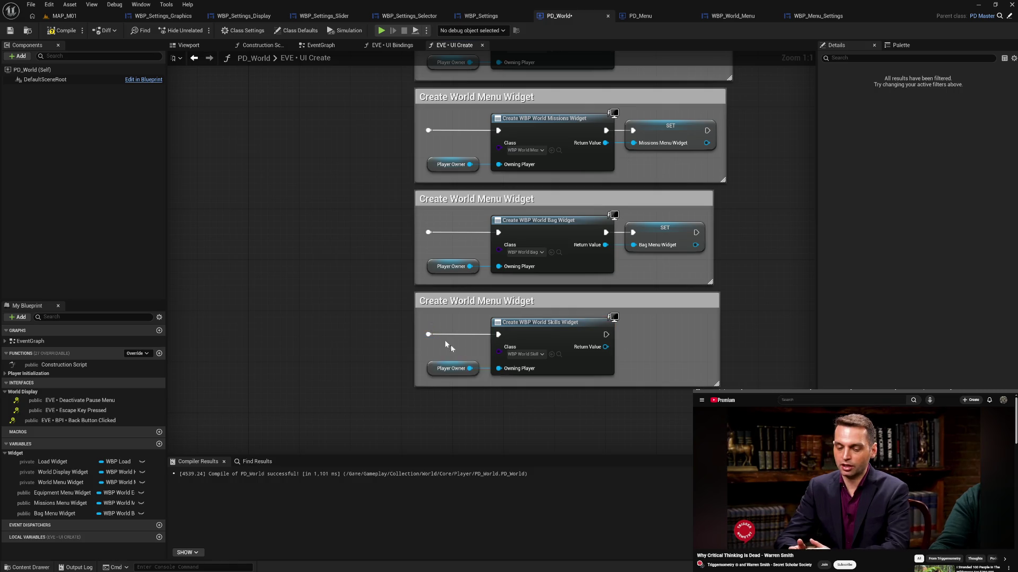
Promote the Skills Return Value to a Skills Menu Widget variable and place its setter alongside.
right_click(604, 347)
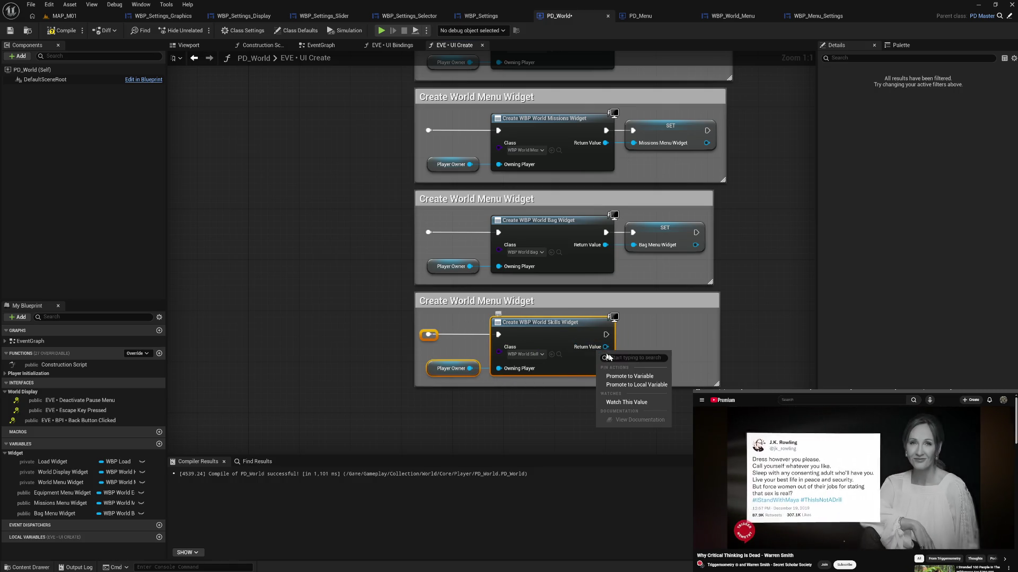
left_click(643, 379)
type("Sk")
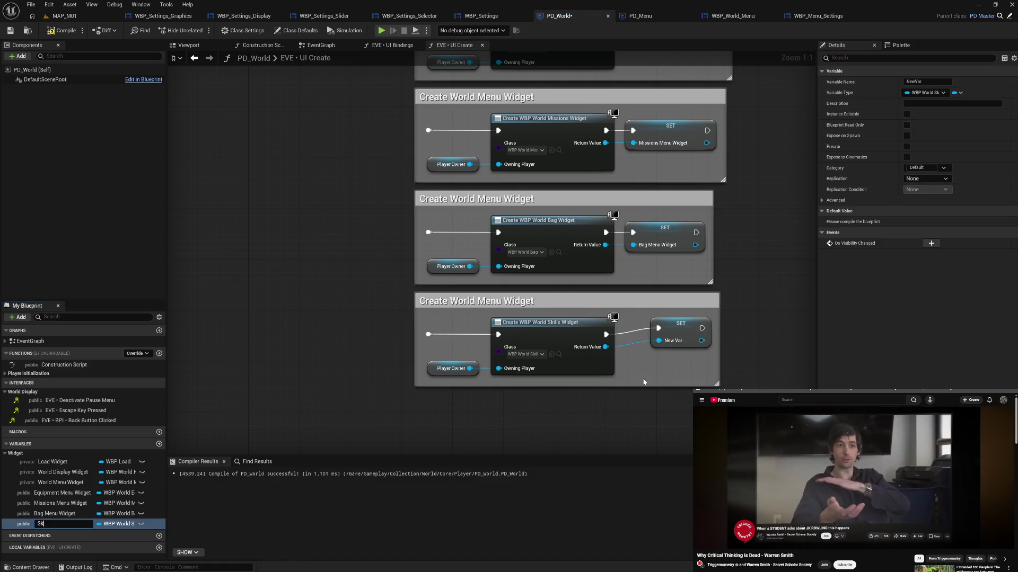
type("ills Menu Widget")
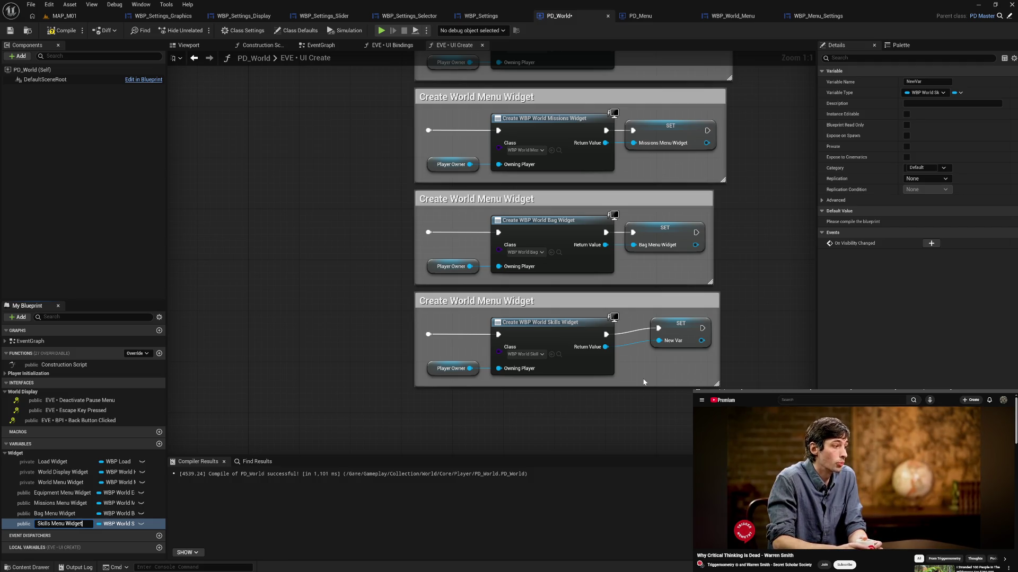
key("Return")
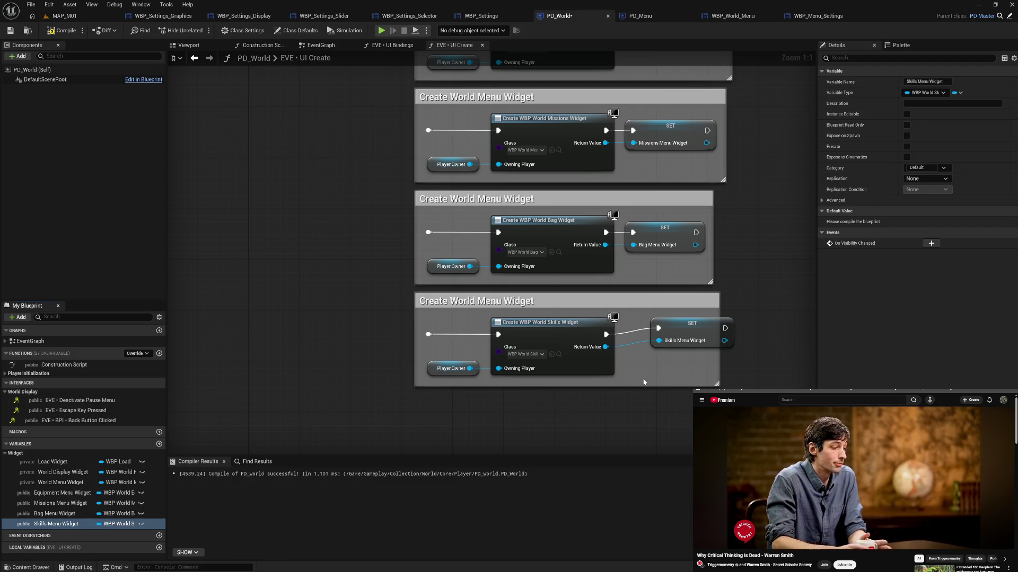
left_click_drag(694, 335, 669, 341)
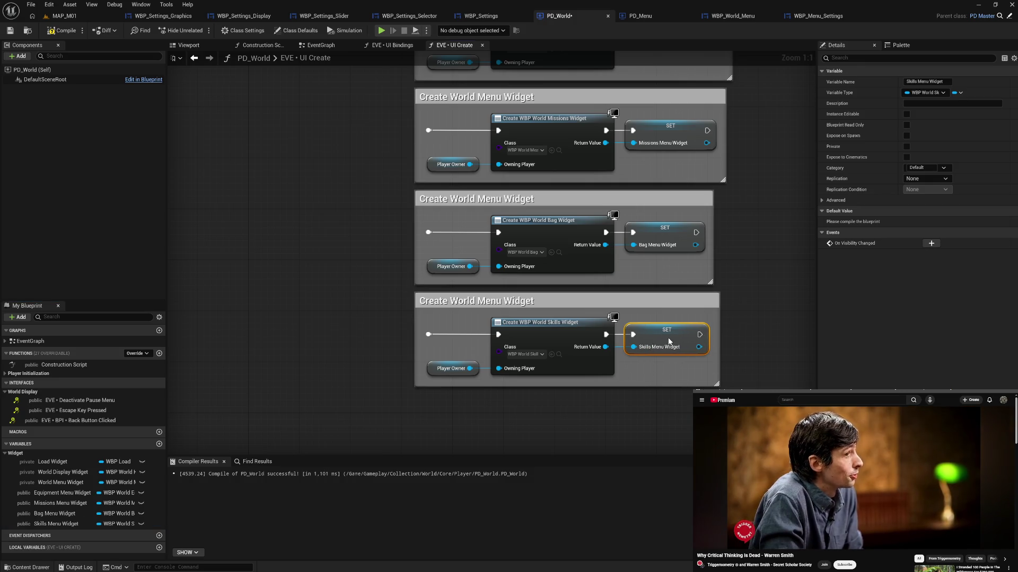
left_click(721, 333)
left_click_drag(504, 331, 480, 380)
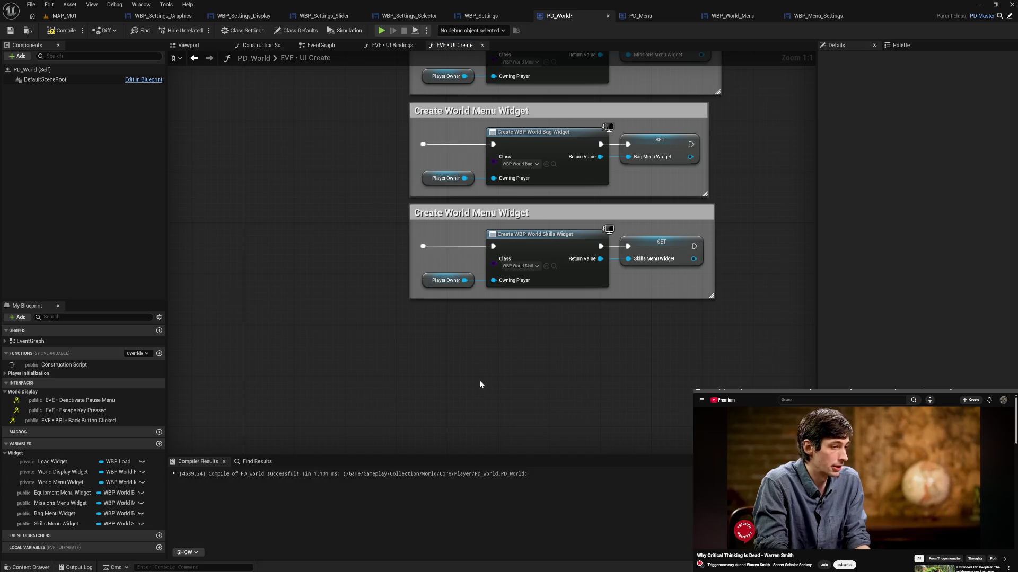
Paste a new create-widget block lined up under the Skills block.
key("ctrl+v")
left_click_drag(525, 353, 486, 316)
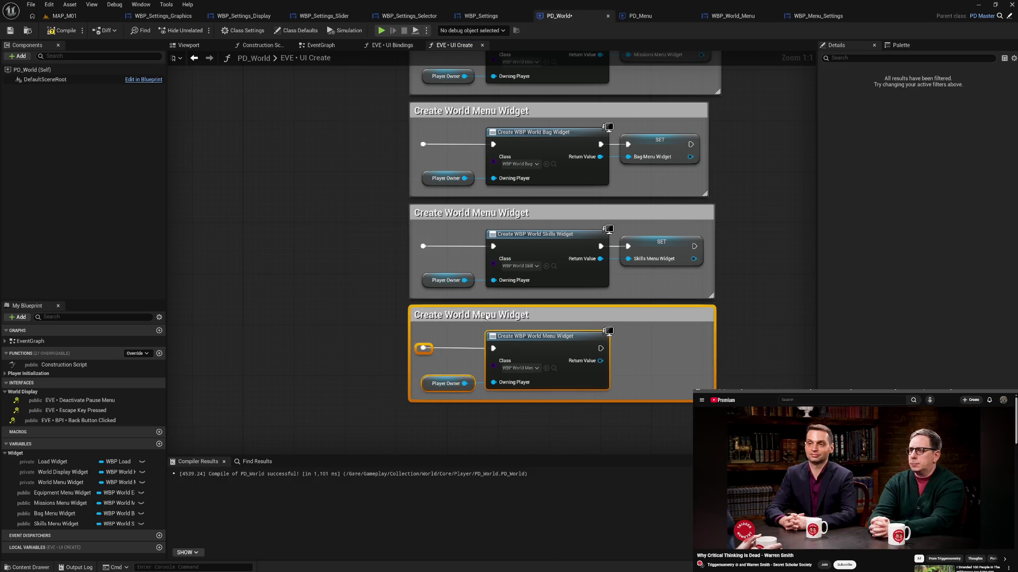
left_click(429, 338, "ctrl")
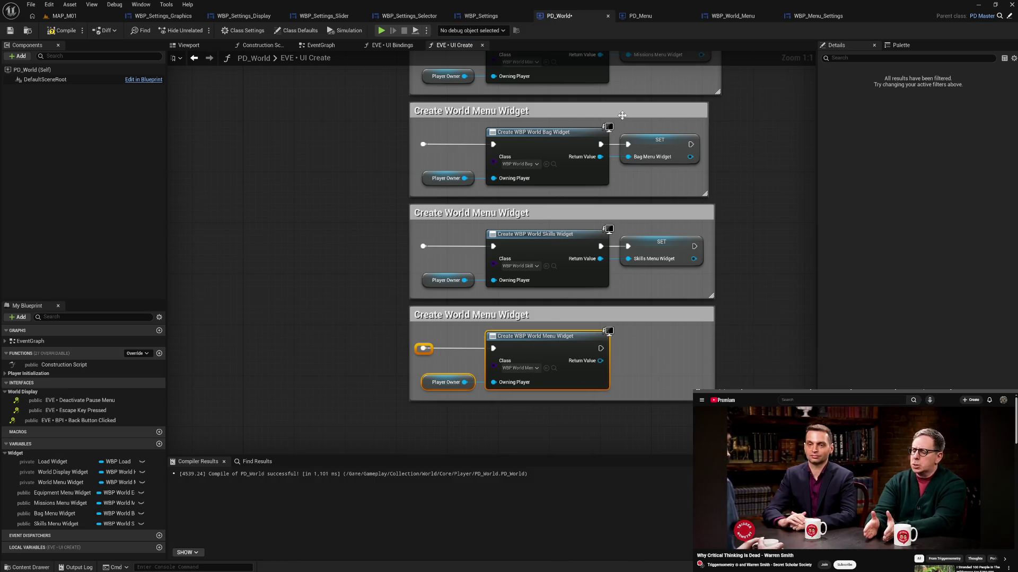
left_click(736, 21)
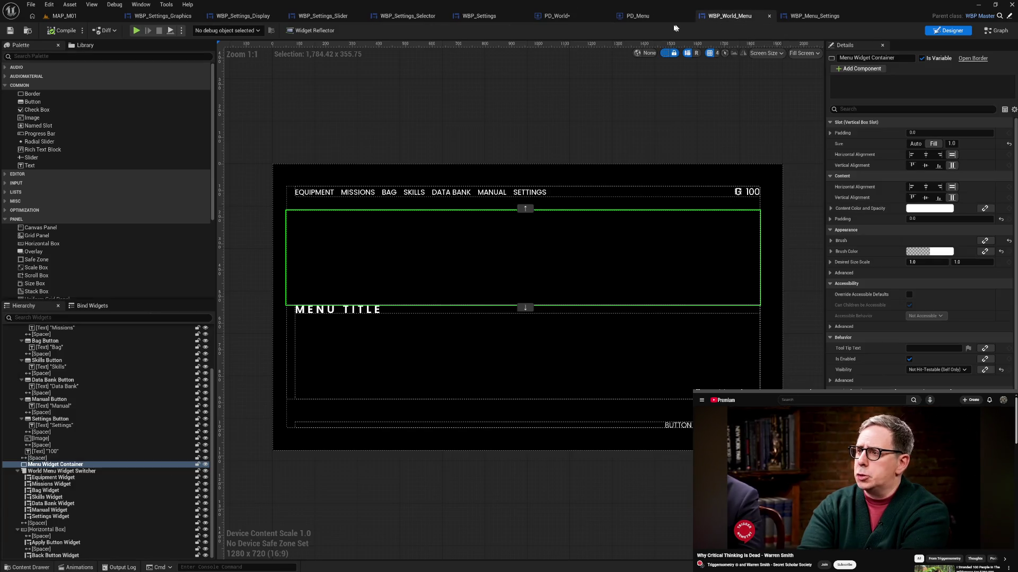
left_click(557, 16)
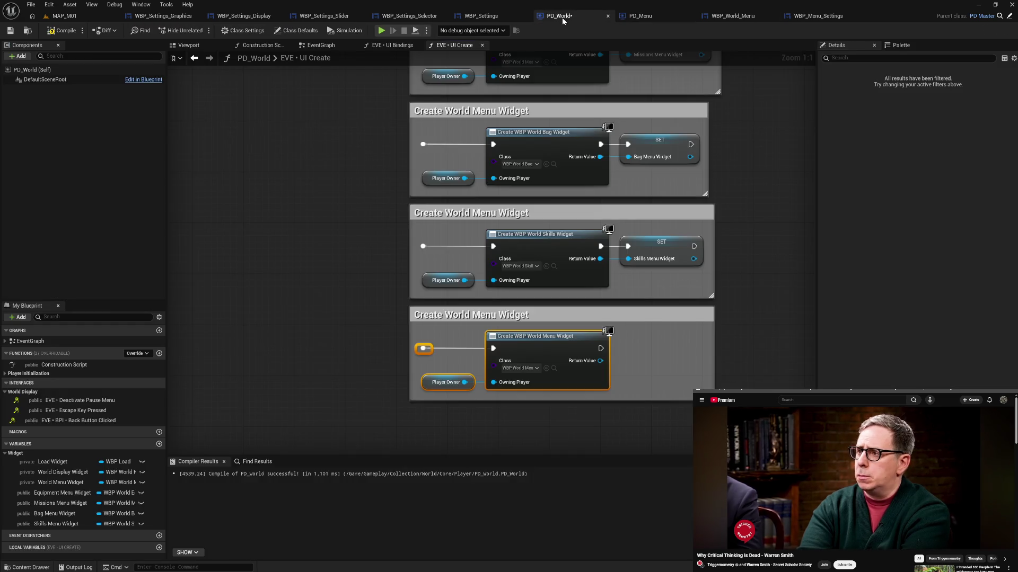
Set the new create node's class to WBP_World_DataBank.
left_click(531, 368)
type("data")
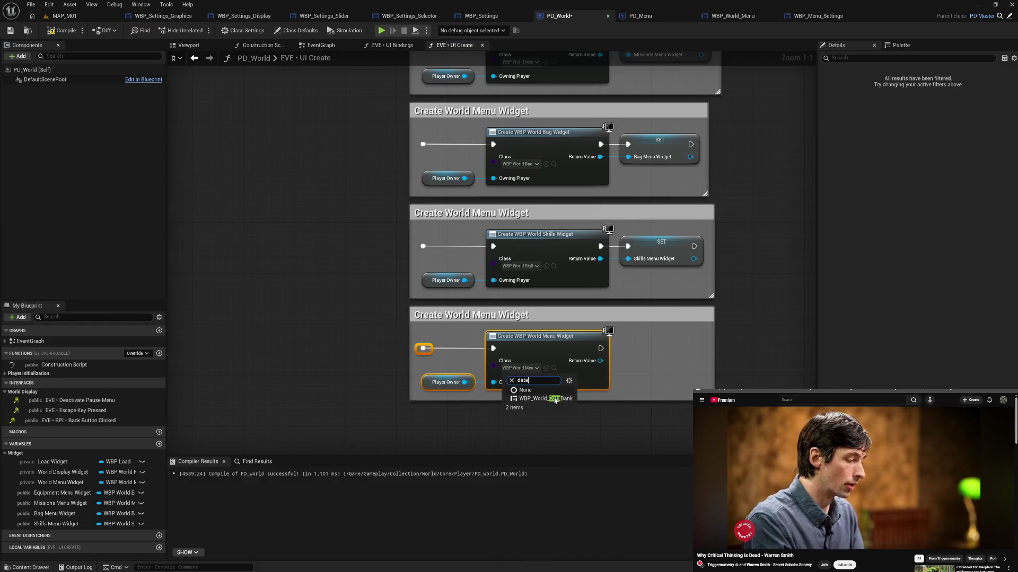
left_click(546, 400)
Promote the Return Value to a Databank Menu Widget variable and tidy its SET node and comment.
right_click(600, 360)
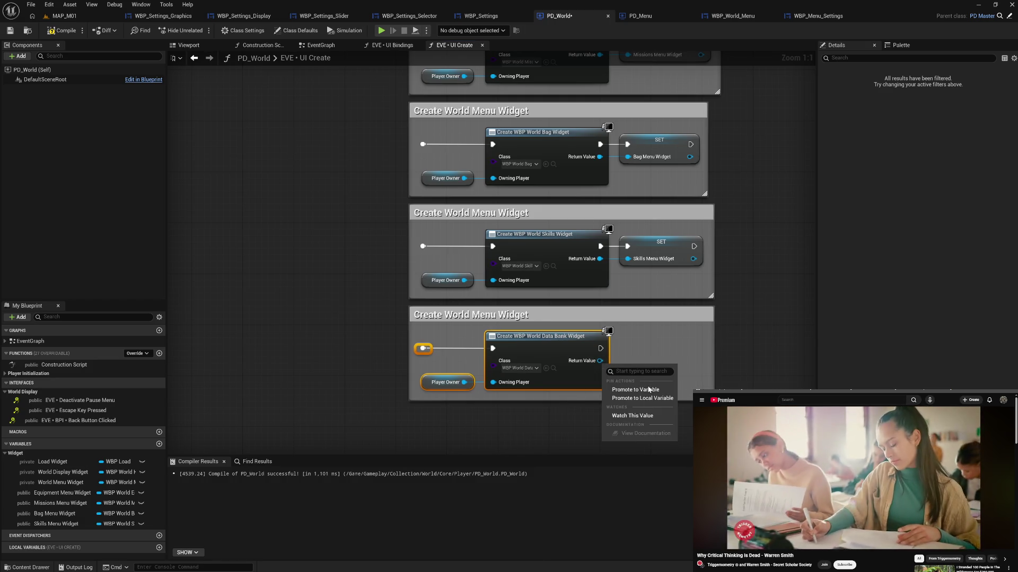
left_click(648, 388)
type("Data")
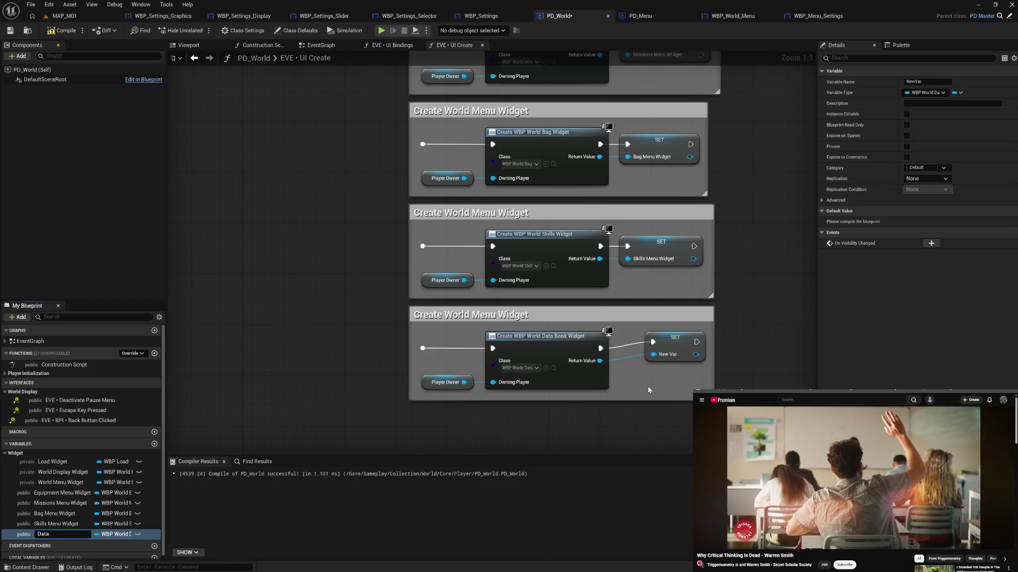
type("bank Menu ")
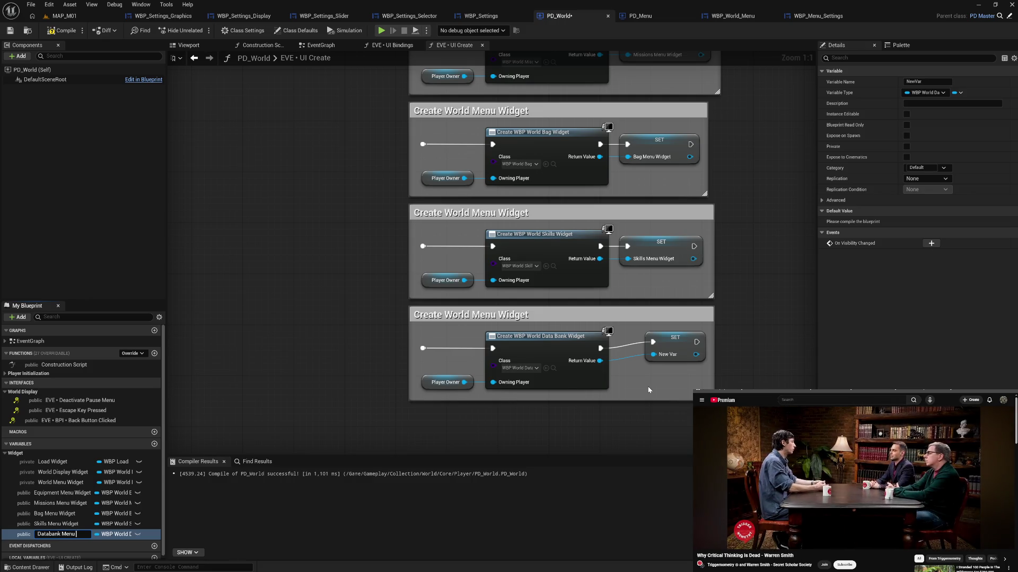
type("Widget")
key("Return")
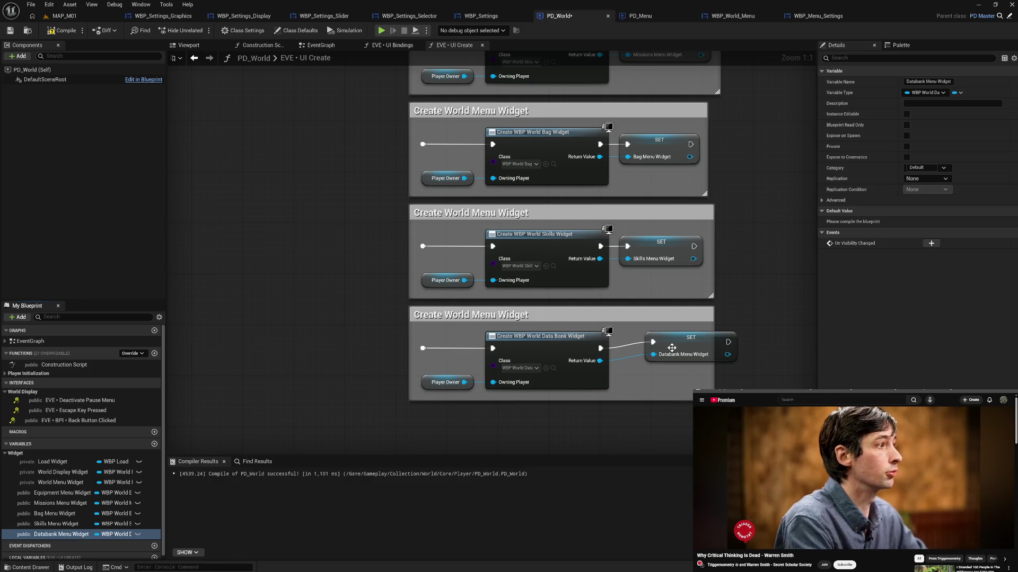
left_click(661, 352)
left_click_drag(661, 353, 636, 359)
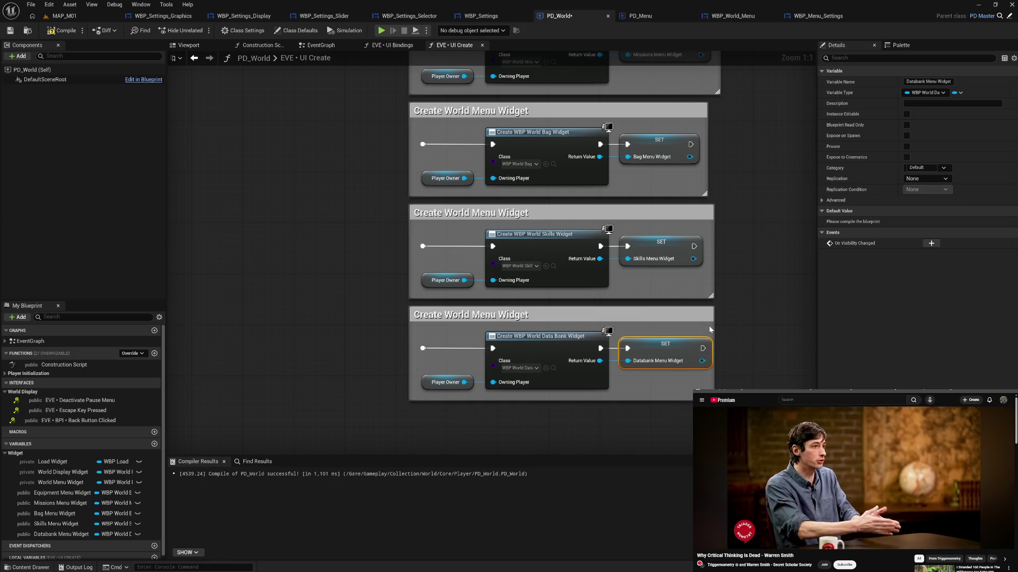
left_click_drag(718, 328, 726, 328)
left_click(676, 330)
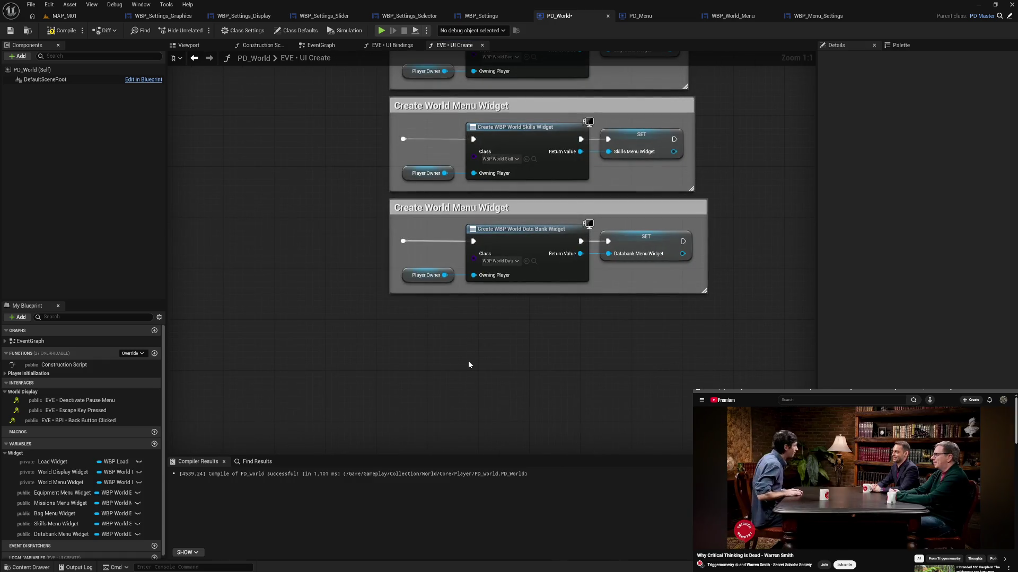
Paste a block under the Databank block and set its class to WBP_World_Manual.
key("ctrl+v")
left_click_drag(545, 337, 495, 311)
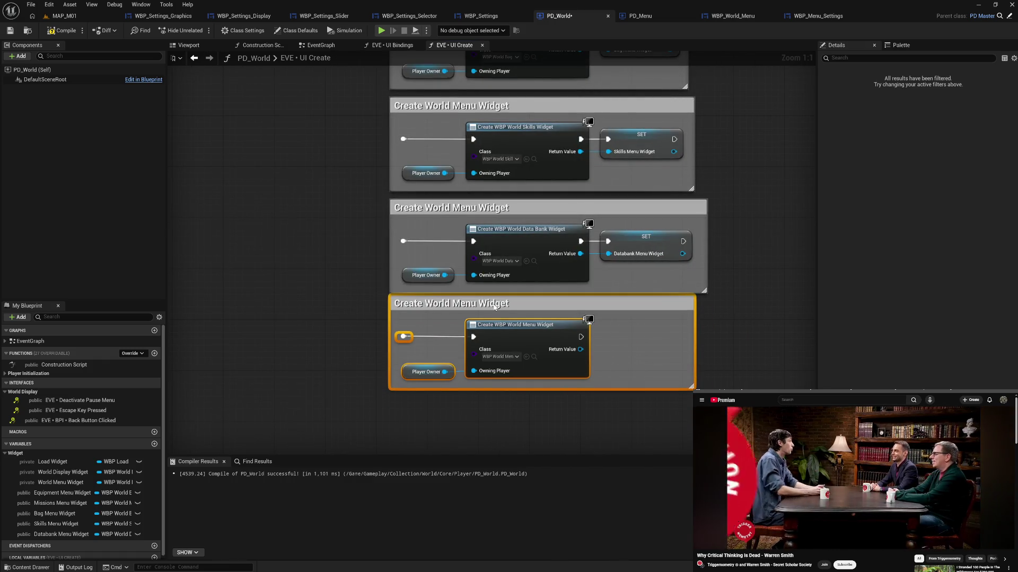
left_click_drag(437, 365, 504, 345)
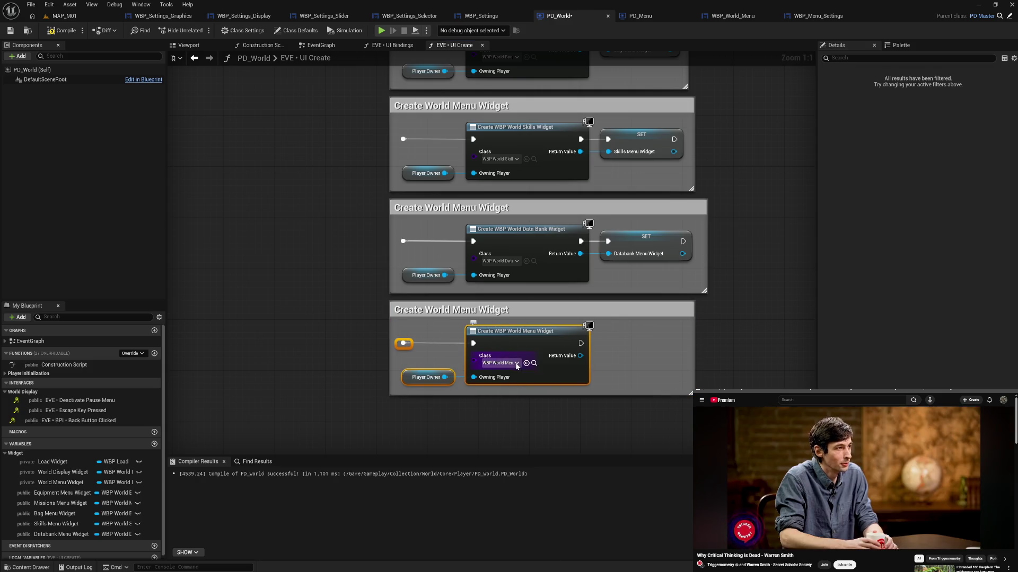
left_click(507, 366)
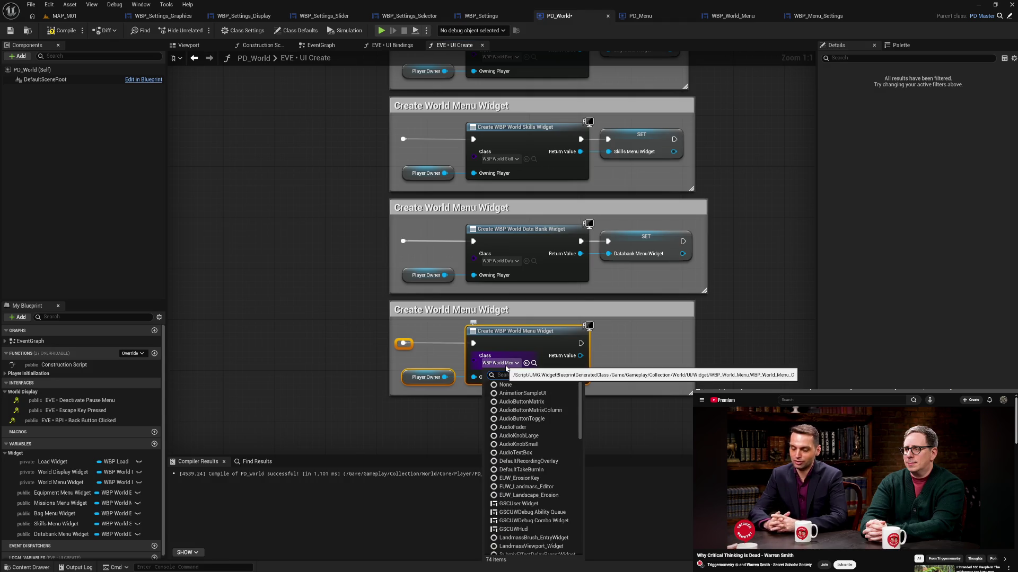
type("manu")
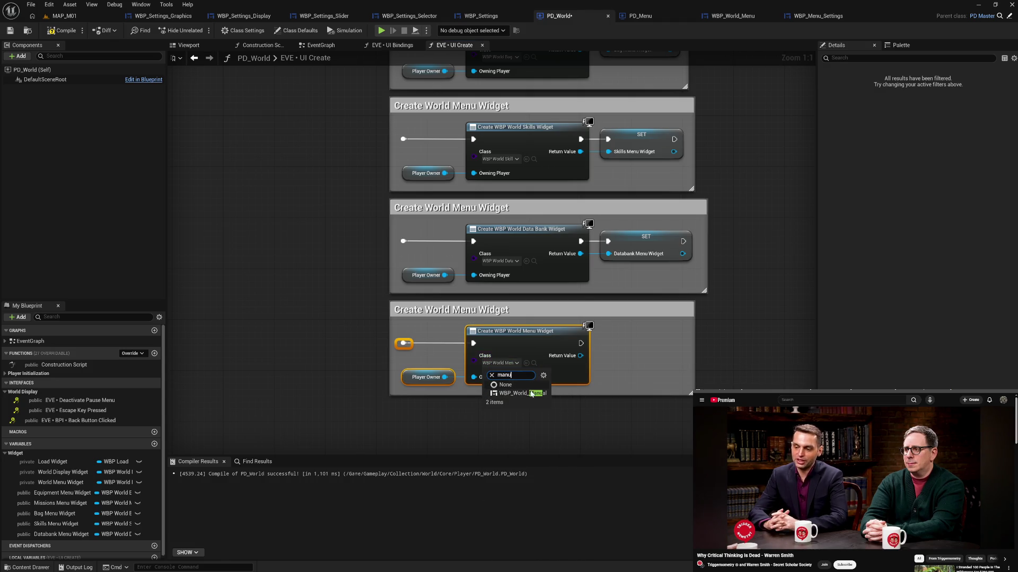
left_click(530, 394)
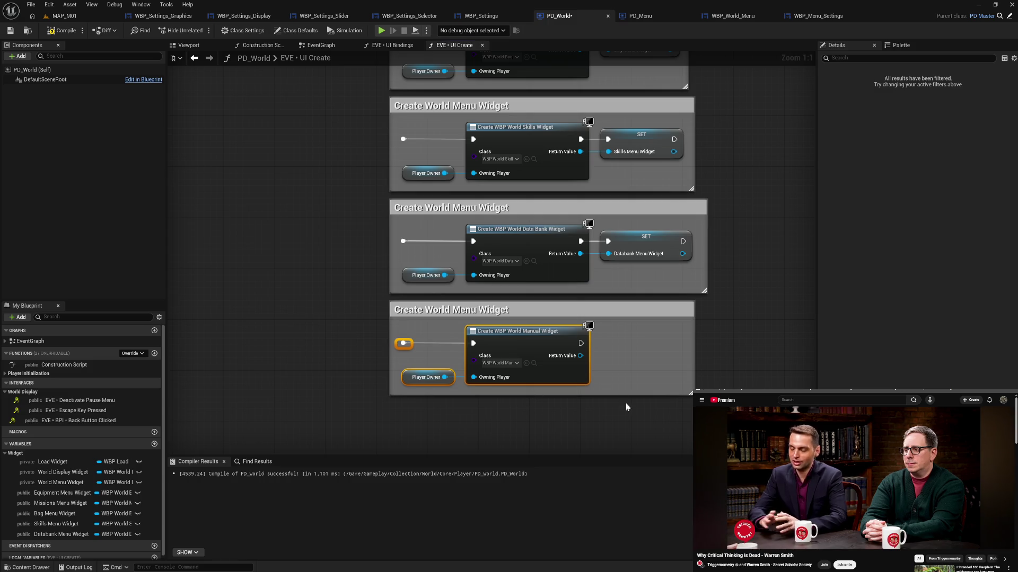
Promote the Manual Return Value to a Manual Menu Widget variable beside its create node.
right_click(580, 356)
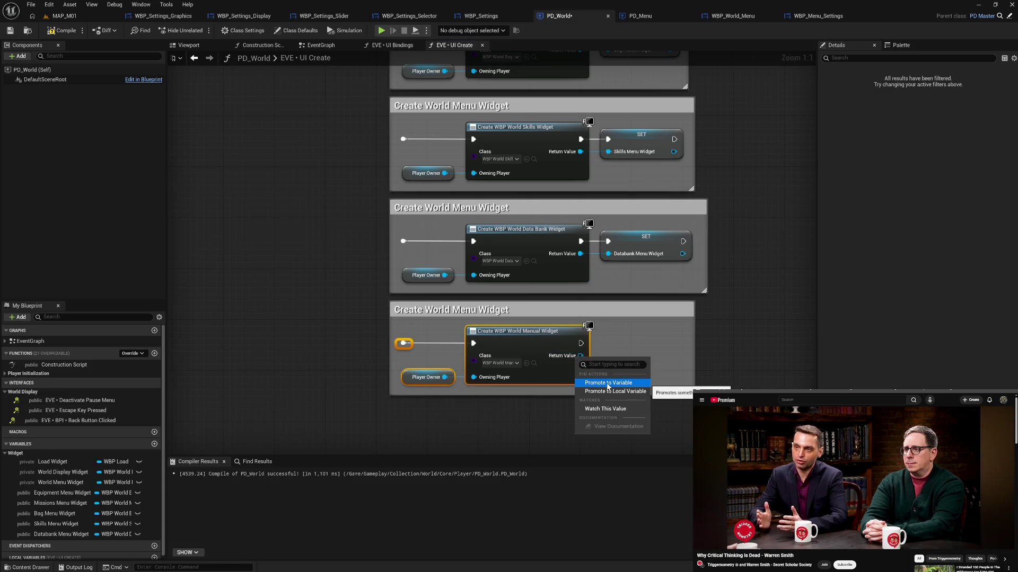
left_click(608, 383)
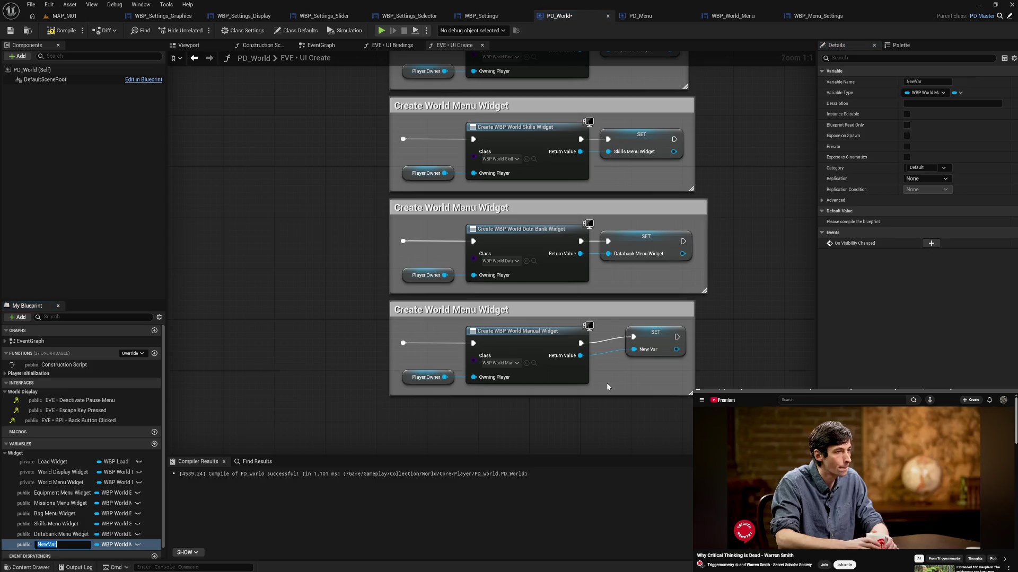
type("Manual Wid")
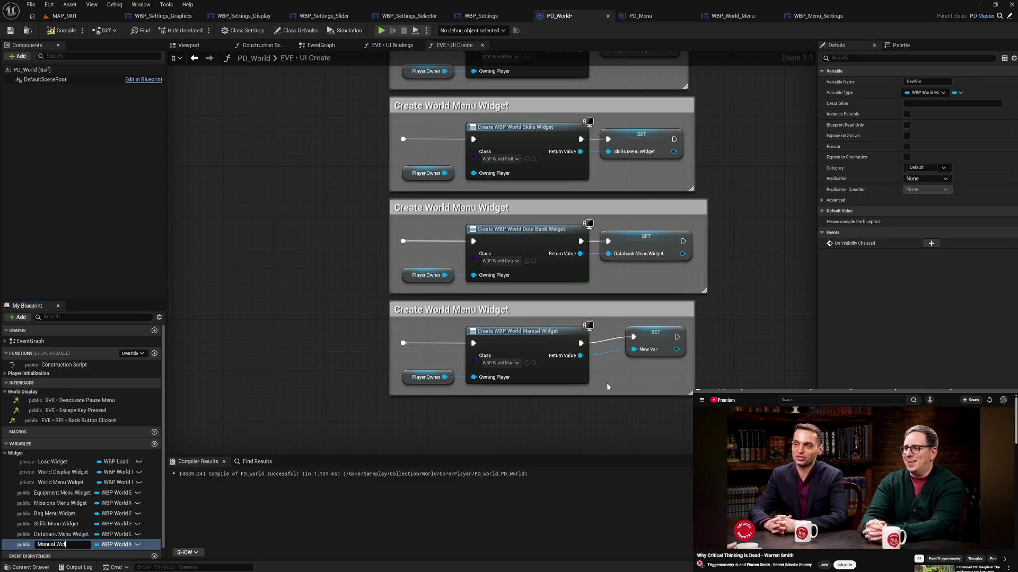
key("BackSpace")
key("BackSpace")
key("BackSpace")
type("MenuWidget")
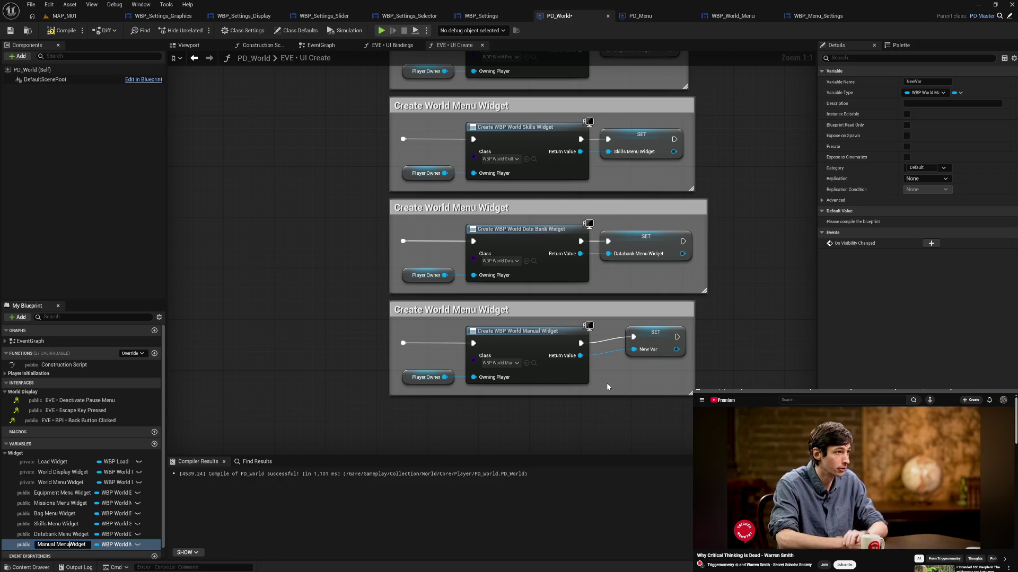
key("Return")
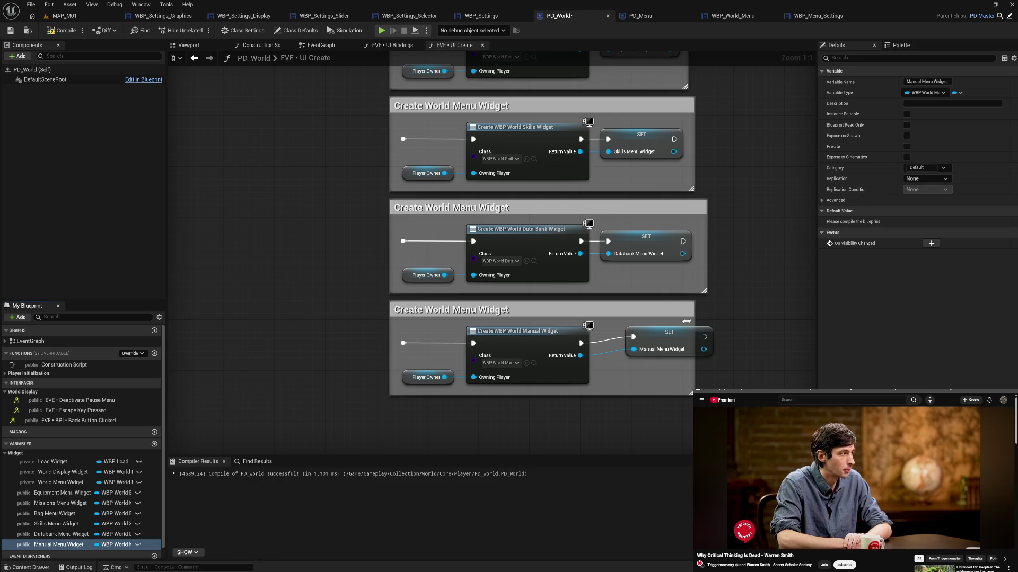
mouse_move(671, 340)
left_mouse_down()
mouse_move(644, 345)
mouse_move(698, 356)
left_mouse_up()
left_click(660, 327)
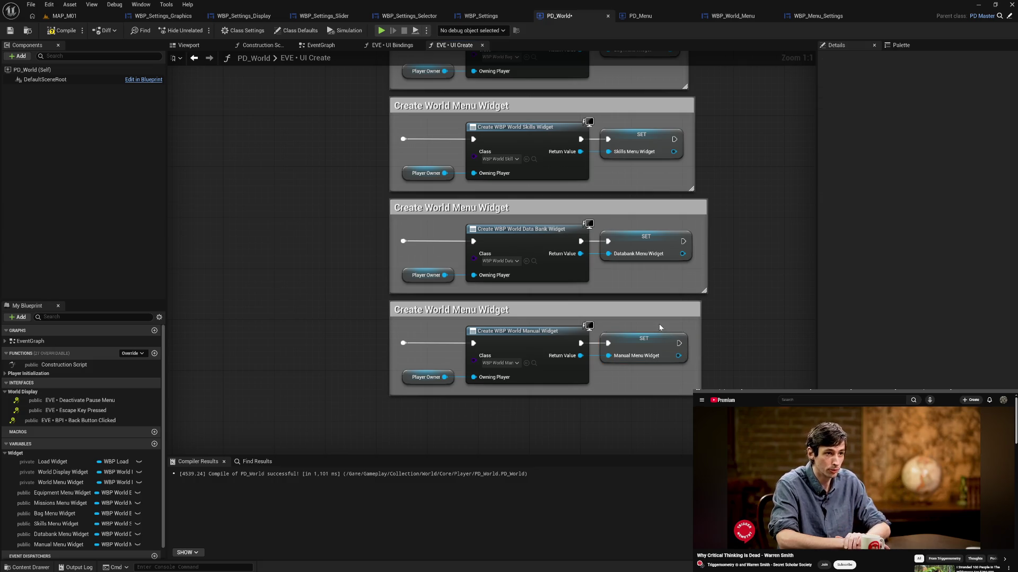
Compile PD_World and paste another copy of the create block.
left_click(62, 30)
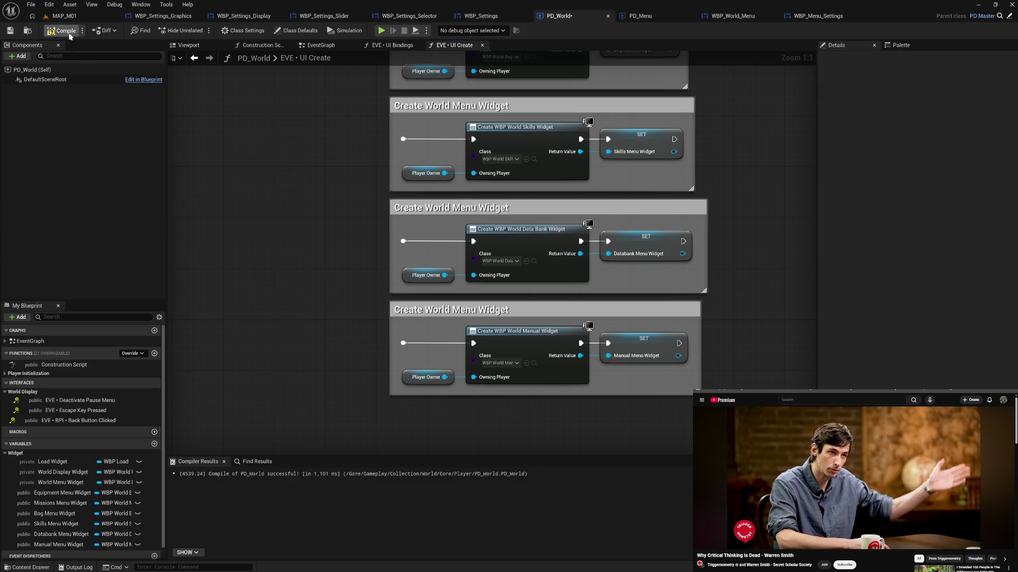
mouse_move(410, 330)
left_mouse_down()
mouse_move(517, 439)
mouse_move(484, 327)
mouse_move(453, 312)
left_mouse_up()
key("ctrl+v")
Place the new create block below the Manual block and set its class to WBP_Settings.
left_click_drag(373, 333, 481, 392)
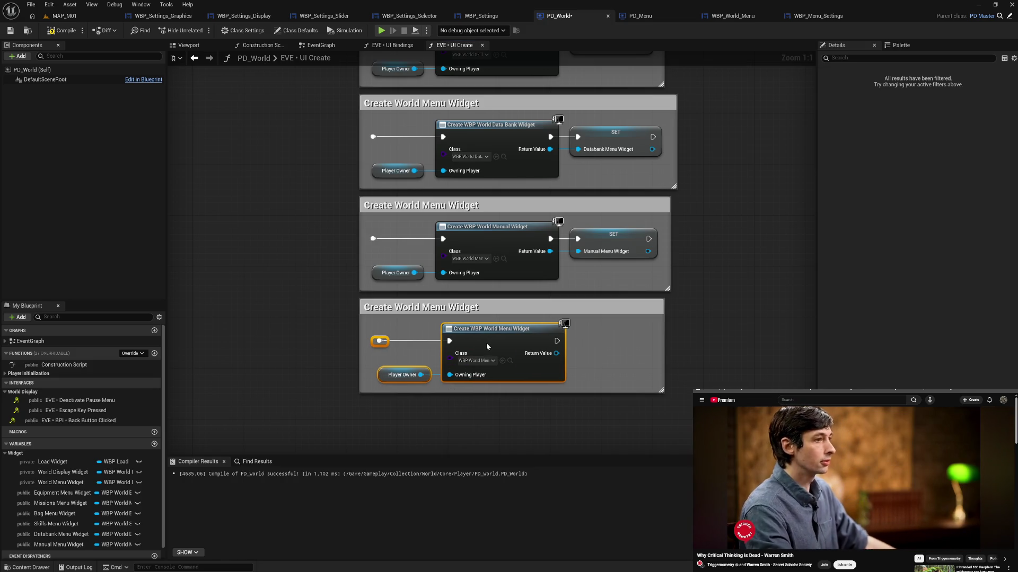
left_click(476, 362)
type("s")
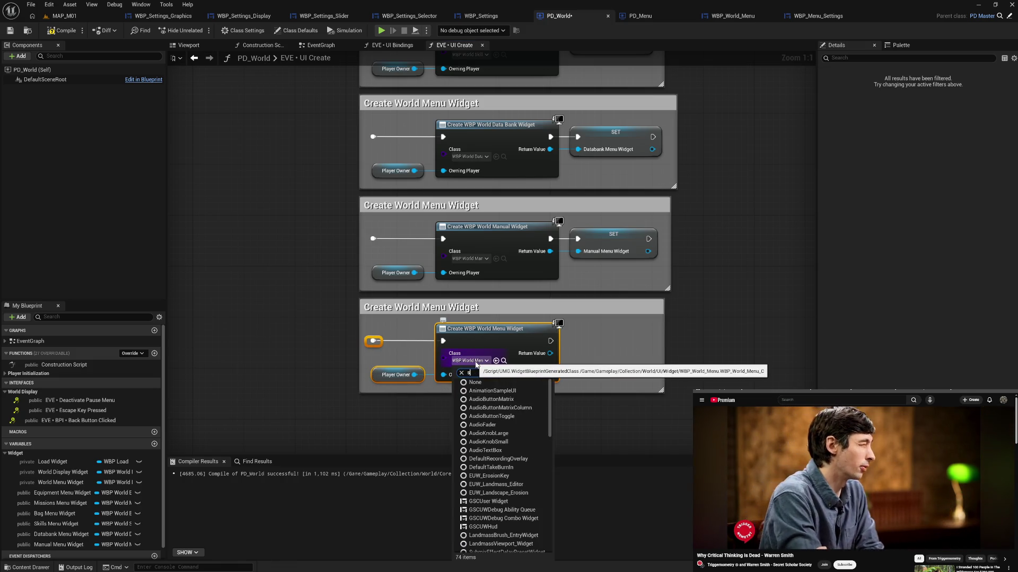
type("ett")
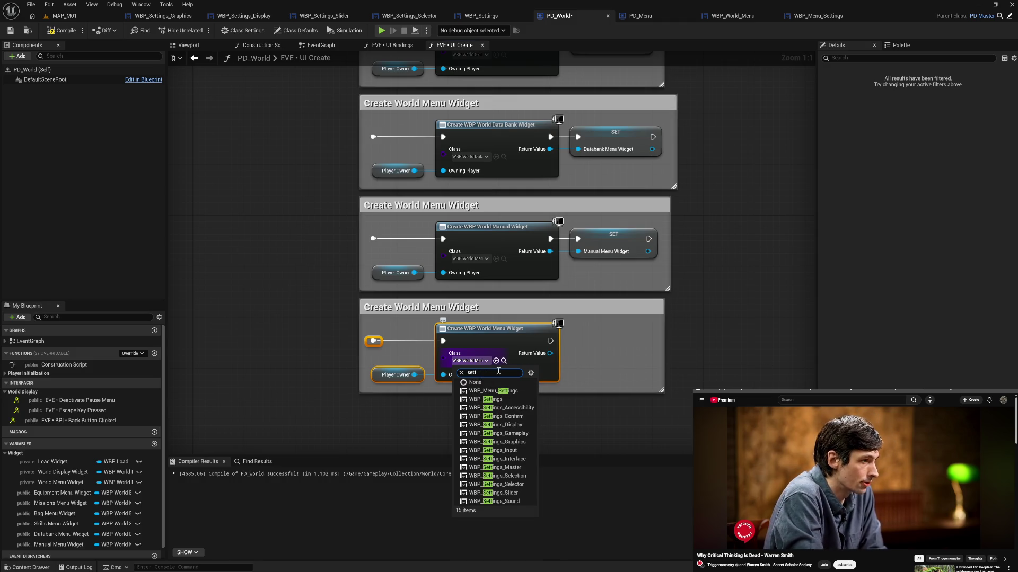
left_click(510, 400)
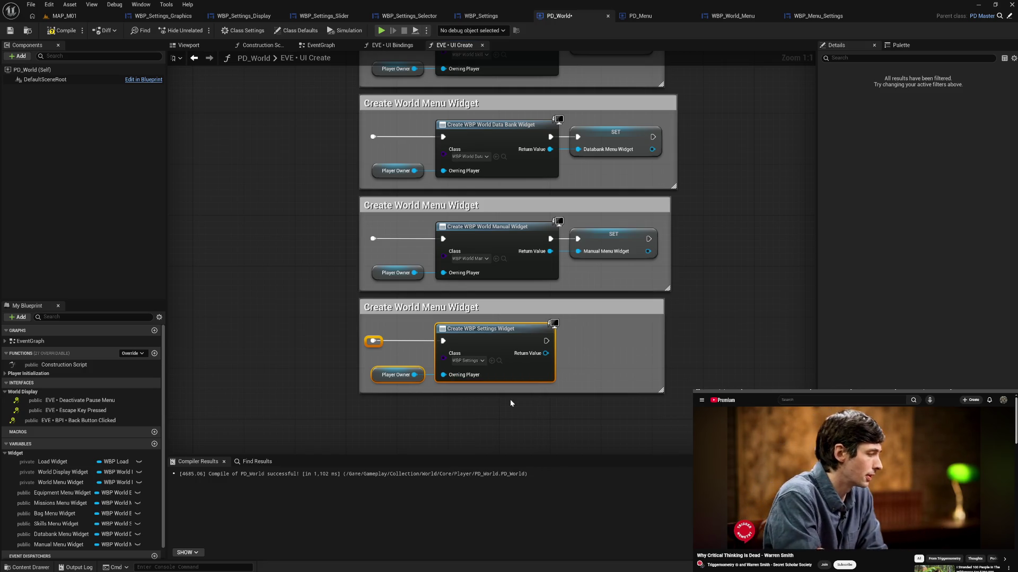
Promote its Return Value to a new Settings Menu Widget variable and place the setter beside the block.
right_click(546, 354)
left_click(585, 381)
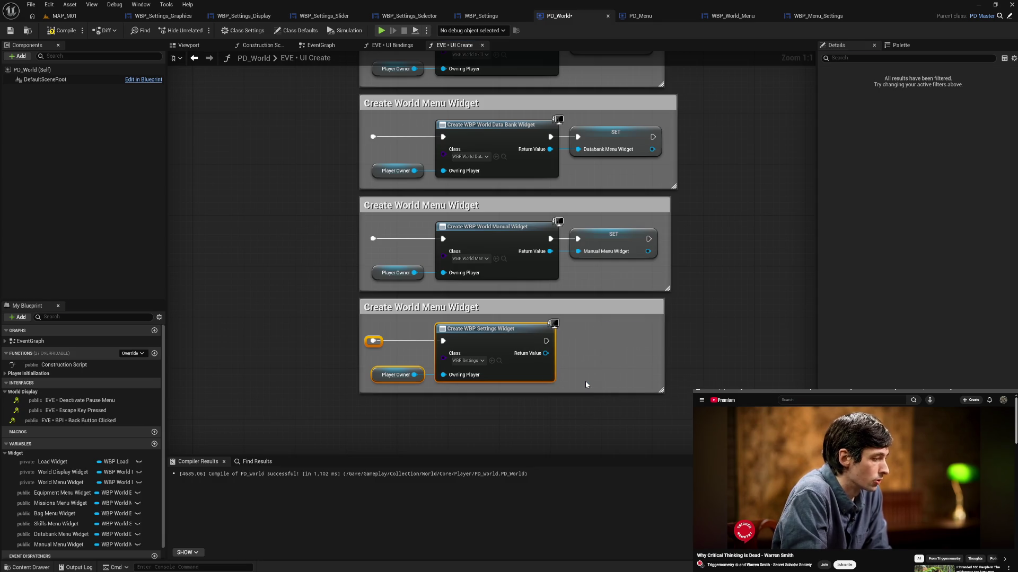
type("Settings Menu W")
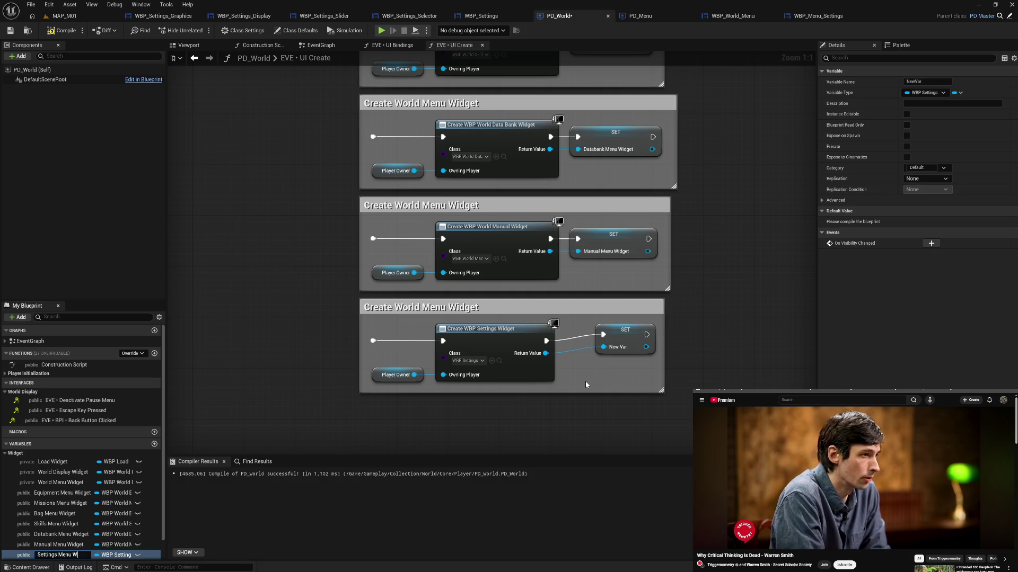
type("idget")
key("Return")
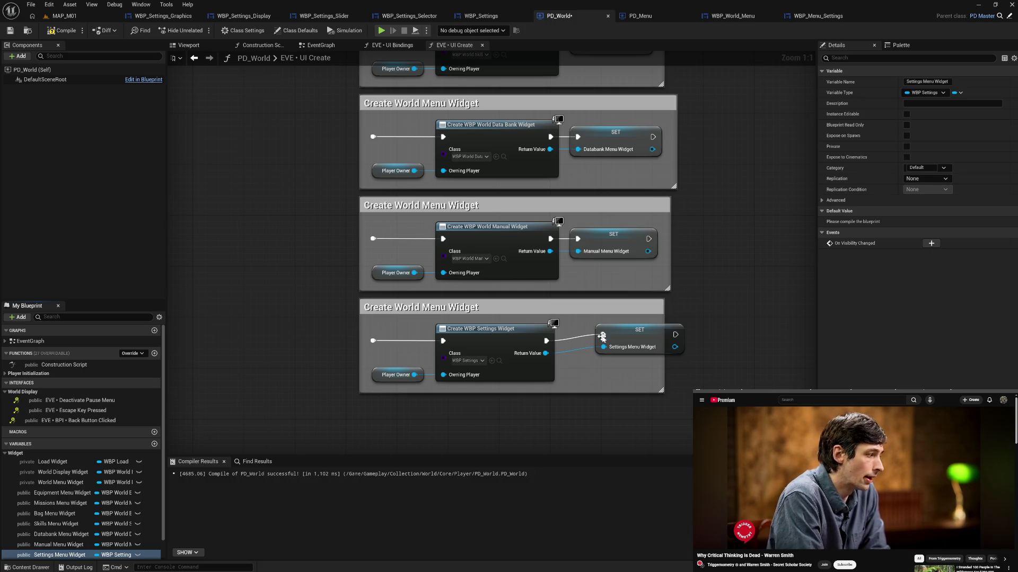
left_click_drag(625, 339, 596, 346)
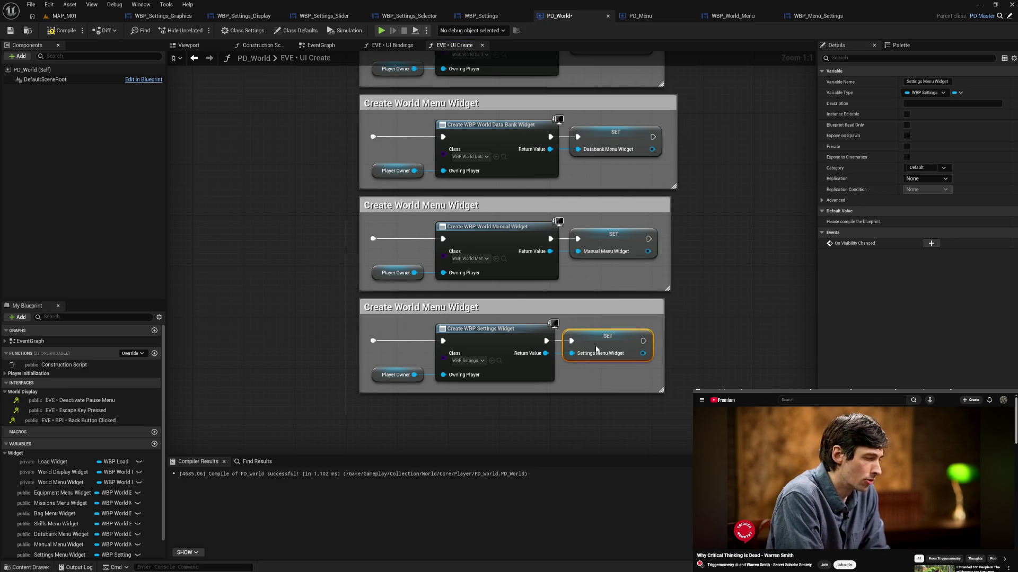
left_click_drag(373, 330, 613, 406)
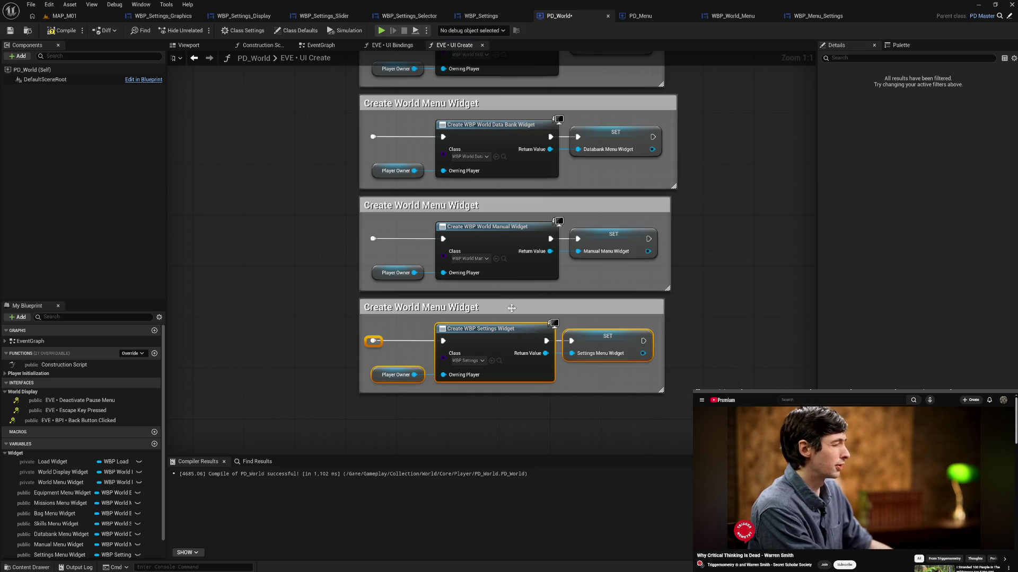
scroll(705, 212, "down", 3)
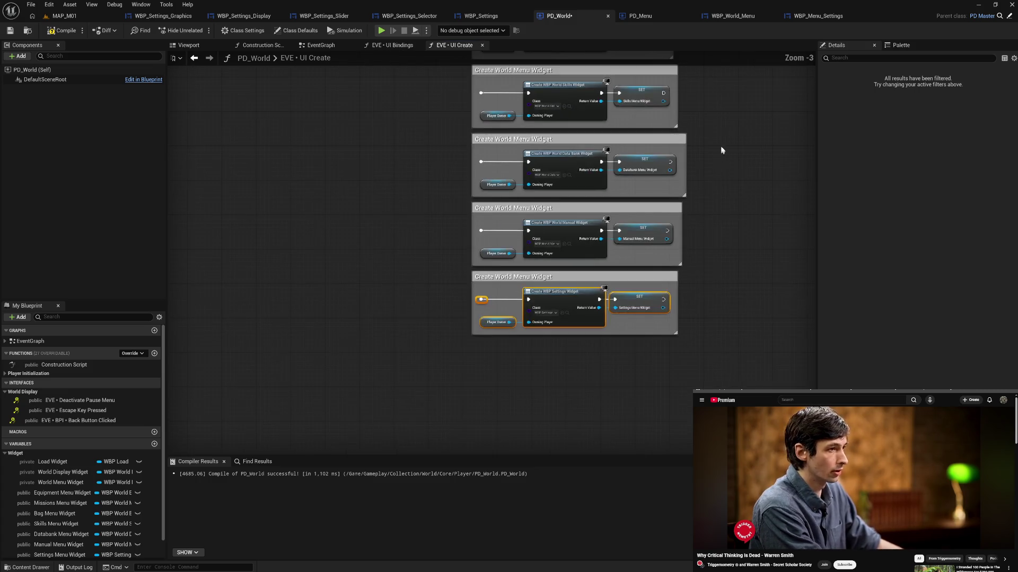
Stretch the UI Create comment over all eight widget blocks, narrow the Skills comment, and move the Return Node aside.
scroll(720, 151, "down", 2)
left_click_drag(670, 367, 654, 251)
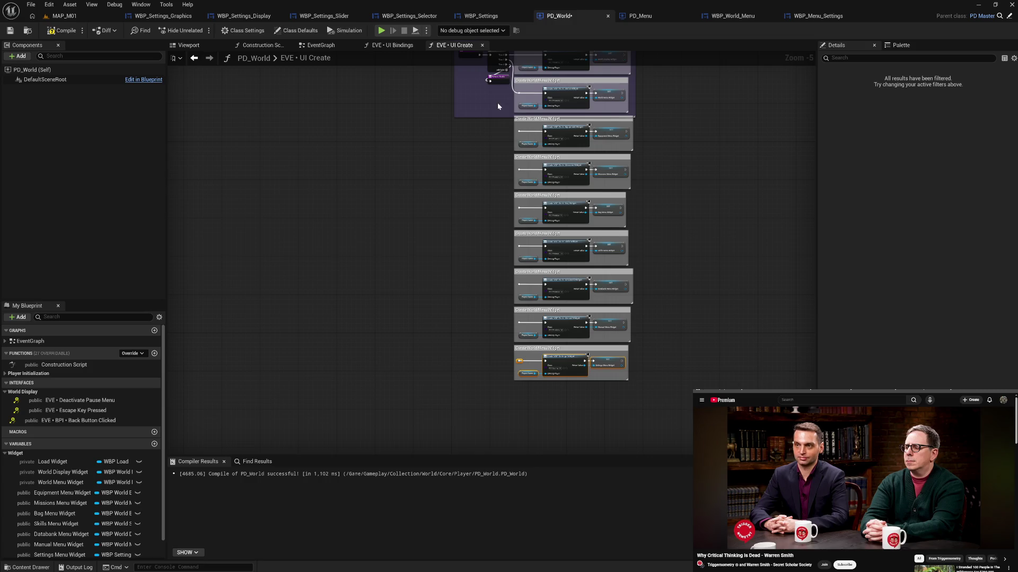
left_click_drag(502, 115, 507, 383)
mouse_move(513, 235)
left_mouse_down()
mouse_move(509, 305)
mouse_move(491, 263)
left_mouse_up()
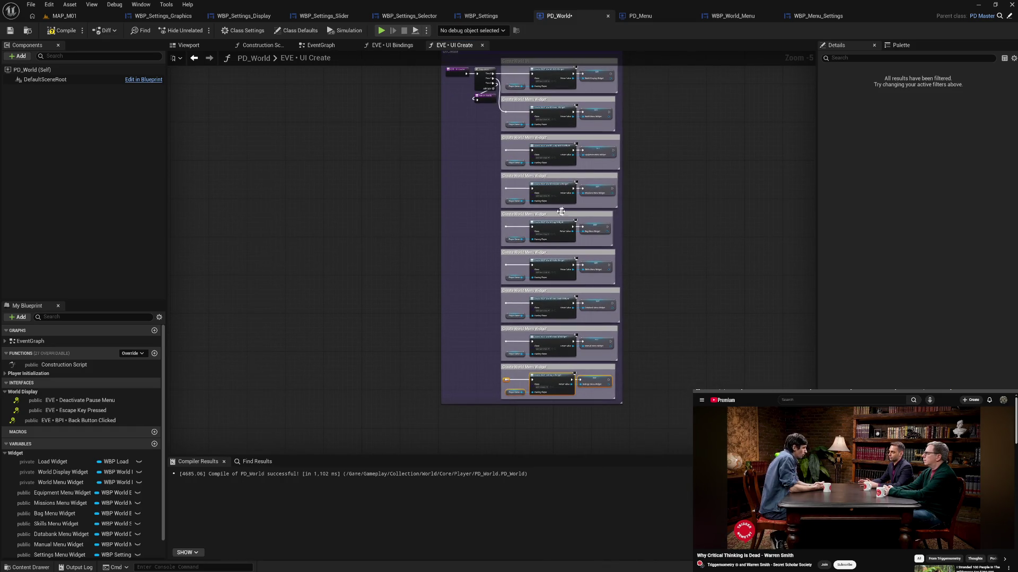
scroll(630, 298, "up", 6)
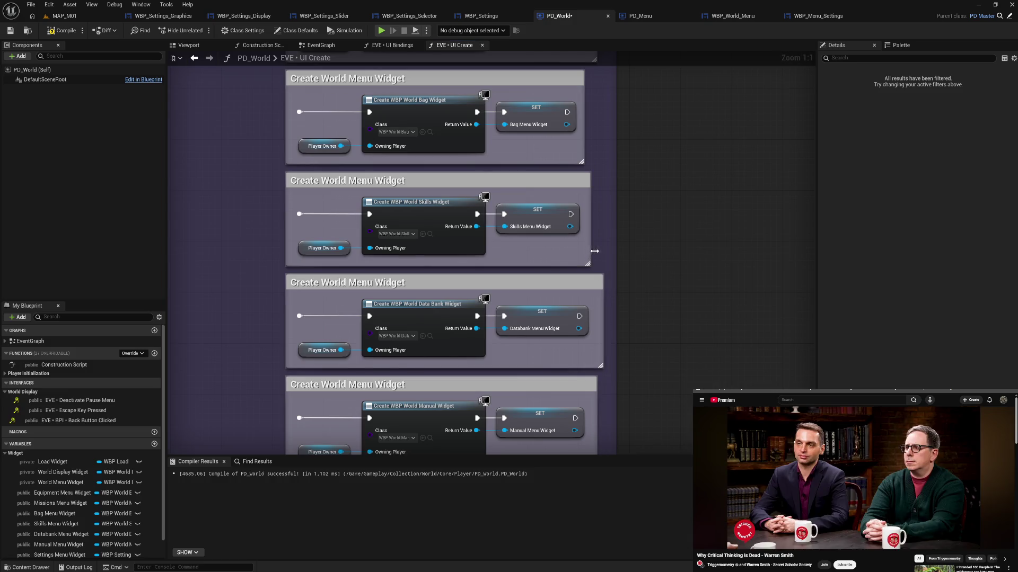
left_click_drag(604, 382, 593, 253)
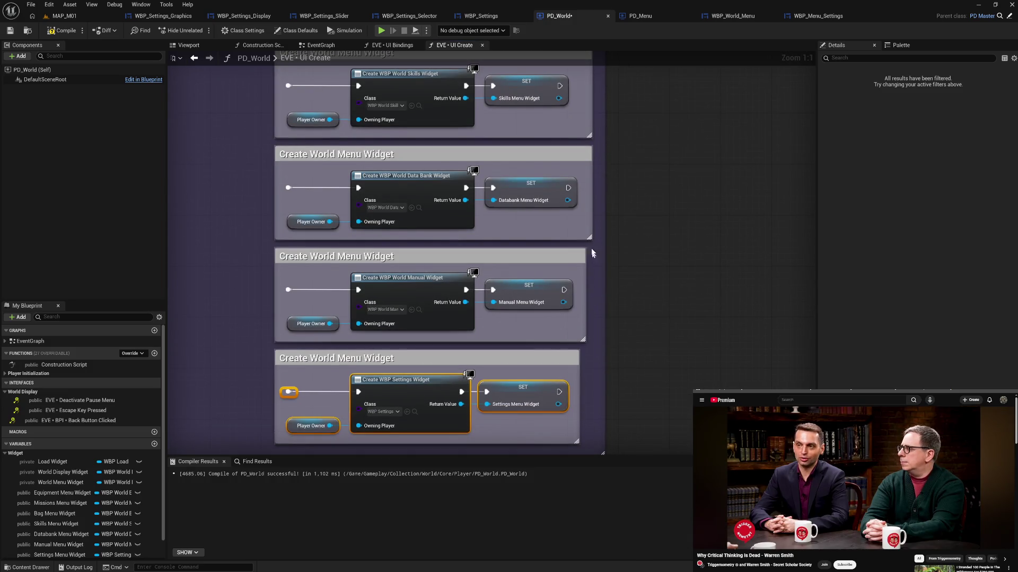
scroll(592, 254, "up", 3)
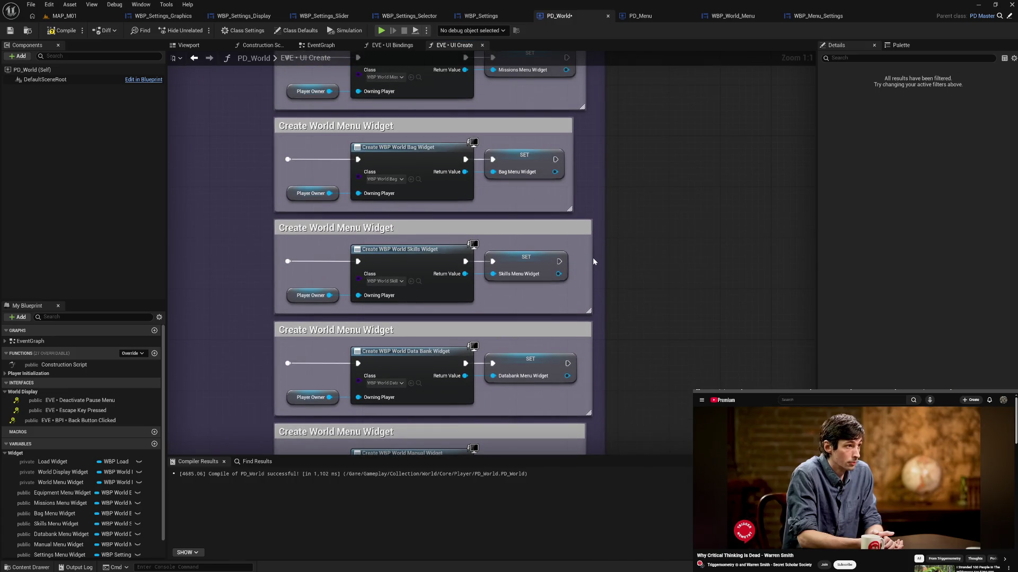
left_click_drag(592, 261, 580, 263)
mouse_move(591, 219)
left_mouse_down()
mouse_move(607, 271)
mouse_move(623, 551)
mouse_move(424, 305)
mouse_move(431, 312)
left_mouse_up()
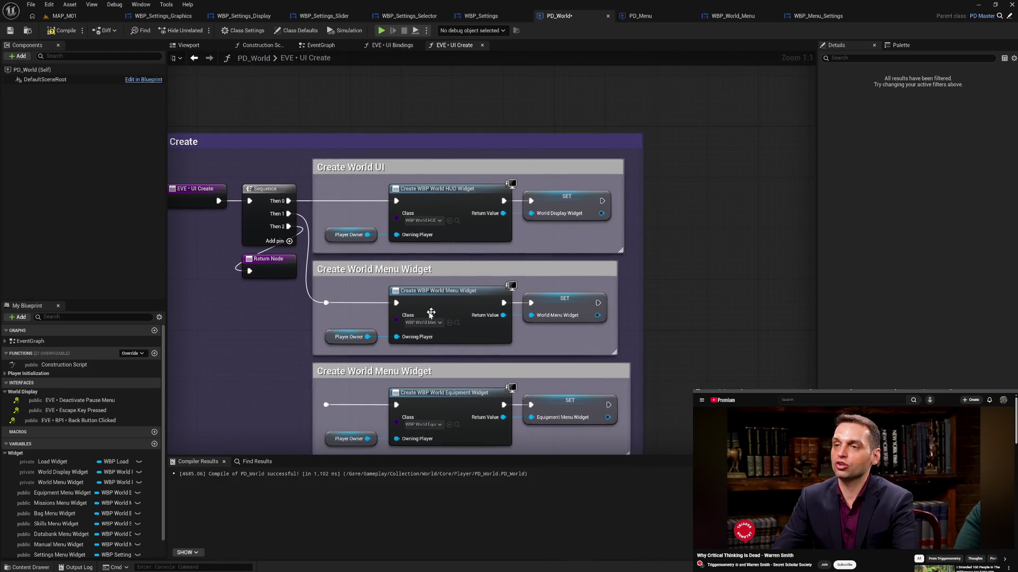
left_click_drag(310, 345, 392, 325)
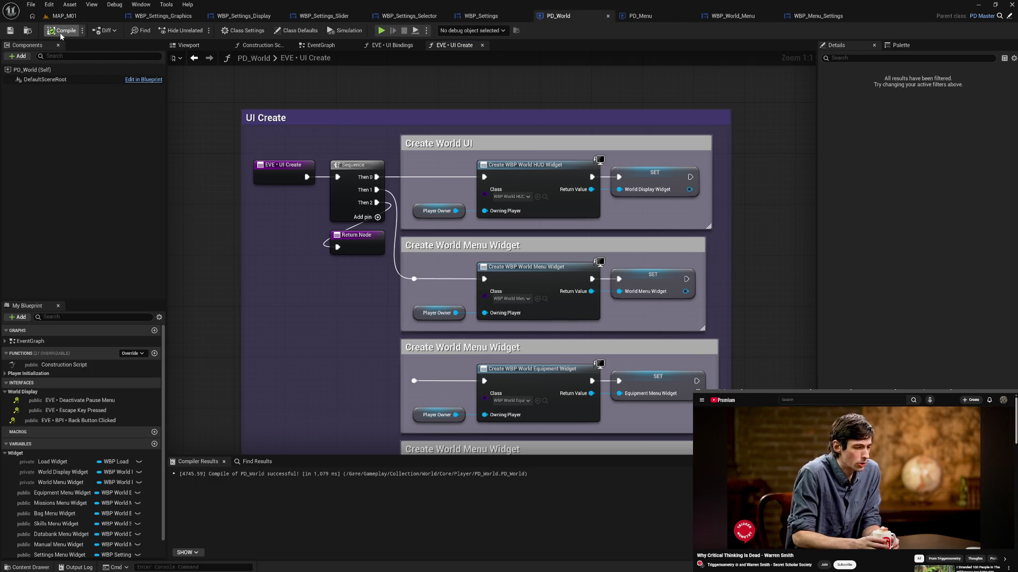
left_click_drag(325, 279, 300, 286)
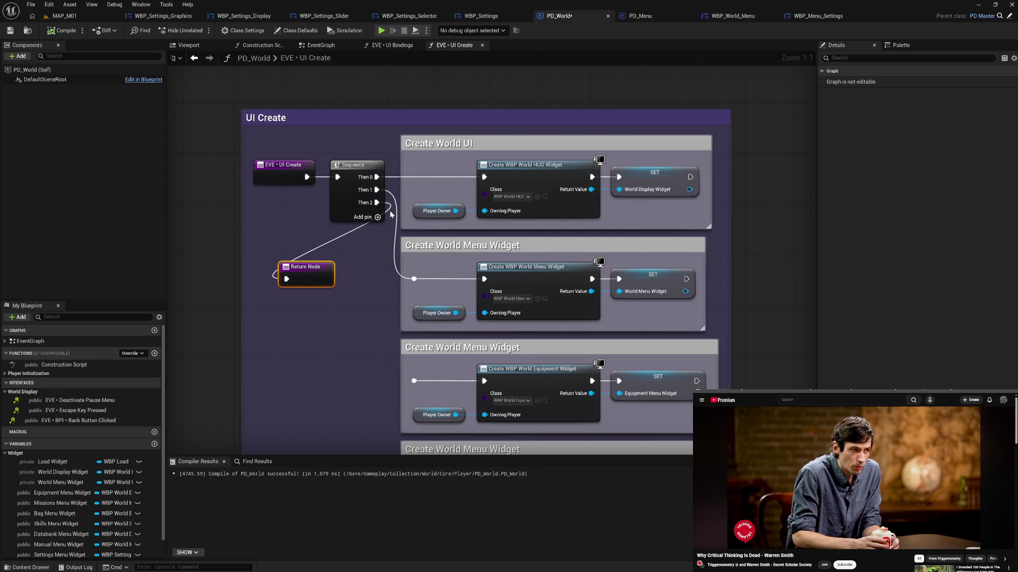
Add output pins to the Sequence node up to Then 9.
left_click(377, 217)
left_click(377, 230)
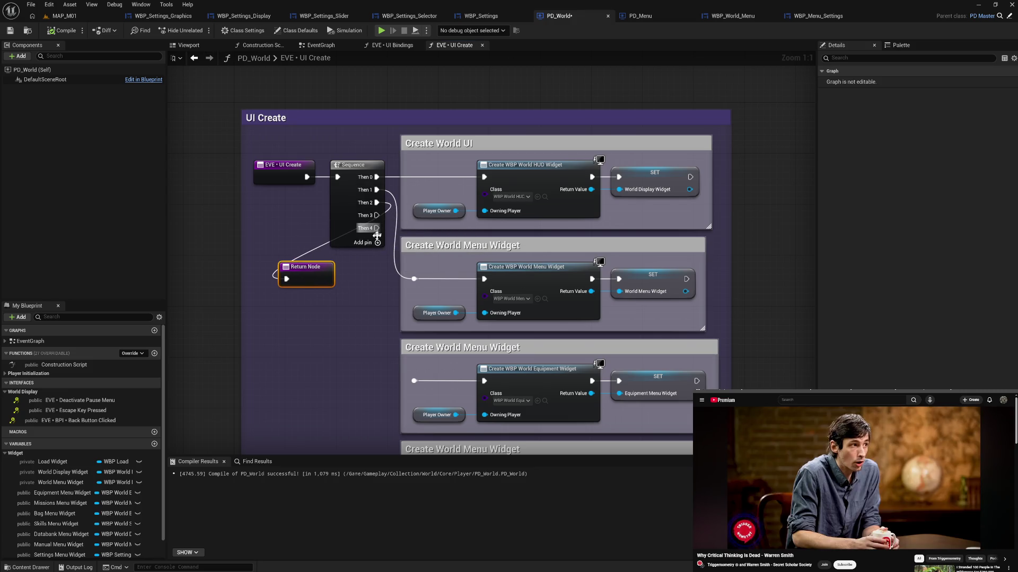
left_click(377, 242)
left_click(378, 255)
left_click(378, 268)
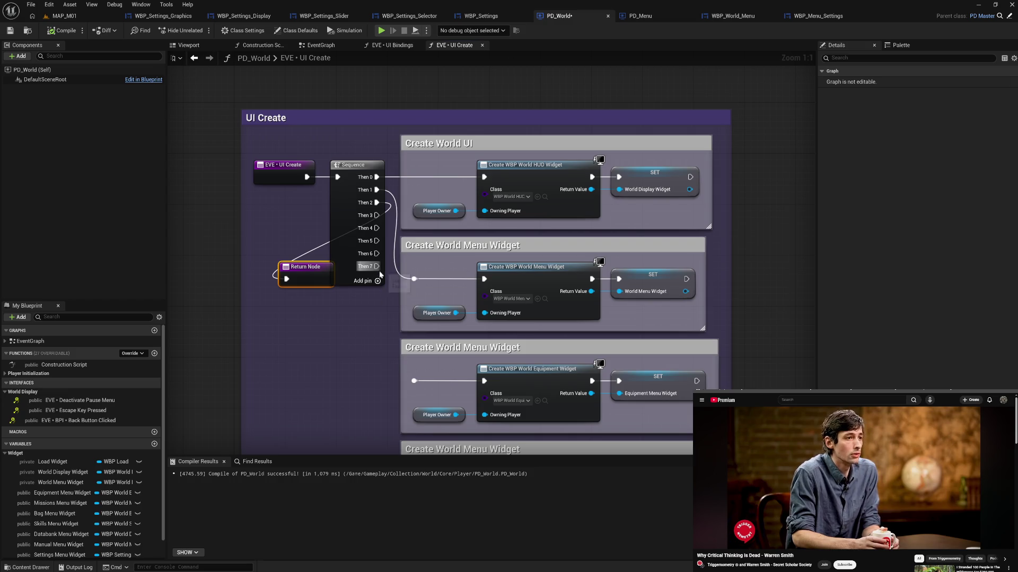
left_click(377, 281)
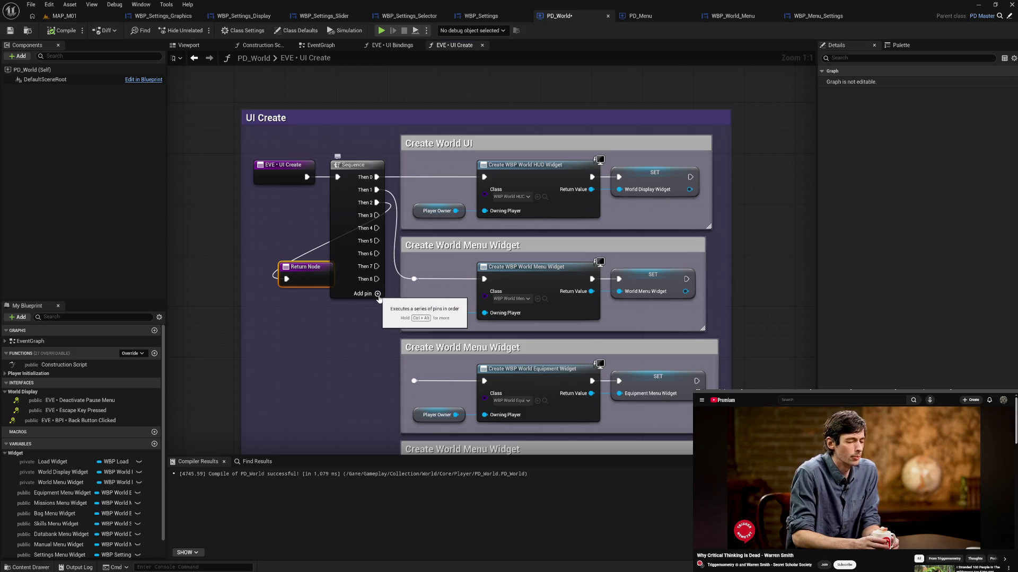
left_click(376, 294)
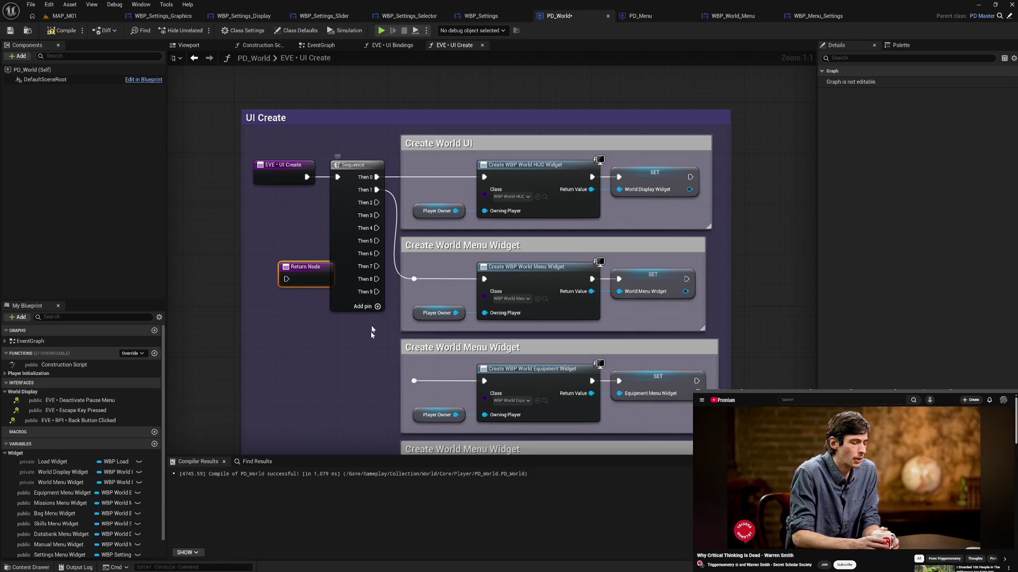
Wire the Sequence outputs from Then 2 onward to the Equipment, Bag and lower widget blocks.
mouse_move(375, 207)
left_mouse_down()
mouse_move(417, 381)
mouse_move(391, 400)
mouse_move(378, 428)
mouse_move(371, 354)
mouse_move(484, 363)
left_mouse_up()
mouse_move(388, 129)
left_mouse_down()
mouse_move(428, 317)
mouse_move(424, 228)
mouse_move(395, 203)
mouse_move(425, 410)
left_mouse_up()
mouse_move(383, 167)
left_mouse_down()
mouse_move(418, 527)
mouse_move(400, 364)
mouse_move(425, 380)
mouse_move(390, 210)
mouse_move(412, 183)
mouse_move(438, 453)
mouse_move(431, 387)
mouse_move(448, 414)
mouse_move(447, 404)
left_mouse_up()
mouse_move(429, 173)
left_mouse_down()
mouse_move(454, 197)
mouse_move(453, 507)
mouse_move(467, 354)
left_mouse_up()
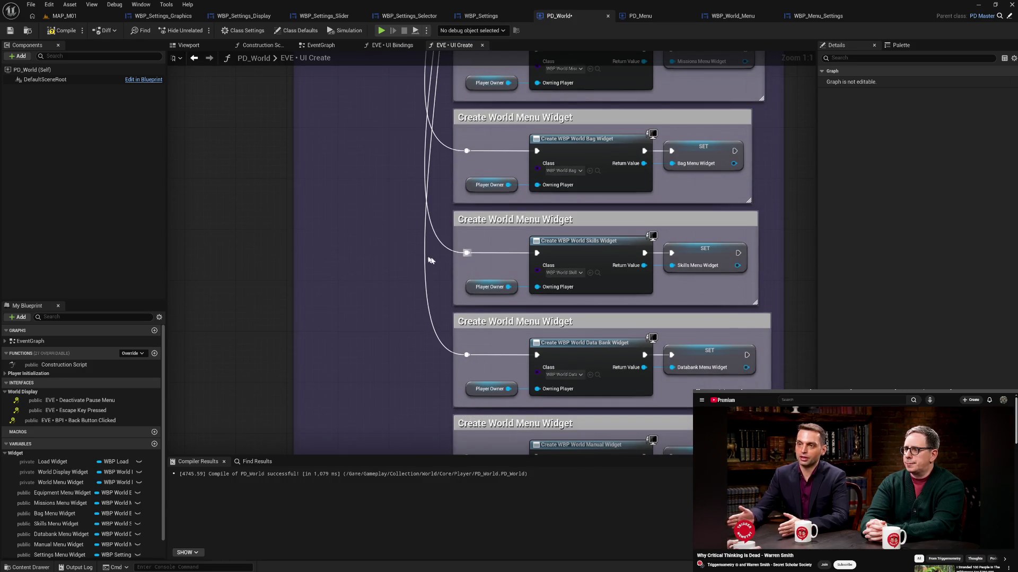
left_click_drag(427, 158, 430, 452)
Wire Then 7 to the Manual block, Then 8 to the Settings block, and Then 9 to the Return Node.
mouse_move(435, 126)
left_mouse_down()
mouse_move(455, 477)
mouse_move(453, 405)
mouse_move(473, 368)
left_mouse_up()
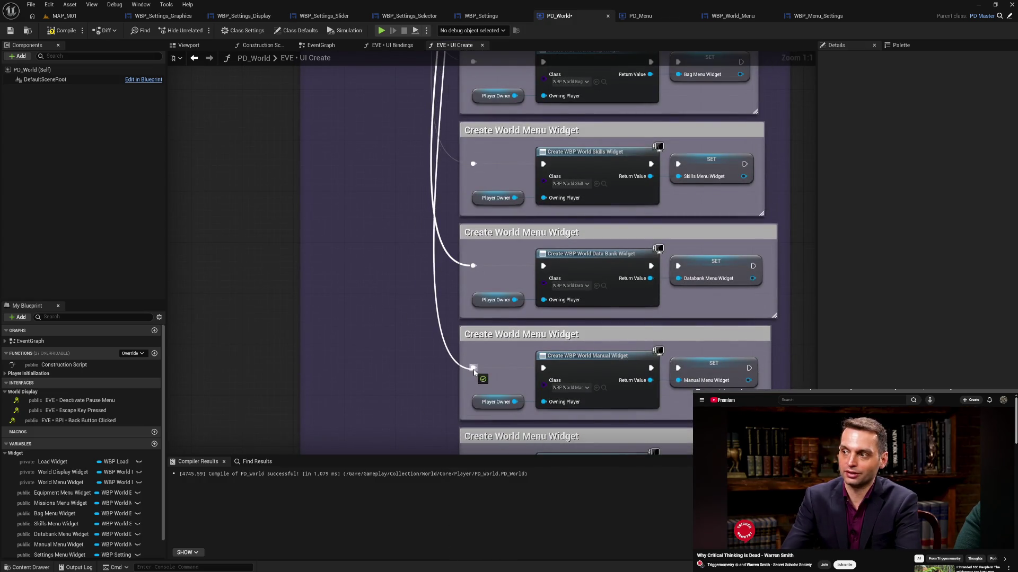
left_click_drag(434, 230, 438, 451)
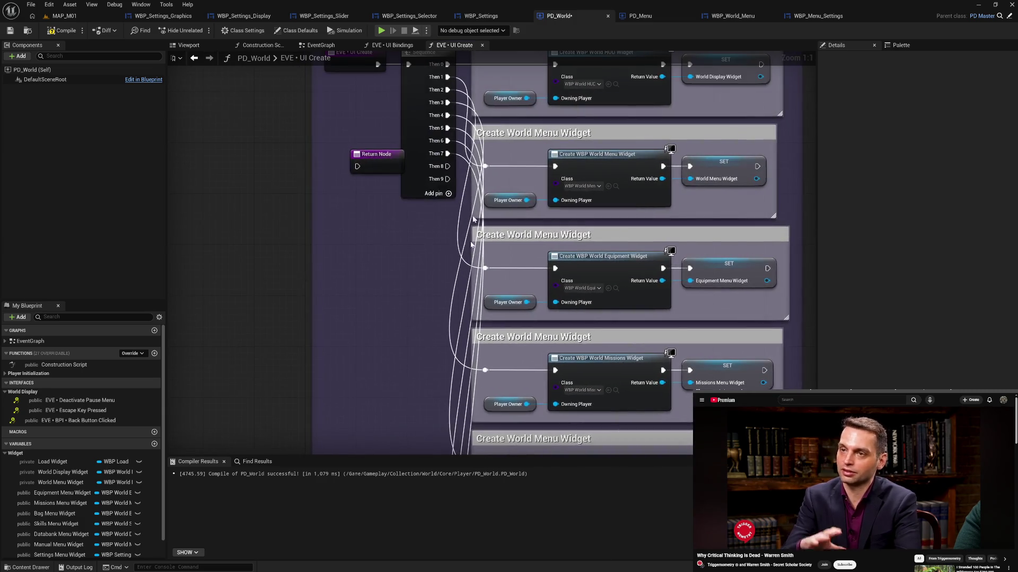
mouse_move(449, 166)
left_mouse_down()
mouse_move(461, 173)
mouse_move(454, 420)
mouse_move(452, 374)
mouse_move(485, 343)
left_mouse_up()
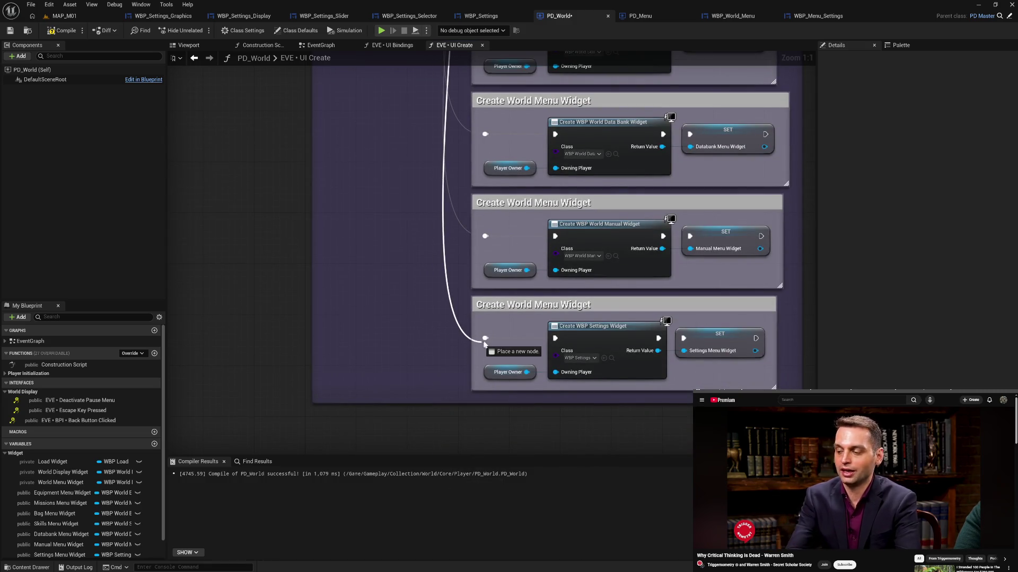
mouse_move(412, 217)
left_mouse_down()
mouse_move(412, 266)
mouse_move(456, 255)
mouse_move(473, 311)
left_mouse_up()
mouse_move(477, 241)
left_mouse_down()
mouse_move(388, 226)
mouse_move(405, 224)
mouse_move(454, 273)
mouse_move(450, 281)
left_mouse_up()
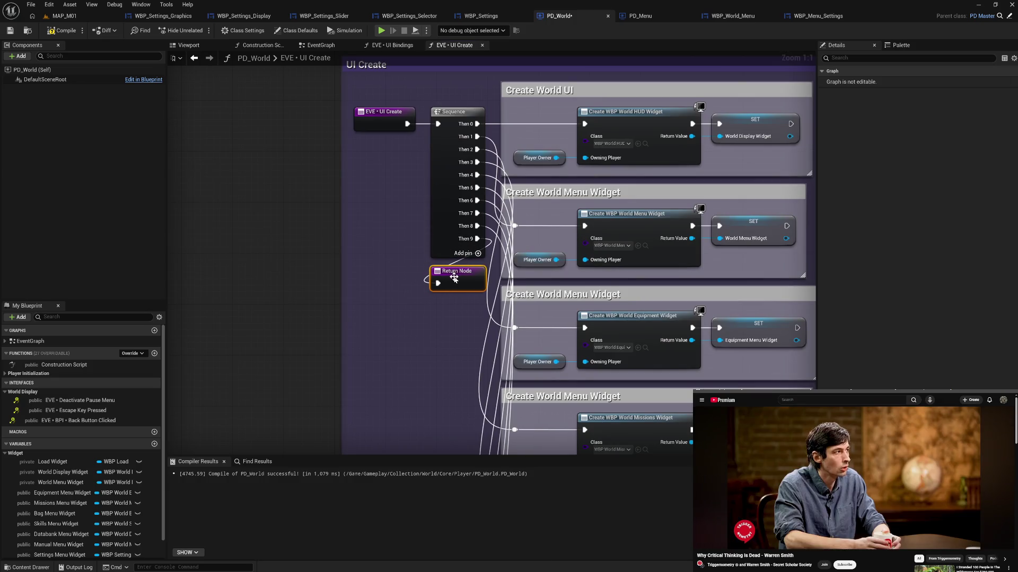
left_click(61, 32)
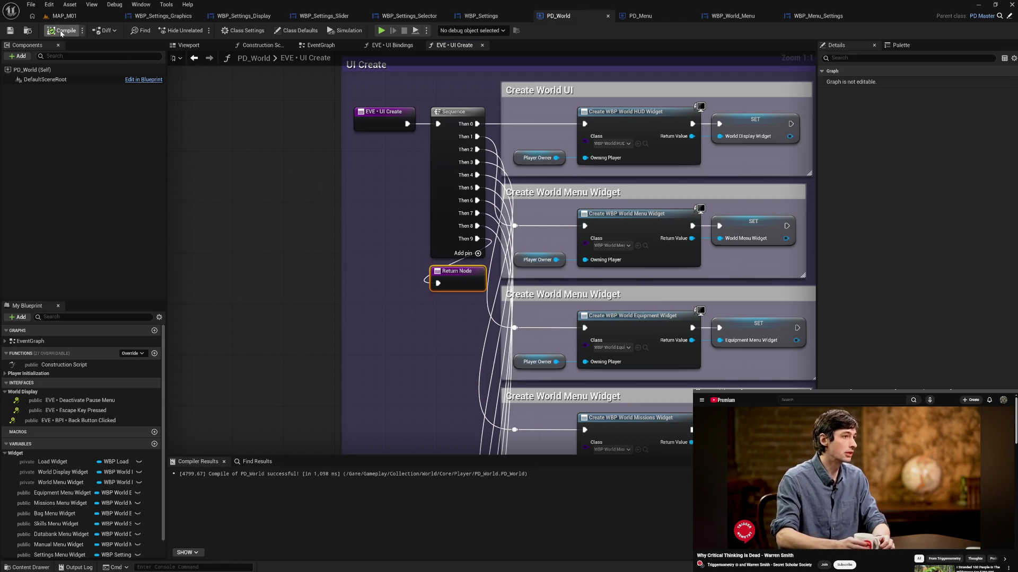
left_click(11, 32)
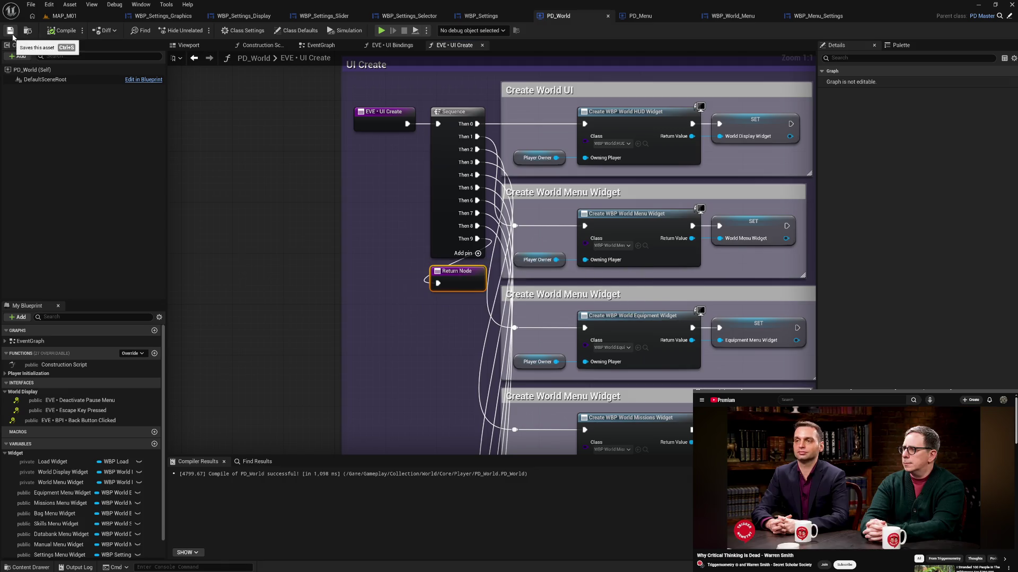
left_click_drag(368, 345, 259, 317)
mouse_move(290, 381)
left_mouse_down()
mouse_move(296, 296)
mouse_move(344, 280)
mouse_move(350, 265)
mouse_move(367, 354)
mouse_move(383, 298)
left_mouse_up()
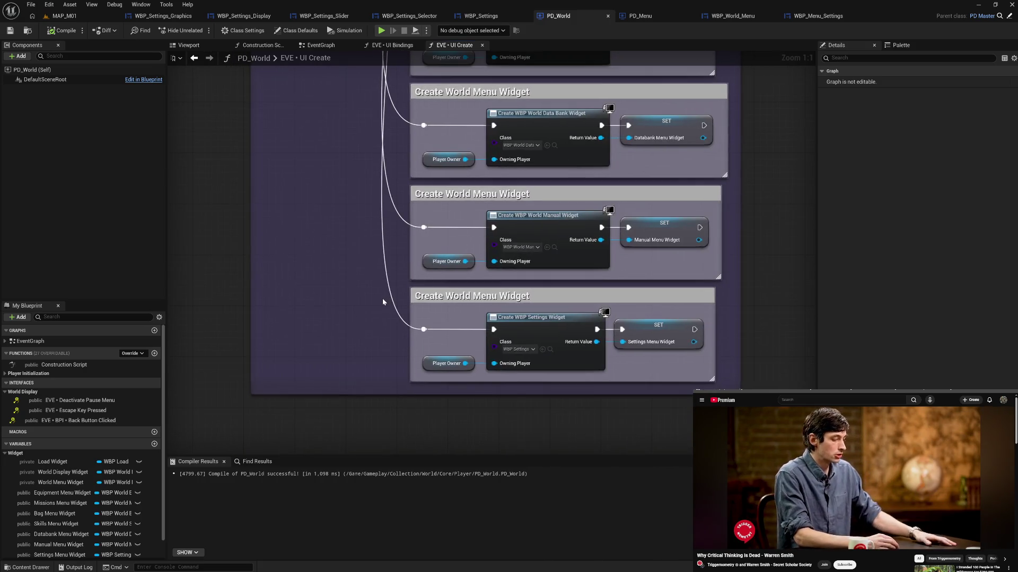
left_click_drag(378, 217, 375, 238)
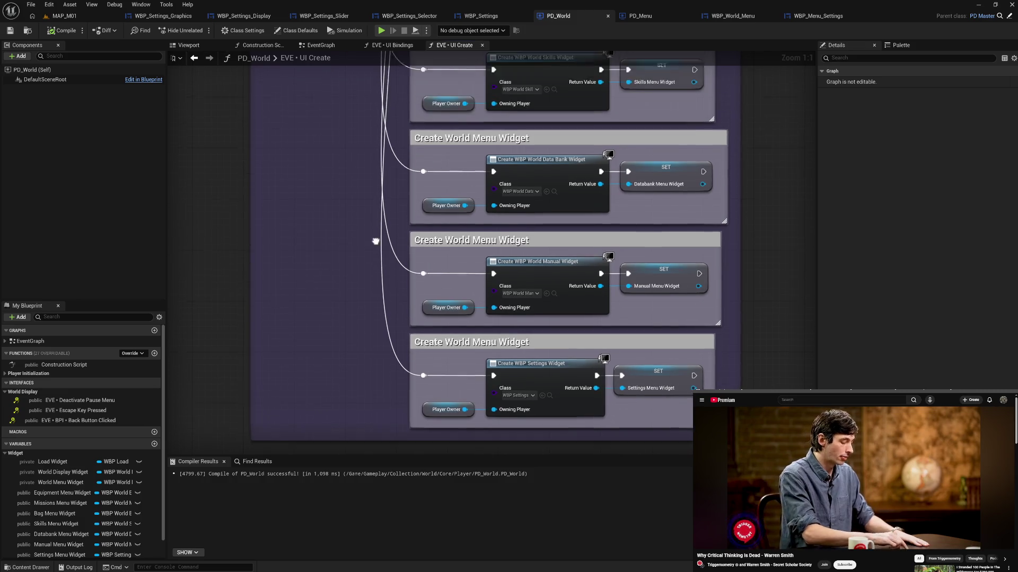
left_click_drag(375, 188, 379, 286)
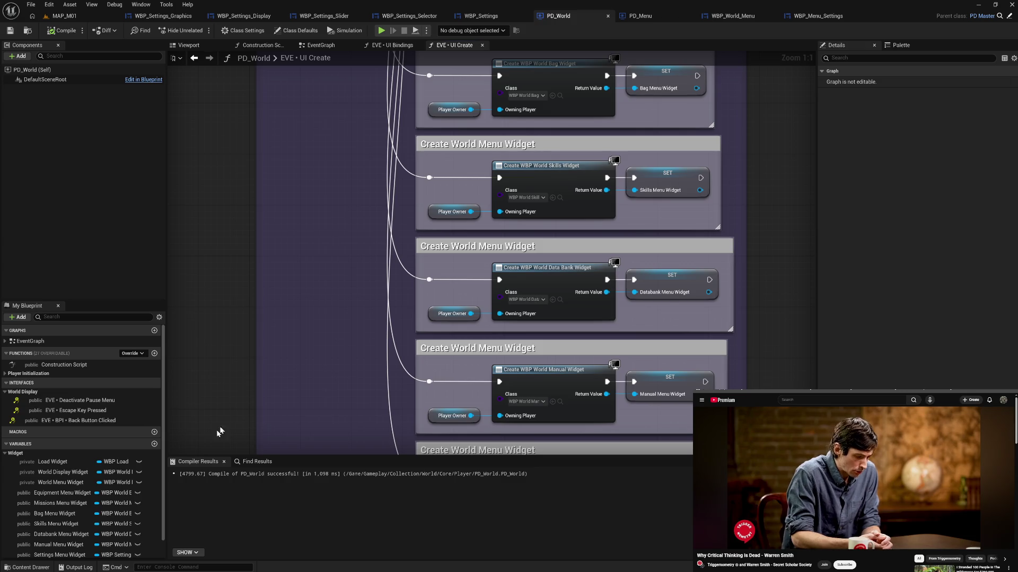
left_click(53, 494)
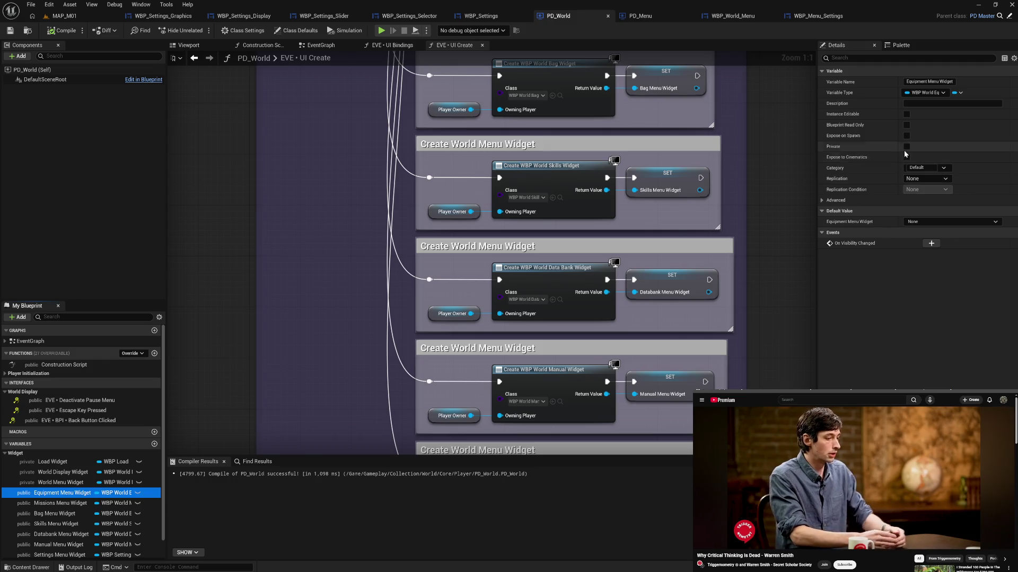
Tick Private for the Equipment, Missions, Bag, Skills, Databank, Manual and Settings Menu Widget variables.
left_click(907, 146)
left_click(60, 503)
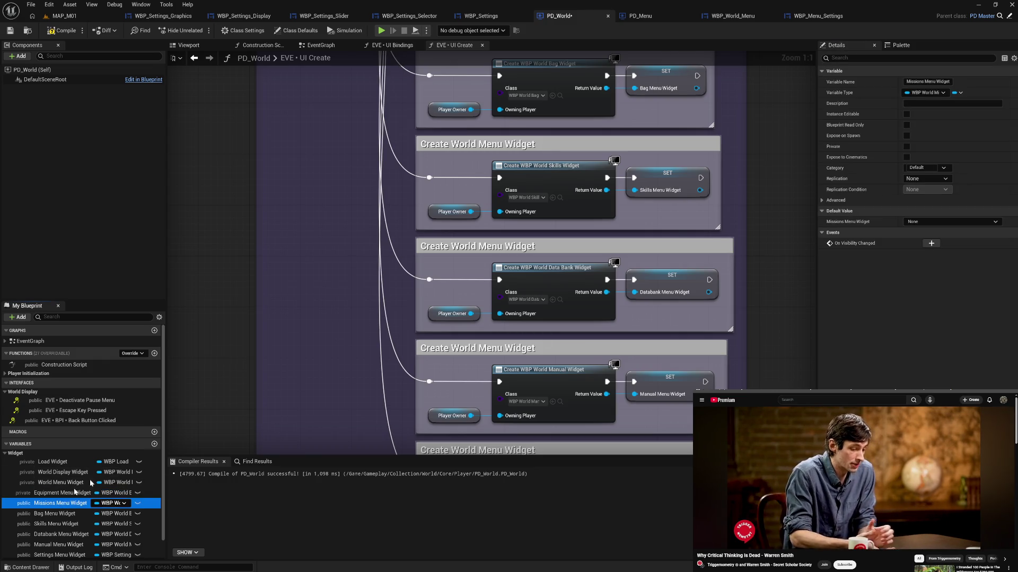
left_click(906, 147)
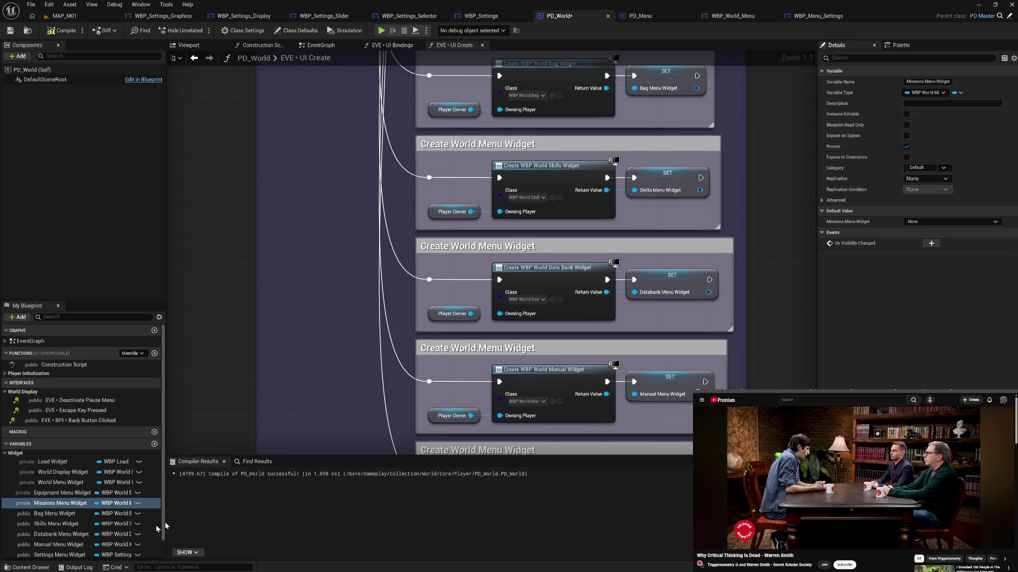
left_click(67, 519)
left_click(906, 146)
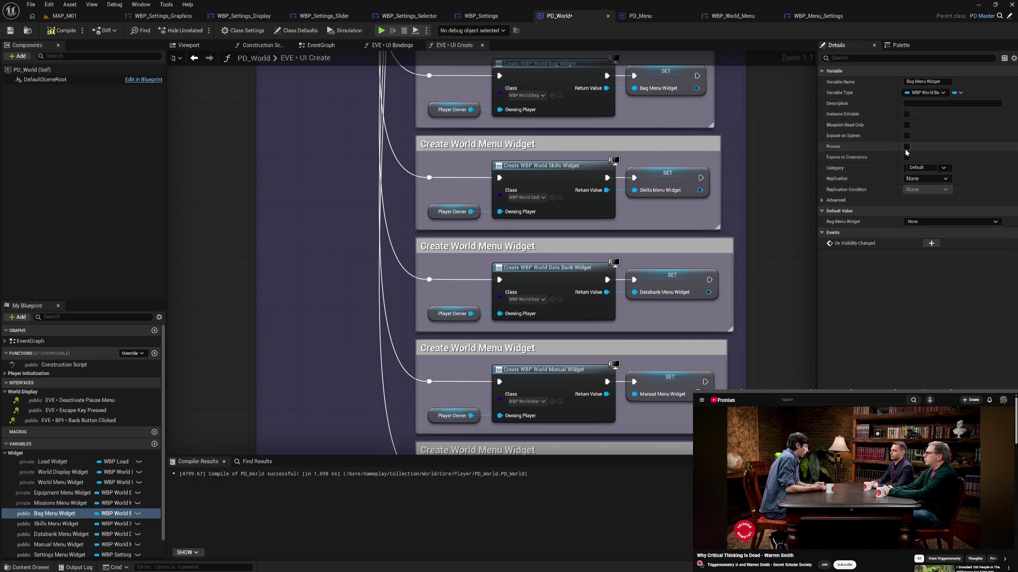
left_click(58, 523)
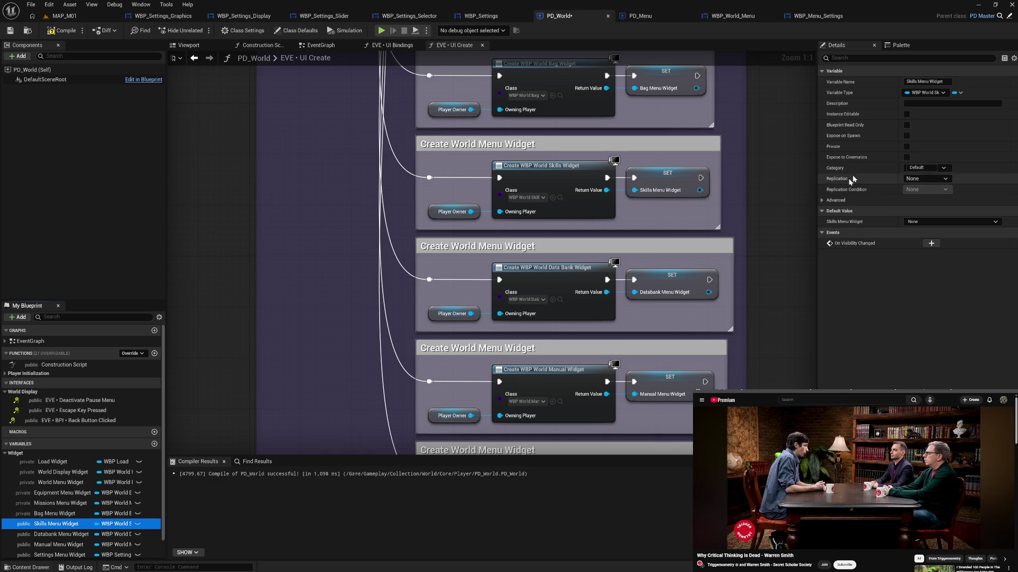
left_click(906, 146)
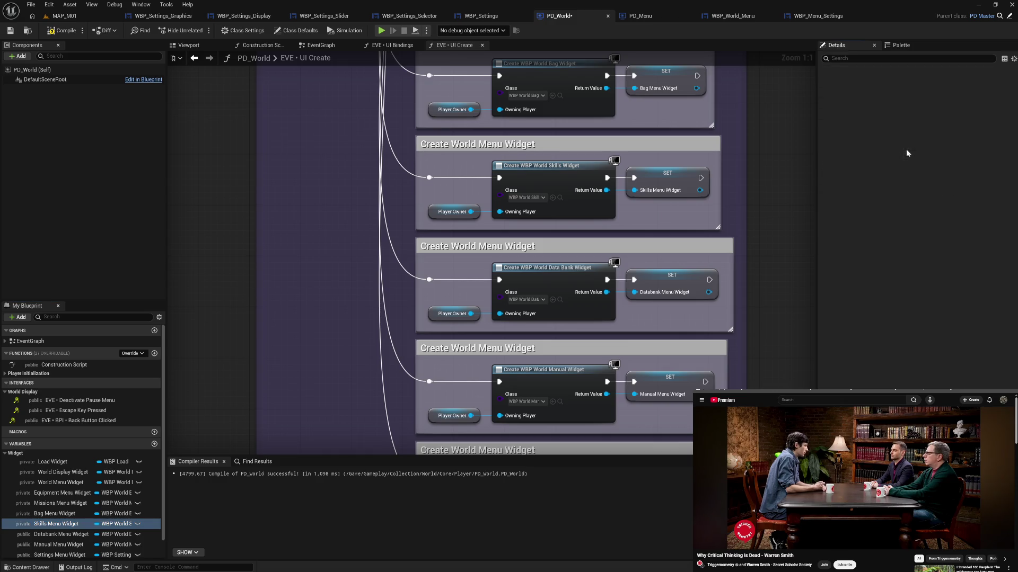
left_click(68, 534)
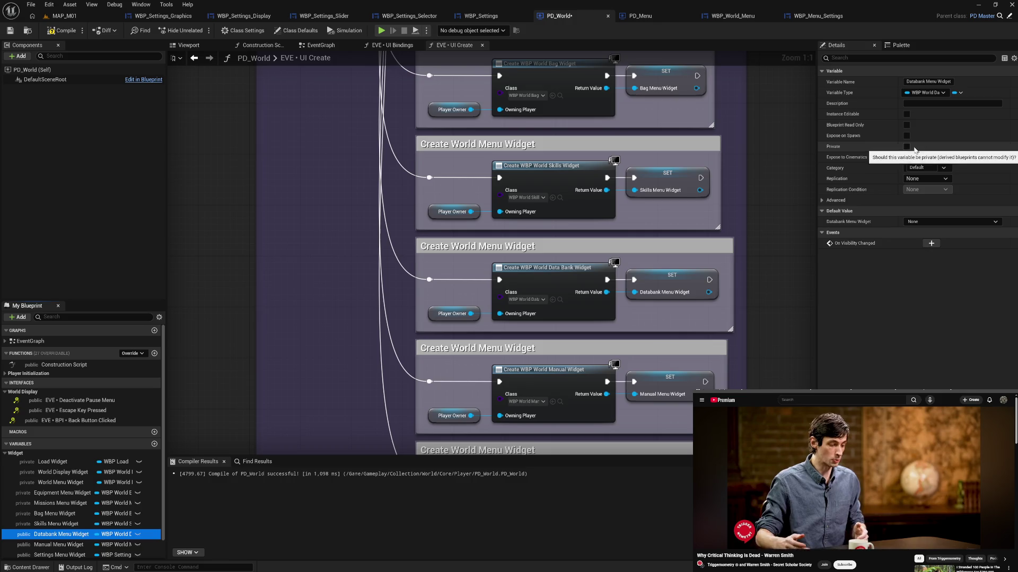
left_click(907, 146)
left_click(58, 545)
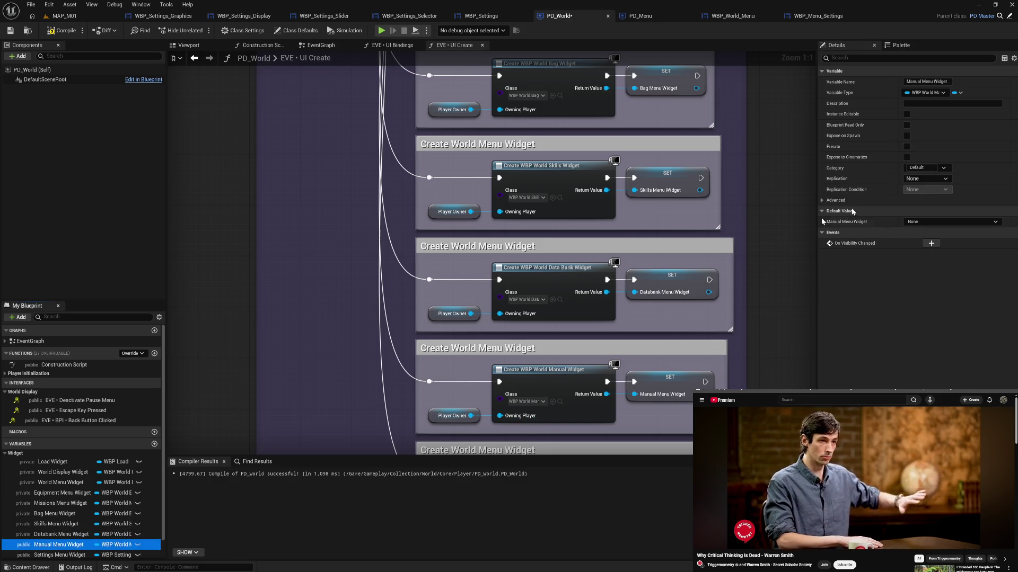
left_click(907, 146)
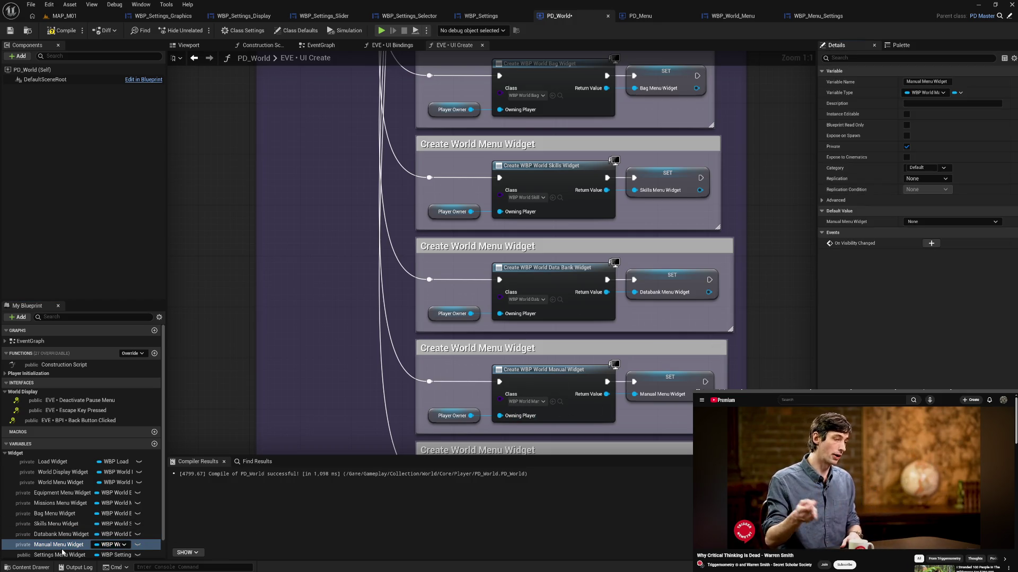
left_click(53, 555)
left_click(906, 147)
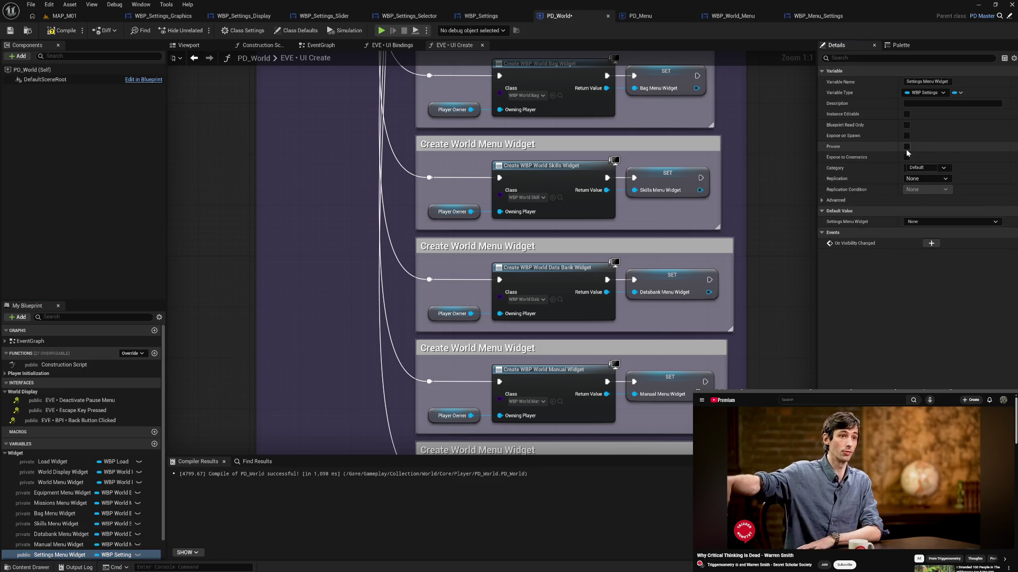
Move the Equipment, Bag, Skills and Manual Menu Widget variables into the Widget category and collapse it.
mouse_move(61, 492)
left_mouse_down()
mouse_move(24, 457)
mouse_move(53, 501)
mouse_move(24, 457)
left_mouse_up()
left_click_drag(53, 514, 22, 460)
mouse_move(53, 524)
left_mouse_down()
mouse_move(17, 457)
mouse_move(51, 532)
mouse_move(18, 456)
left_mouse_up()
mouse_move(53, 545)
left_mouse_down()
mouse_move(20, 454)
mouse_move(51, 553)
mouse_move(16, 454)
left_mouse_up()
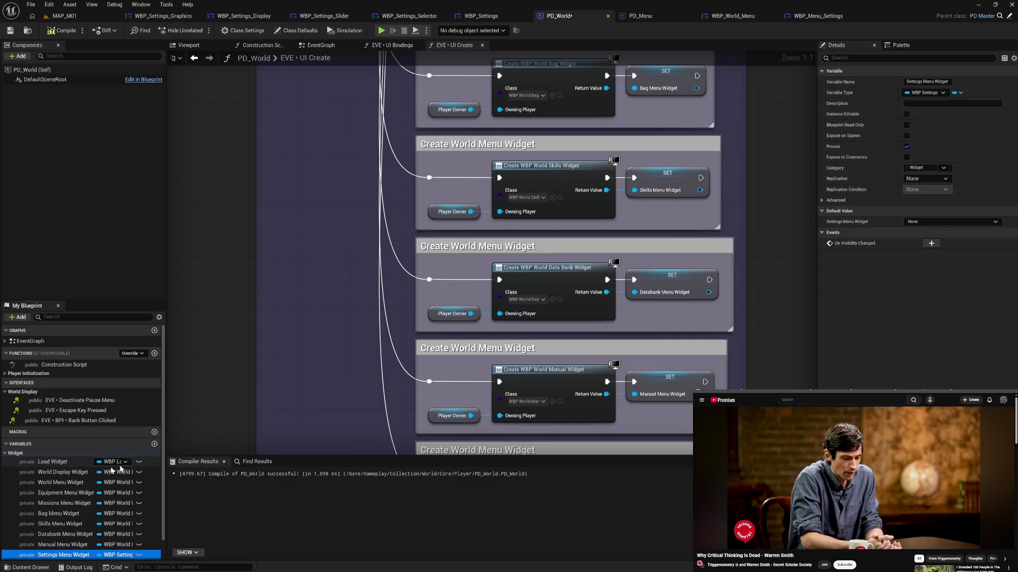
left_click(5, 454)
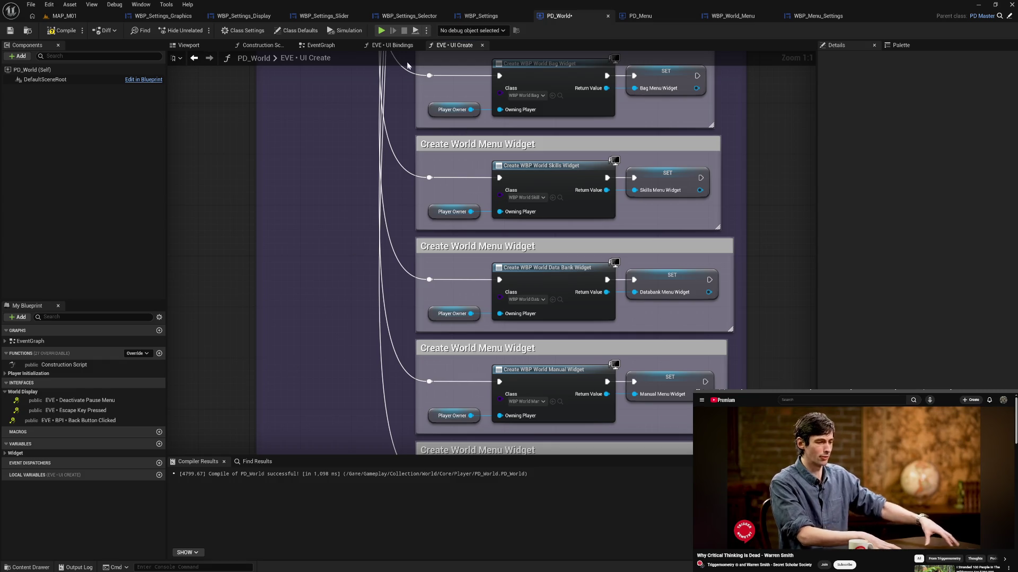
Show the EventGraph around the Exit Button Binding and World Menu Widget getters, with Widget variables expanded.
left_click(395, 46)
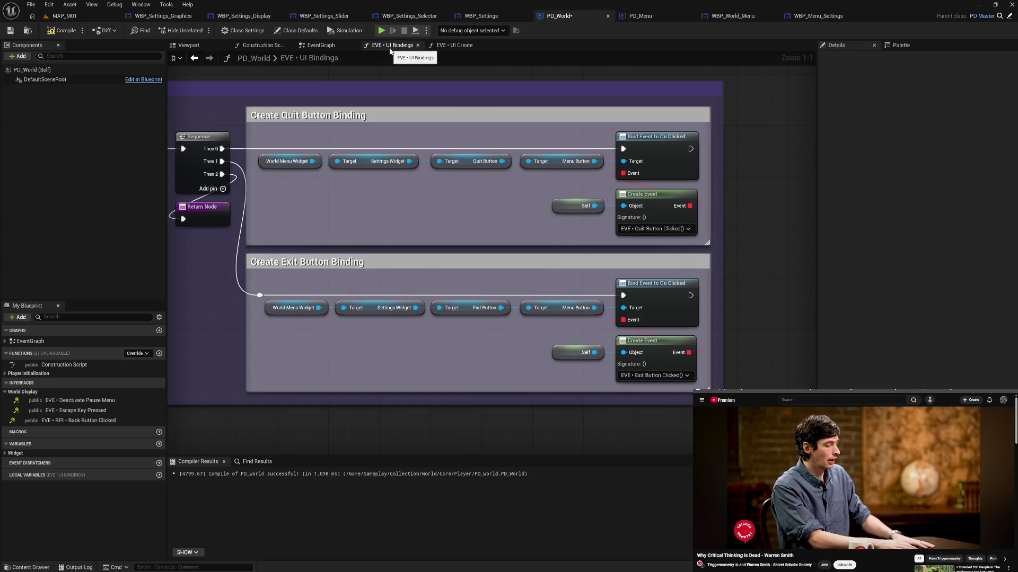
left_click(333, 46)
left_click_drag(460, 334, 527, 289)
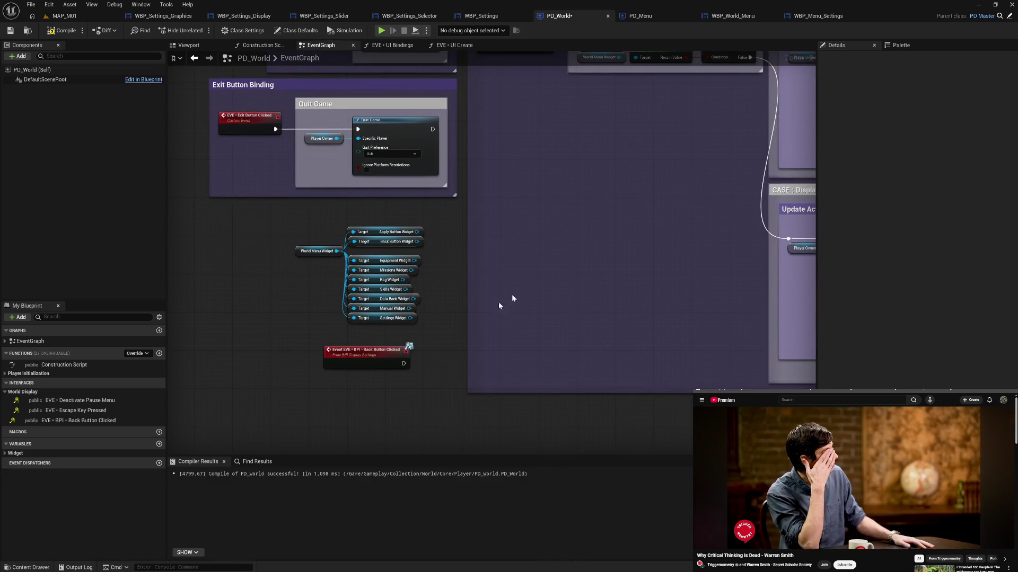
left_click(4, 453)
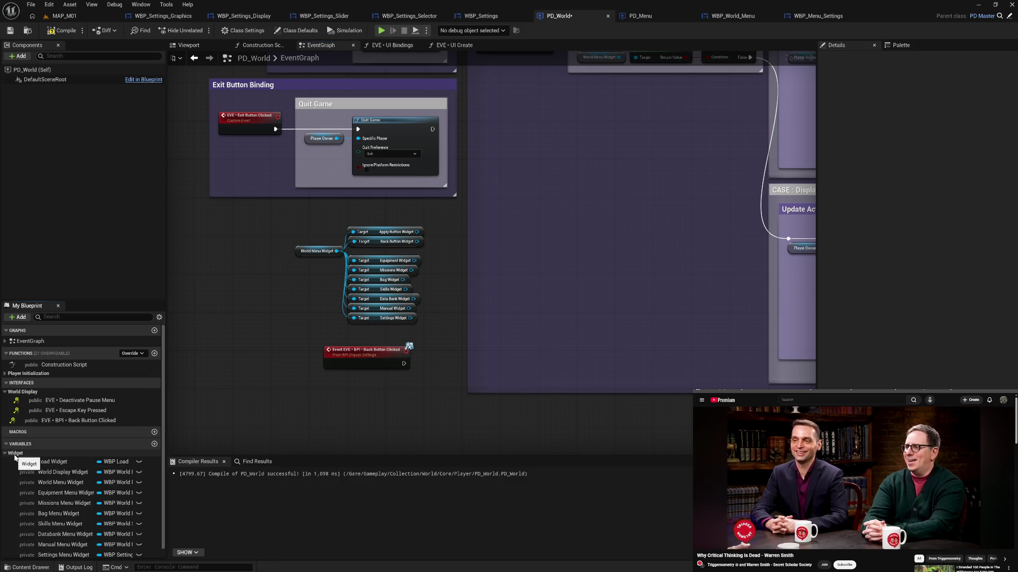
scroll(73, 482, "down", 1)
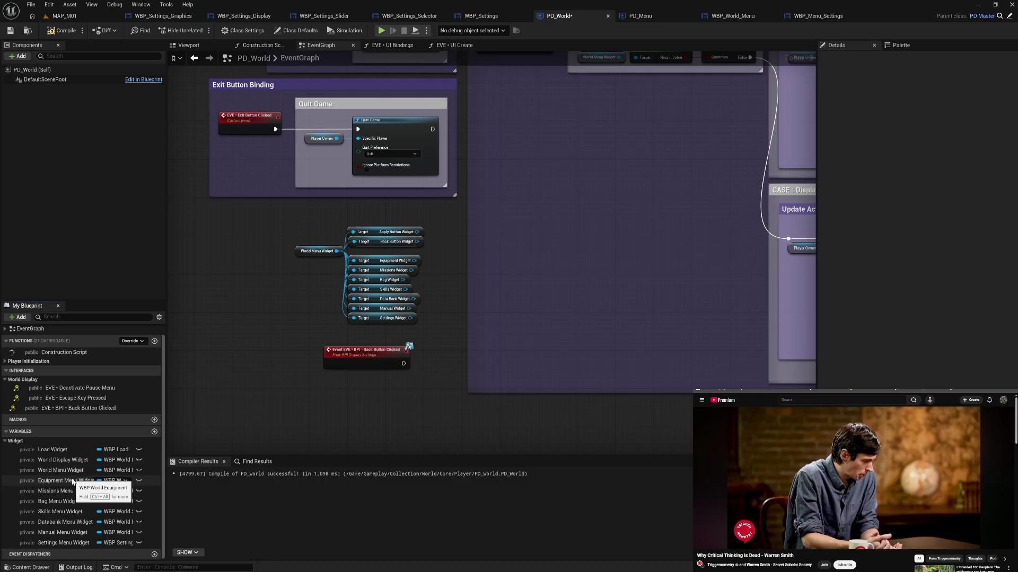
scroll(73, 481, "up", 1)
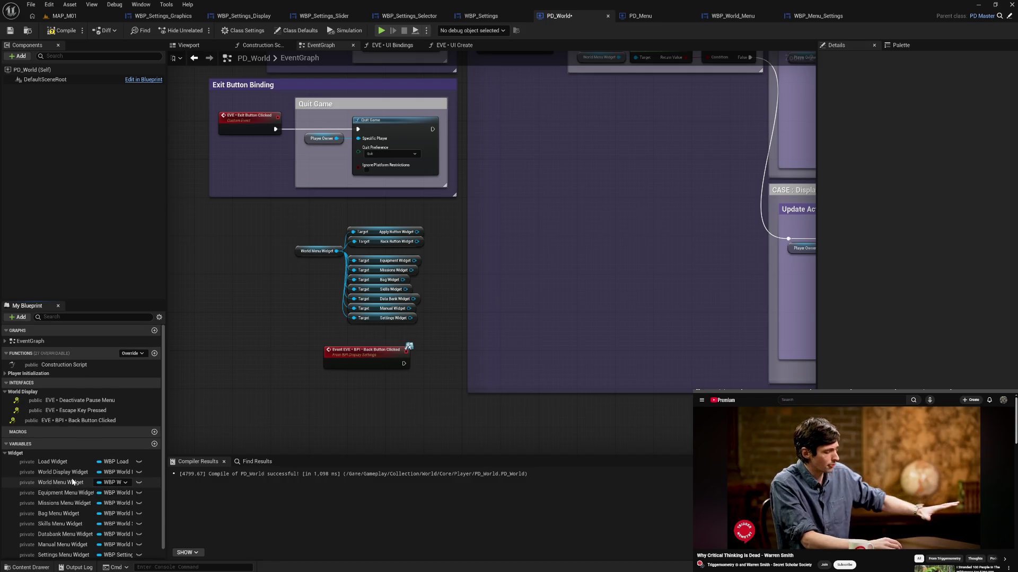
scroll(73, 482, "down", 1)
scroll(73, 481, "up", 1)
scroll(74, 481, "down", 1)
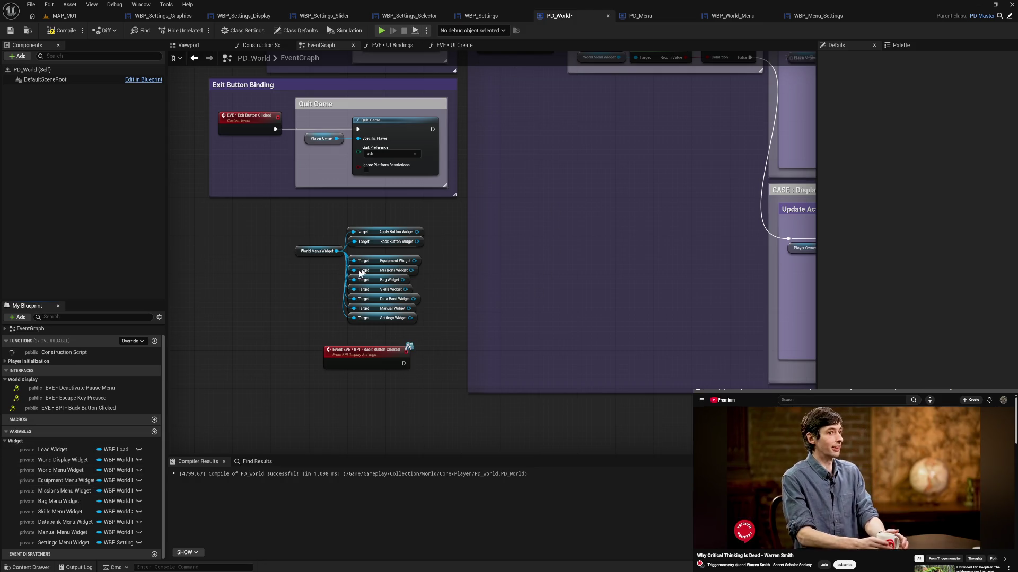
scroll(510, 186, "up", 3)
Open the EVE • UI Bindings graph from the Initialize UI row and centre the Create Exit Button Binding section.
left_click_drag(654, 273, 428, 291)
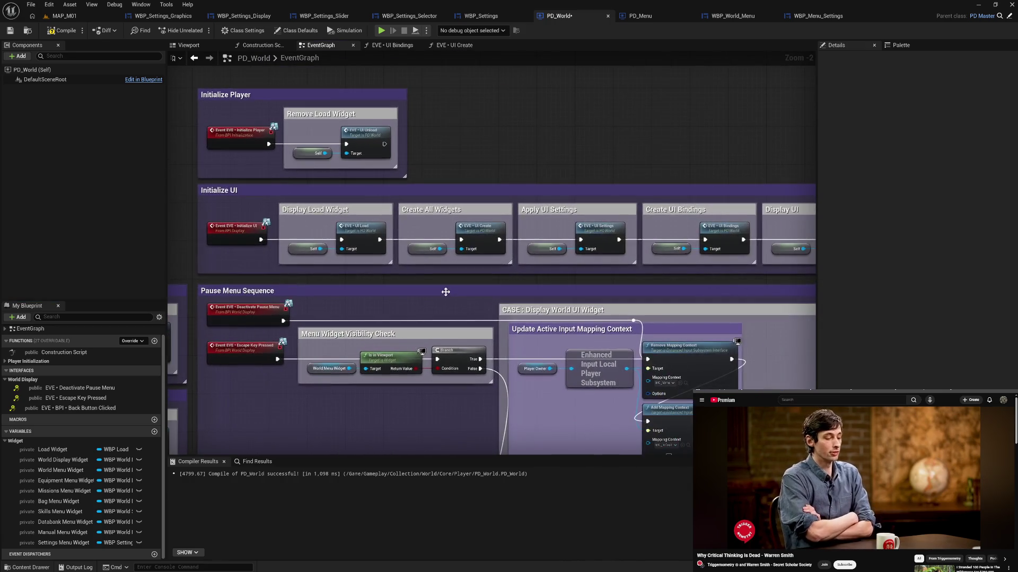
left_click_drag(551, 276, 456, 287)
left_click_drag(559, 292, 454, 290)
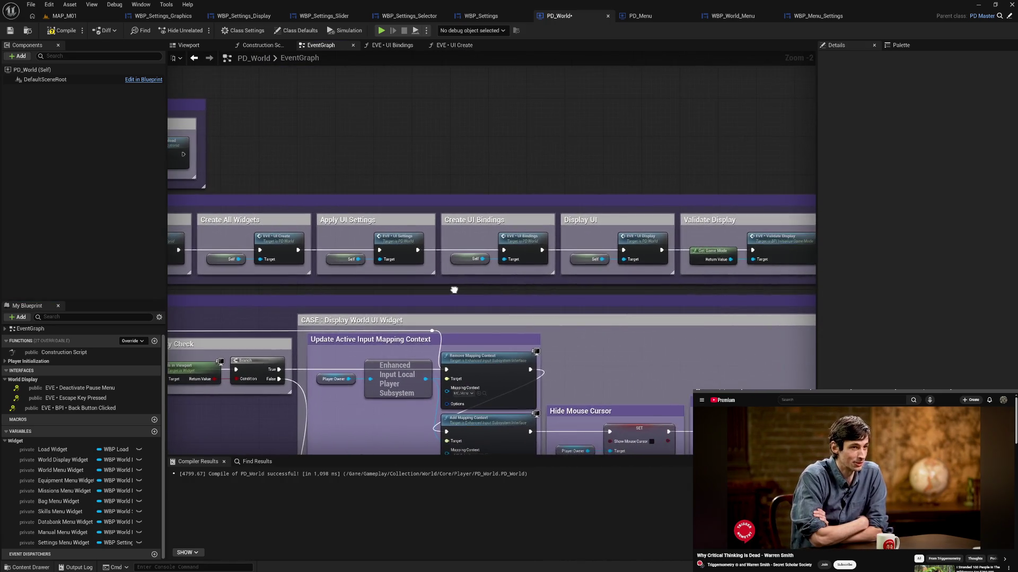
double_click(520, 243)
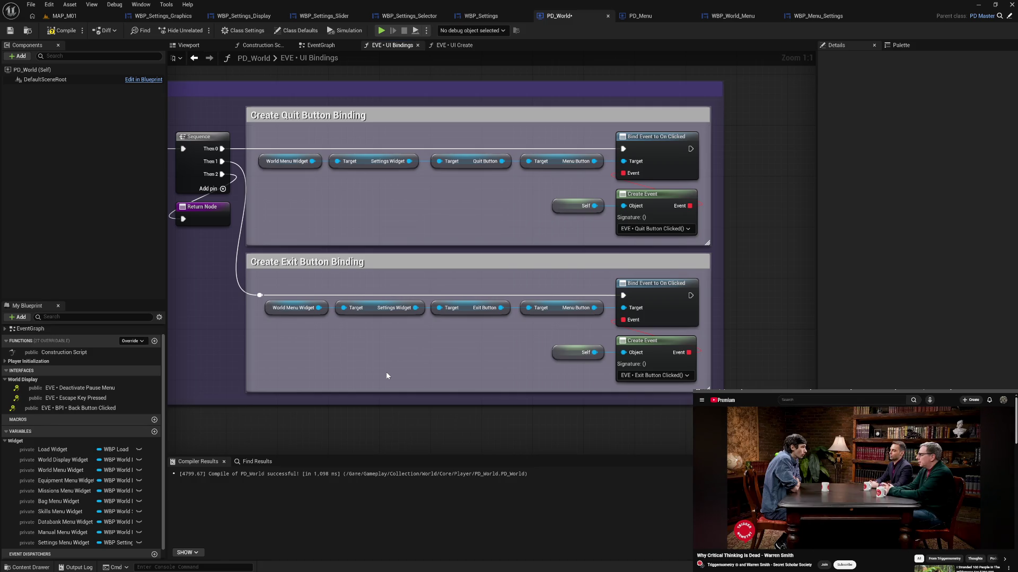
mouse_move(457, 396)
left_mouse_down()
mouse_move(467, 338)
mouse_move(456, 288)
left_mouse_up()
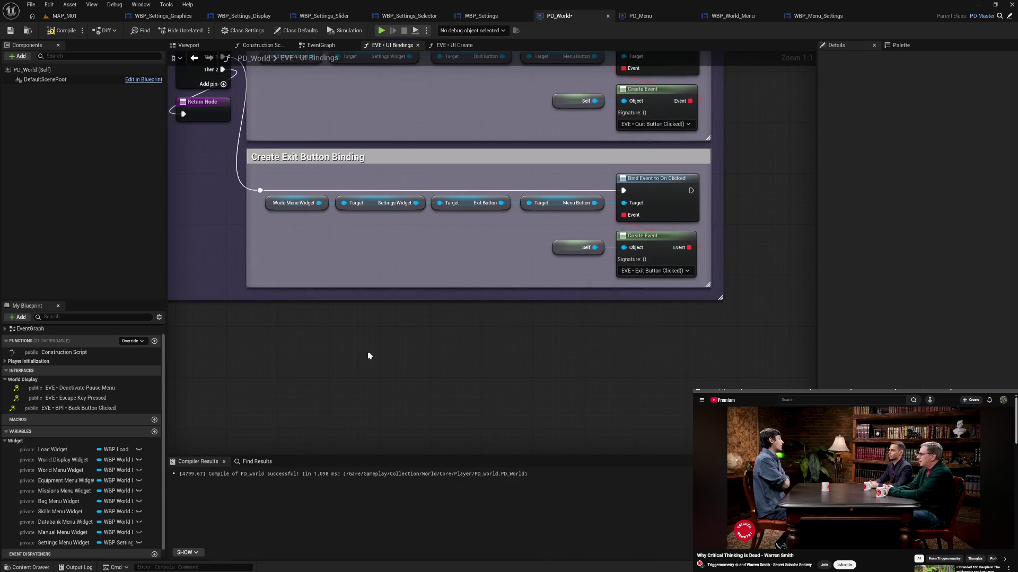